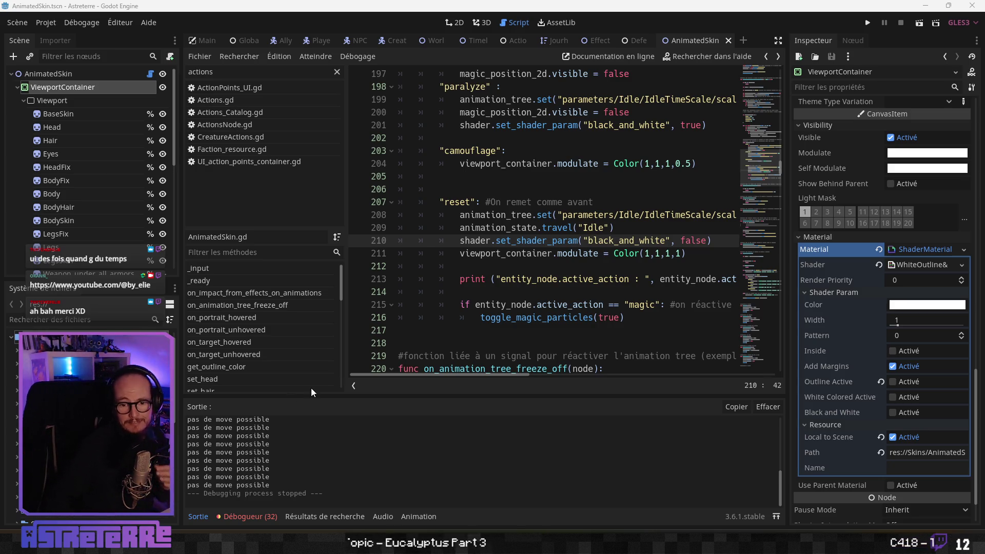
Step: Open the WhiteOutline&HitEffect shader from the Inspector and enlarge the code panel
left_click(608, 291)
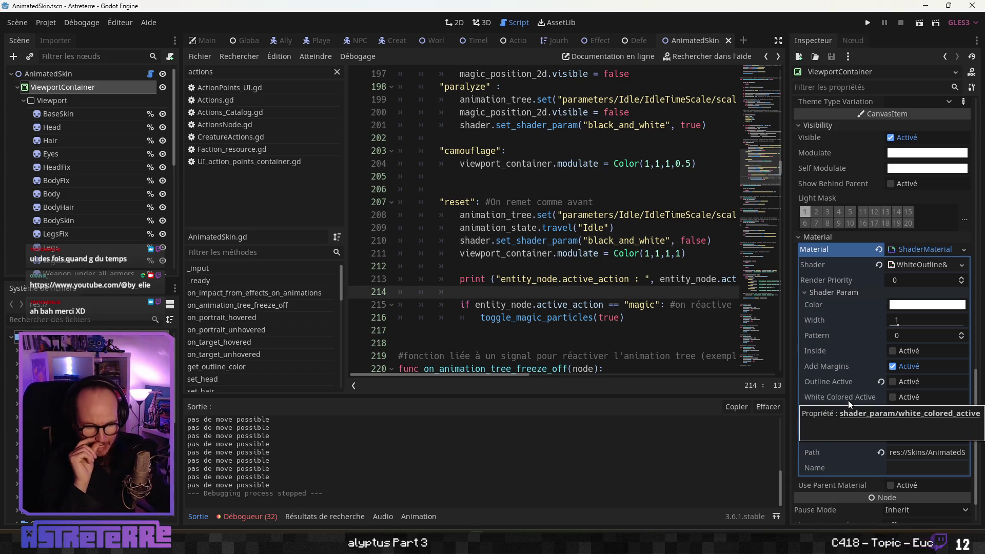
left_click(918, 264)
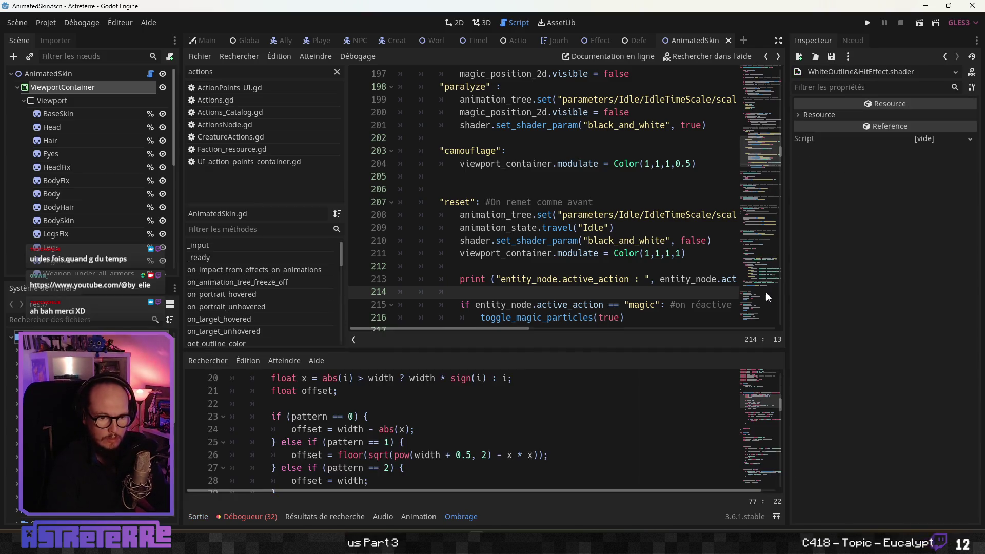
left_click_drag(394, 355, 401, 163)
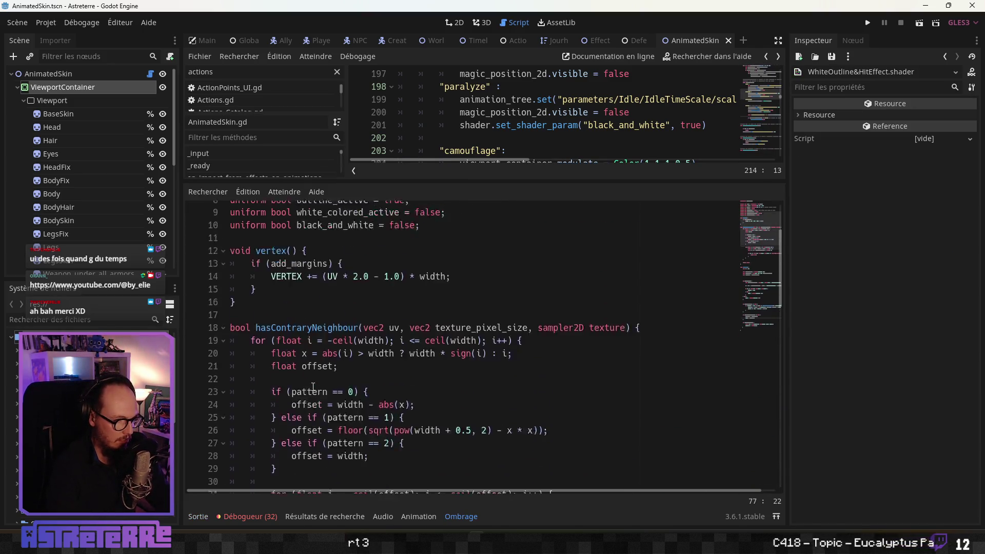
scroll(313, 388, "up", 3)
Step: Add 'uniform bool enrage_active = false;' on a new line 11 after black_and_white
left_click(449, 334)
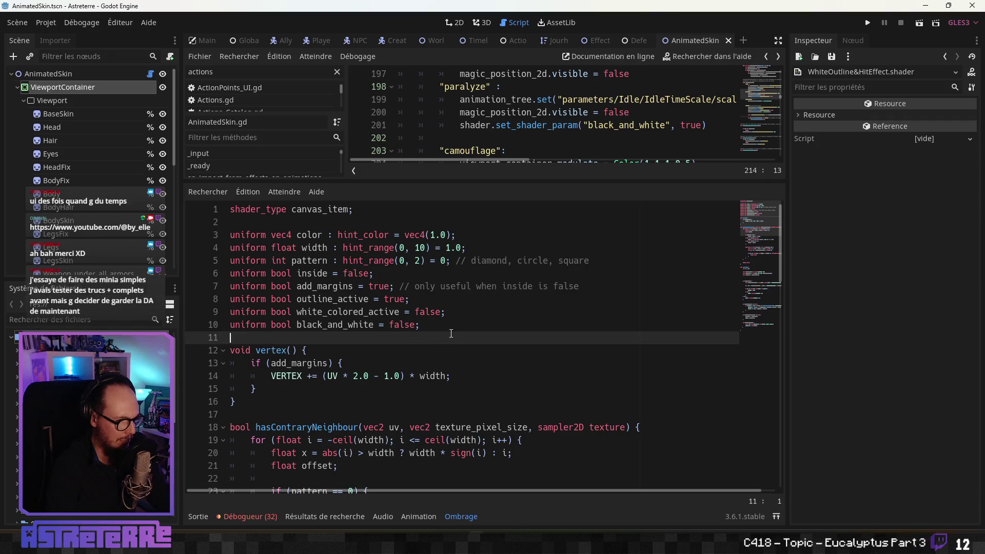
key("Return")
left_click(379, 324)
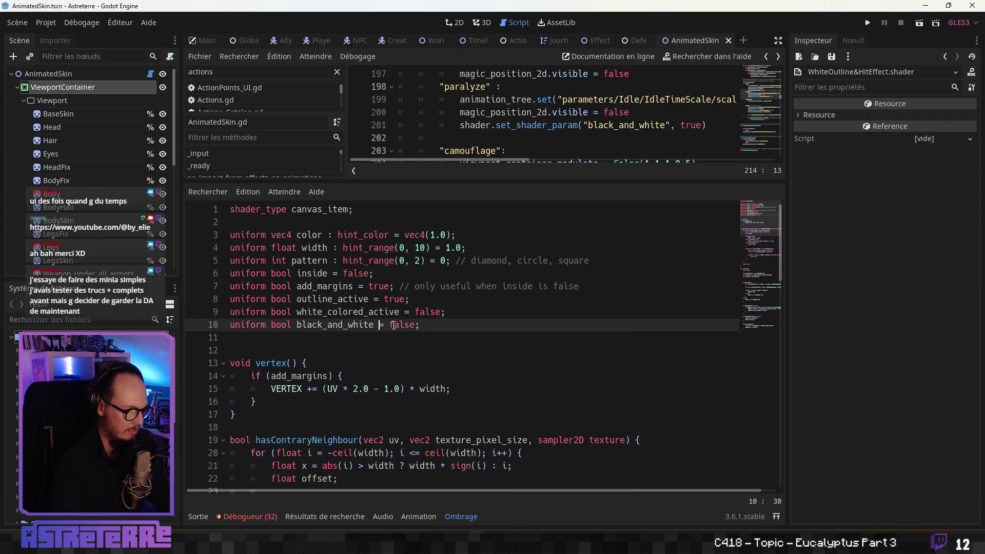
left_click(370, 336)
type("uniform bool enrage")
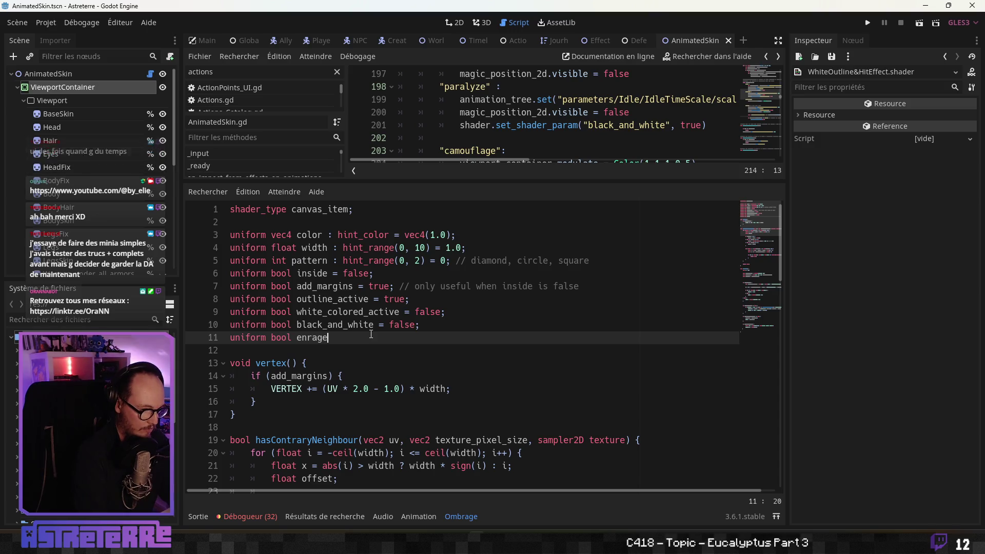
type("_active")
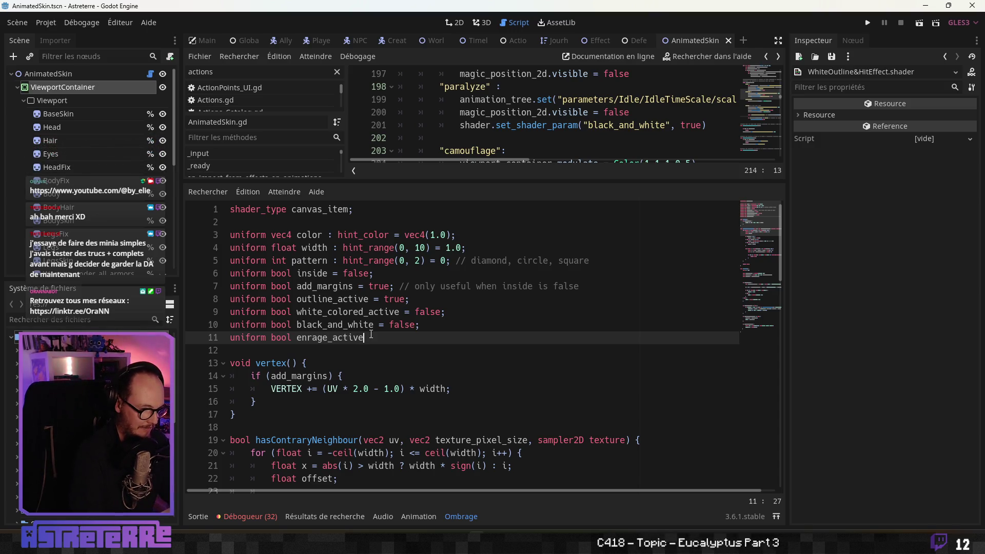
type(" = ")
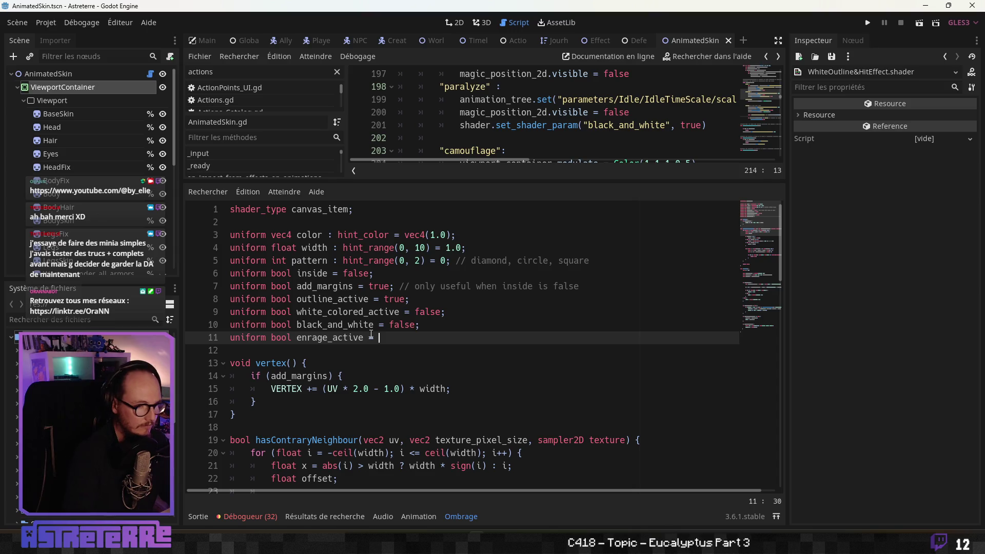
type("false")
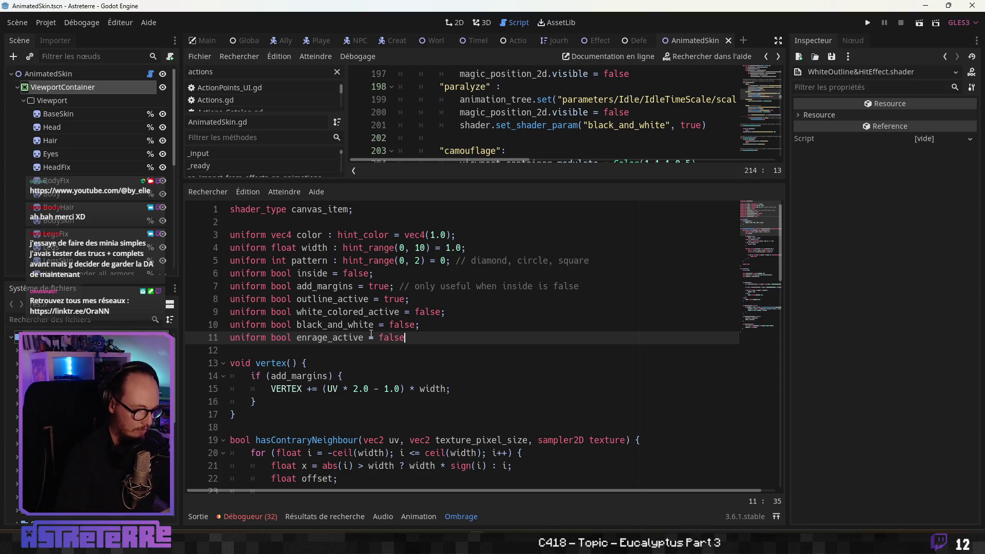
type(";")
left_click(342, 325)
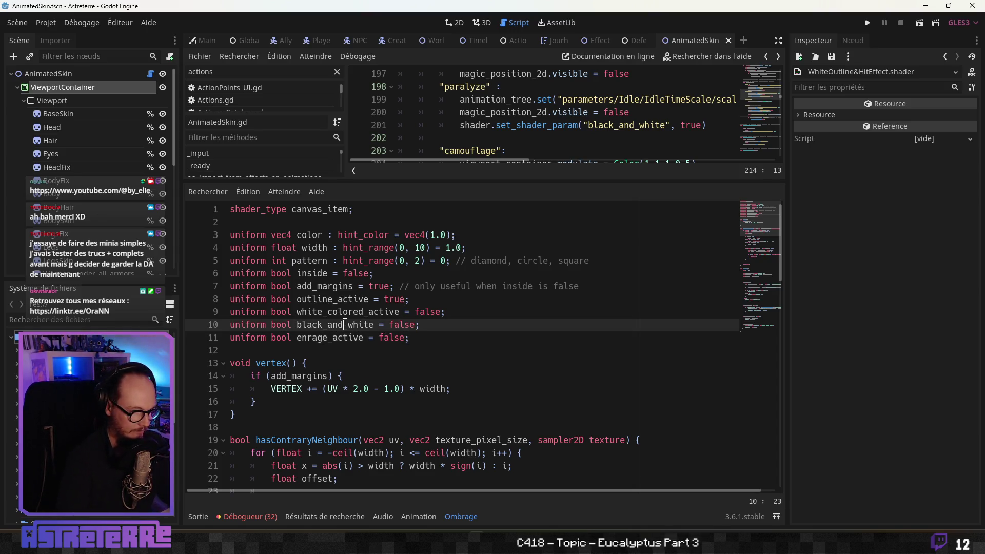
Step: Paste a copy of the white_colored_active if block below it, renaming its condition to enrage_active
left_click(333, 350)
scroll(352, 361, "down", 12)
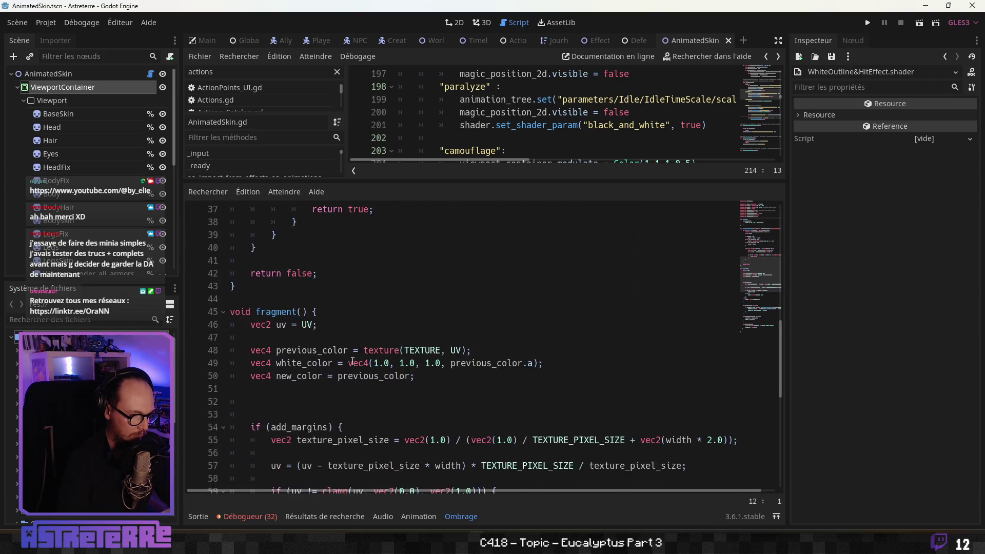
scroll(352, 361, "down", 9)
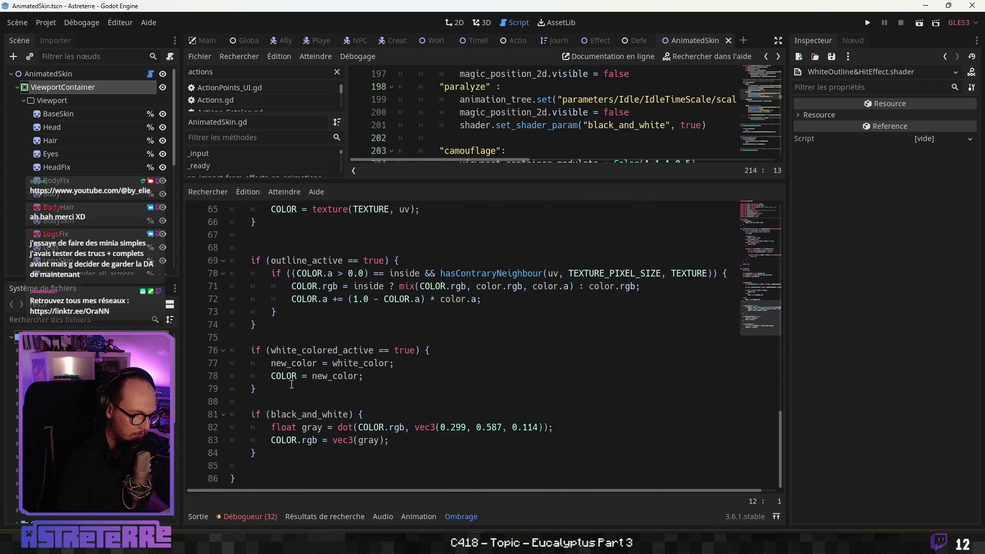
mouse_move(268, 387)
left_mouse_down()
mouse_move(252, 385)
mouse_move(246, 352)
left_mouse_up()
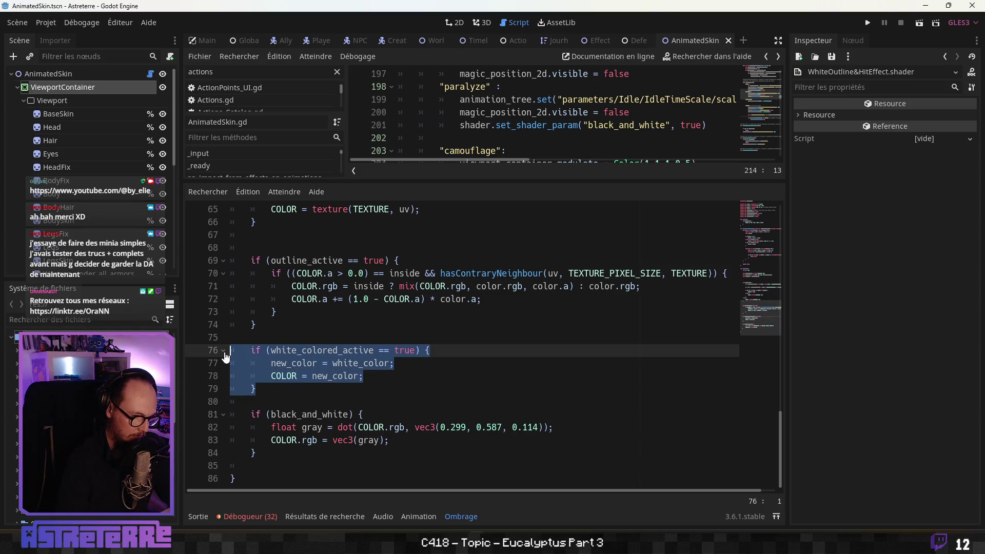
left_click_drag(255, 389, 251, 350)
key("ctrl+c")
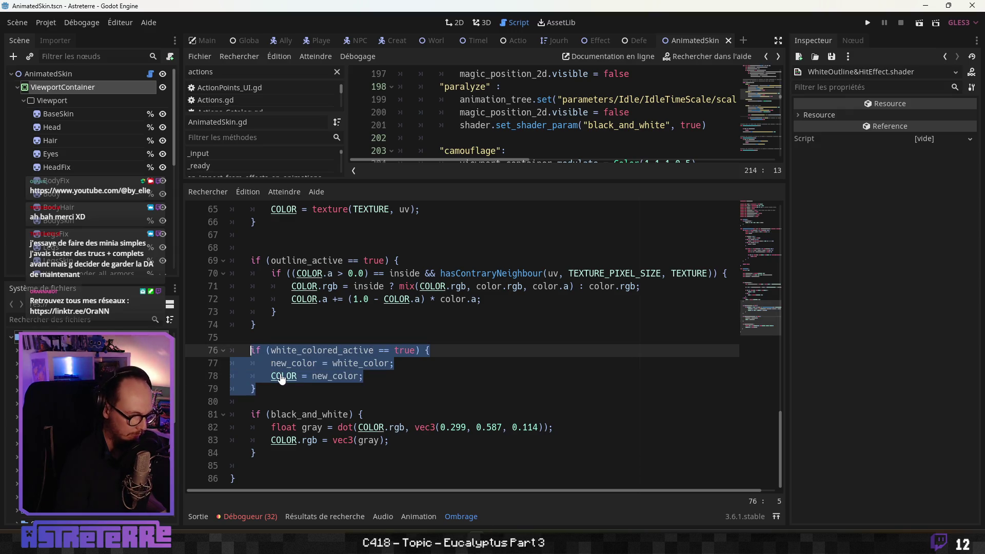
left_click(275, 389)
key("Return")
key("Return")
key("Return")
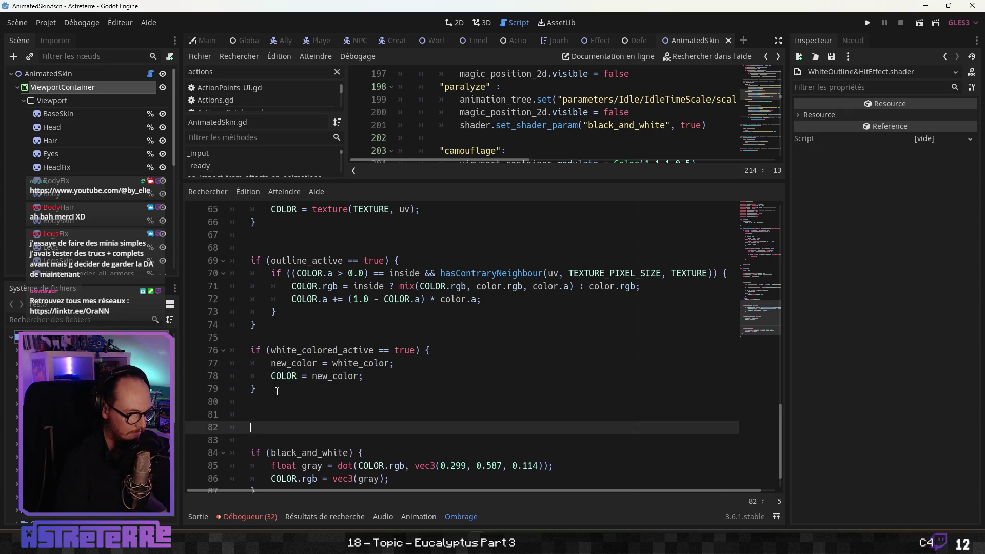
key("ctrl+v")
scroll(314, 376, "down", 2)
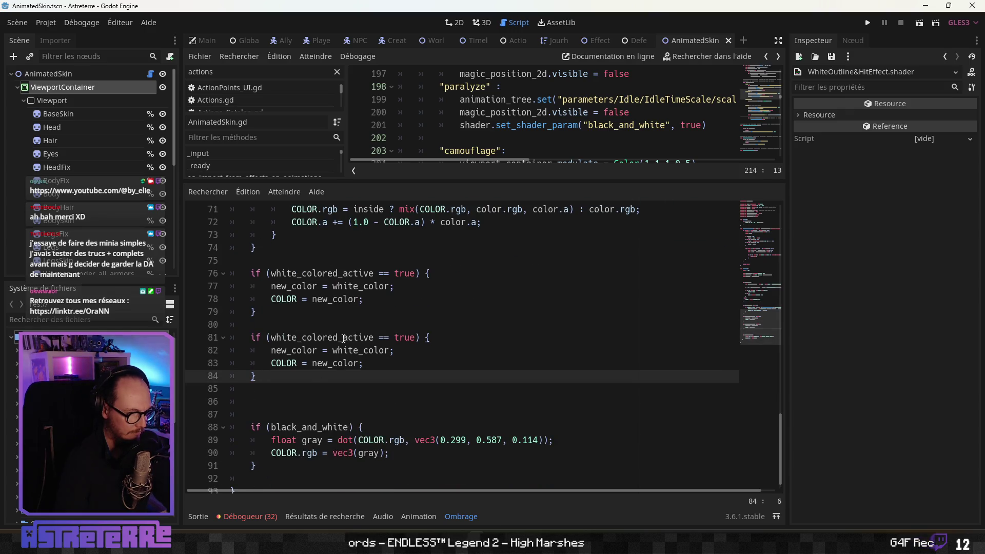
left_click_drag(336, 337, 291, 338)
type("enrage")
Step: Locate and select the white_color declaration on line 49 in fragment()
left_click(356, 324)
scroll(356, 324, "up", 1)
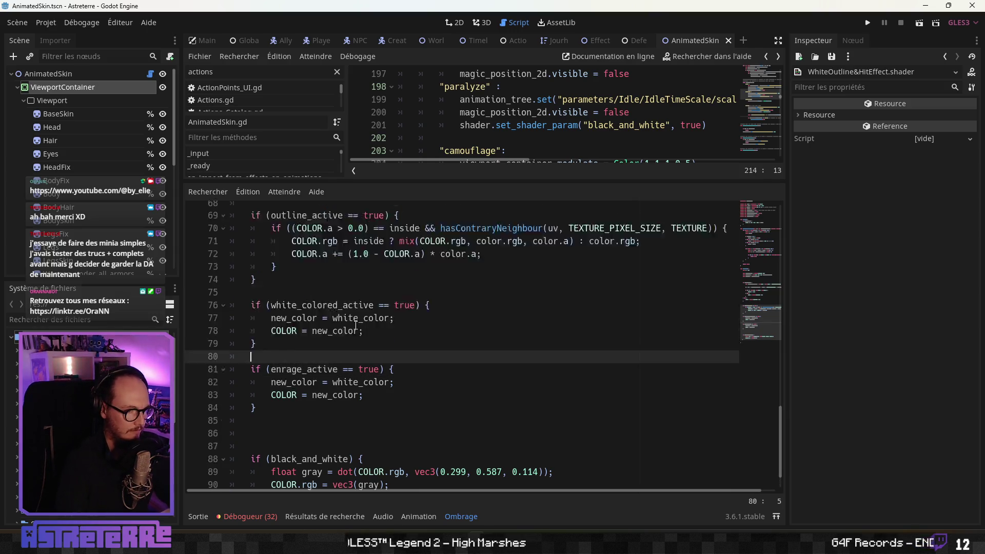
scroll(357, 324, "up", 7)
scroll(351, 329, "down", 2)
scroll(351, 329, "up", 18)
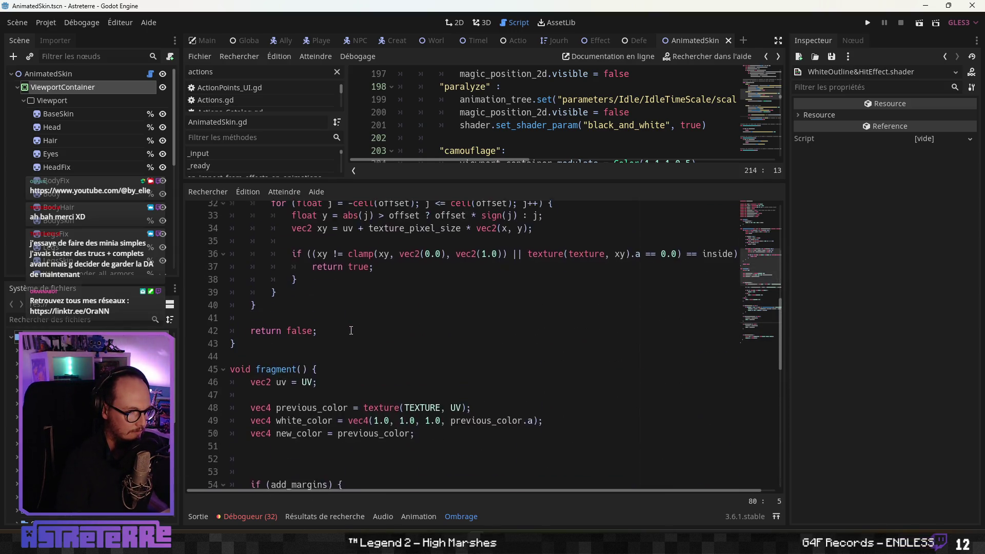
scroll(351, 331, "up", 1)
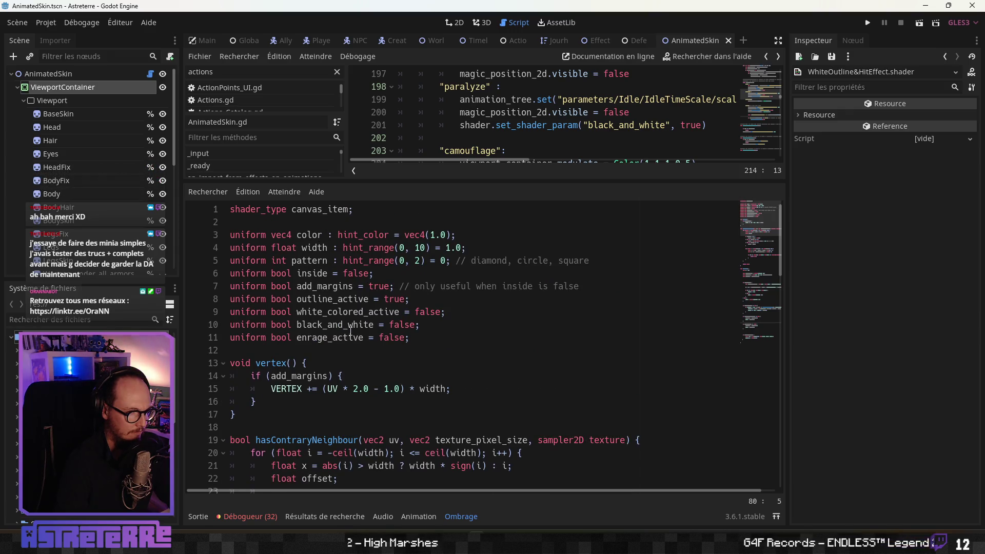
scroll(351, 331, "down", 3)
scroll(349, 346, "down", 3)
scroll(349, 346, "down", 7)
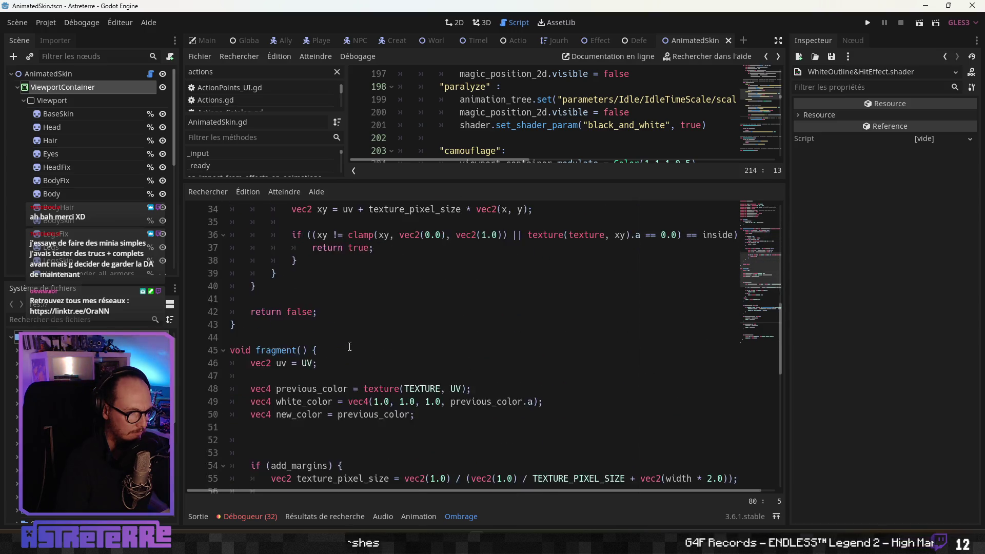
left_click(342, 344)
scroll(341, 343, "down", 3)
left_click_drag(543, 286, 323, 286)
left_click(509, 296)
left_click_drag(541, 286, 289, 283)
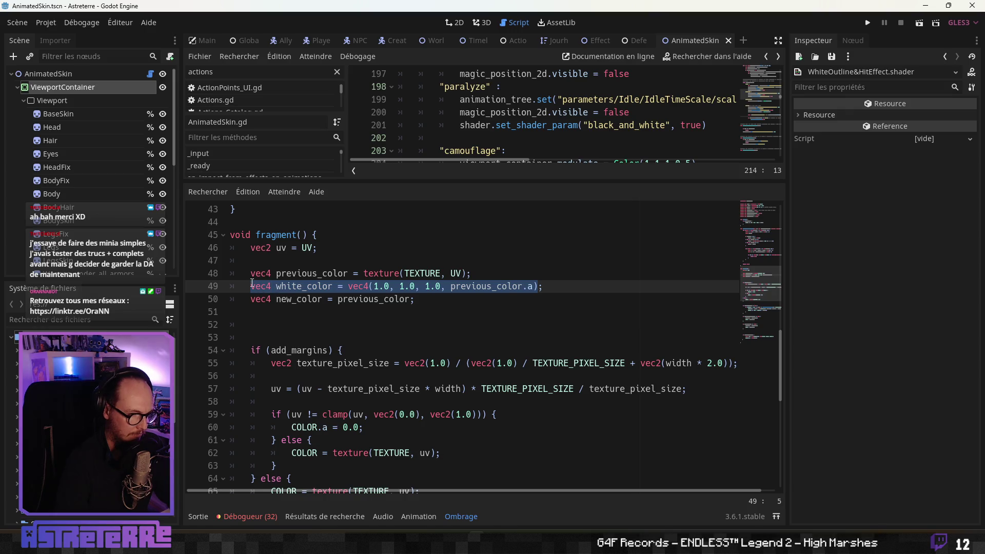
Step: Duplicate the white_color line as line 50 and rename it enrage_color
left_click(548, 288)
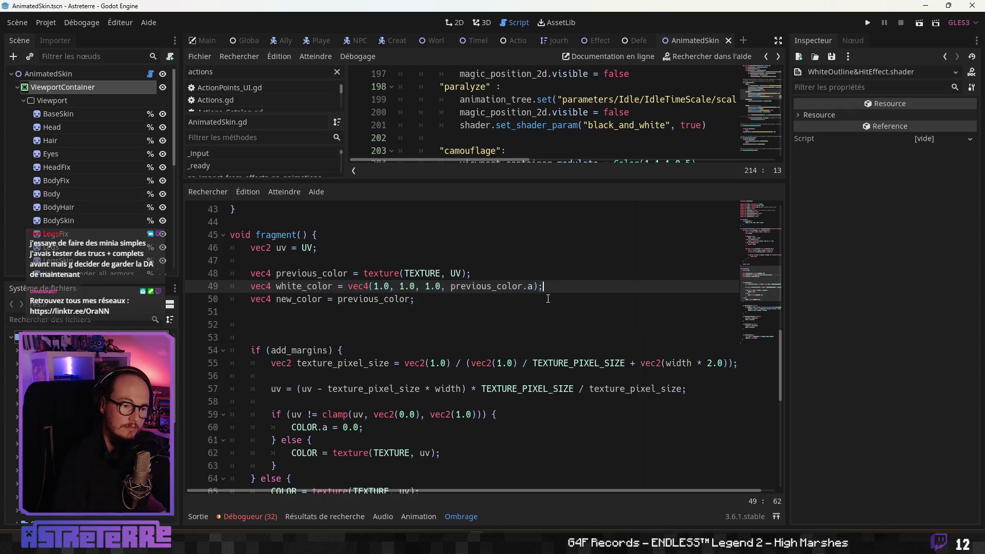
key("Return")
type("vec4 white_color = vec4(1.0, 1.0, 1.0, previous_color.a)")
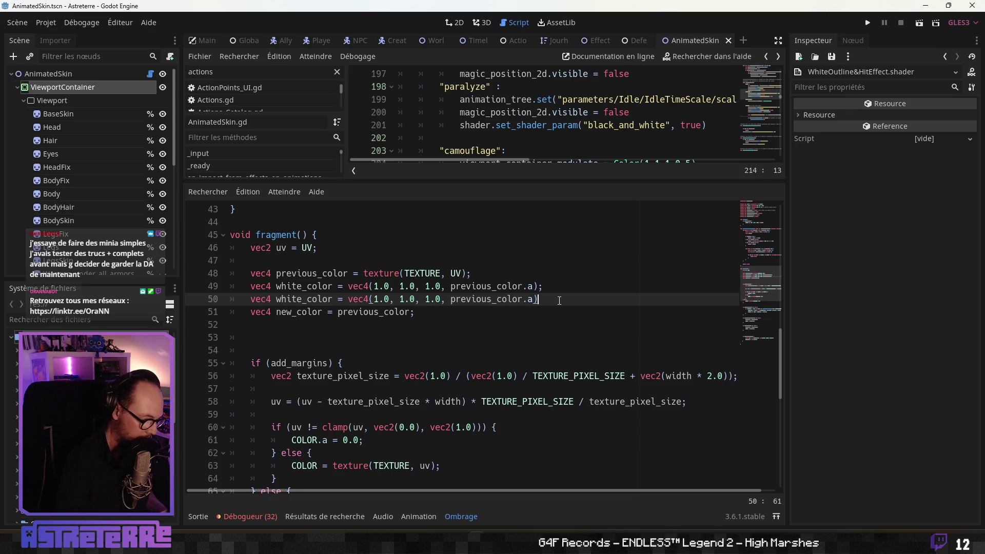
left_click(287, 299)
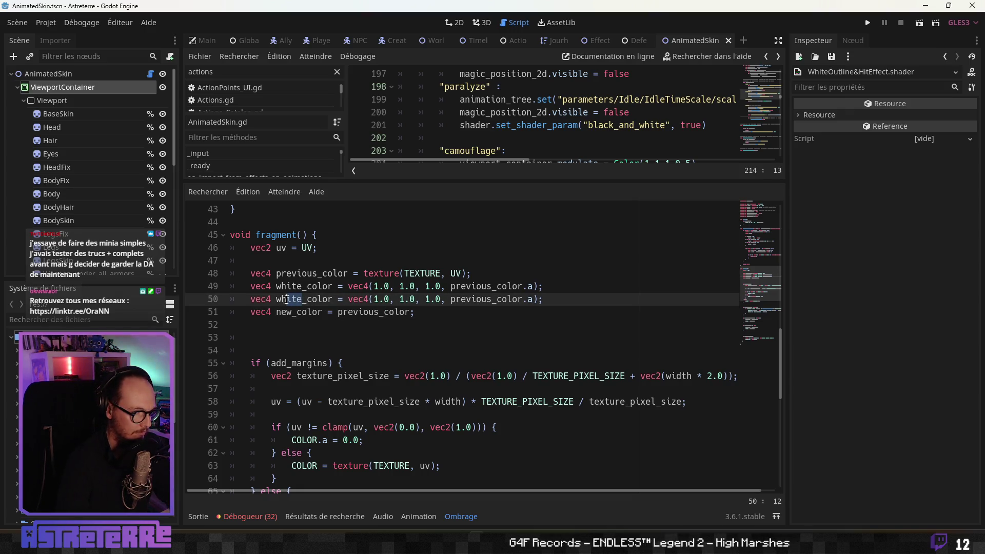
type("enra")
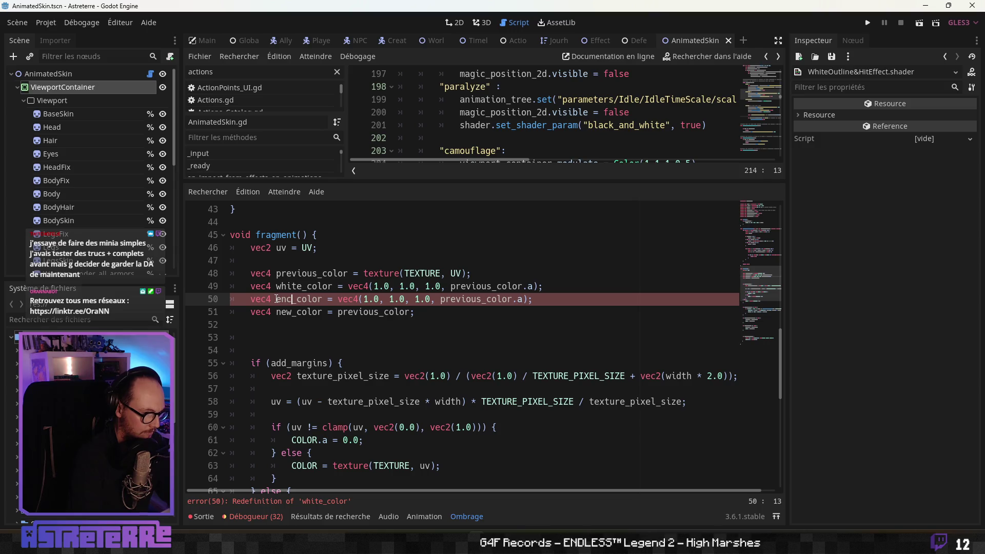
type("he")
key("BackSpace")
key("BackSpace")
type("ge")
left_click(487, 295)
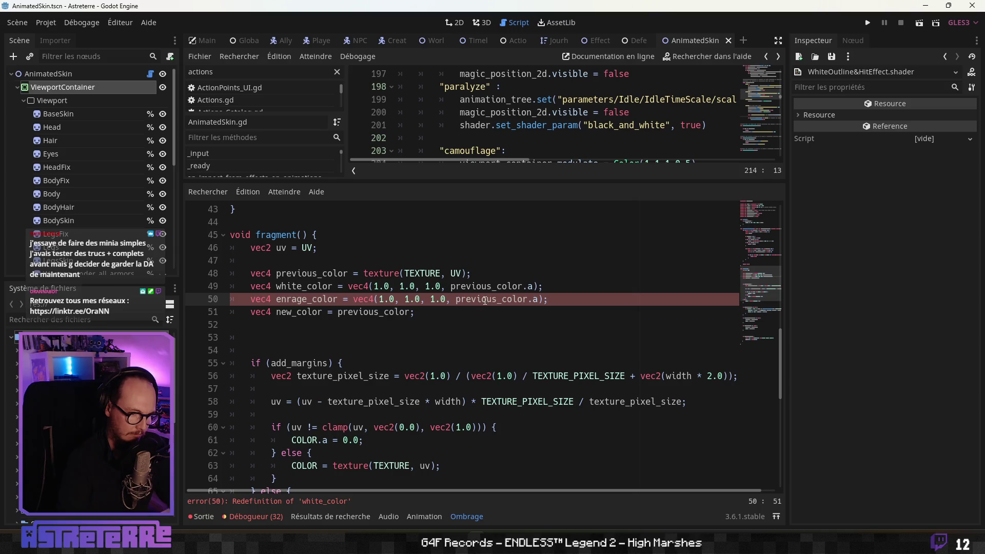
left_click(501, 286)
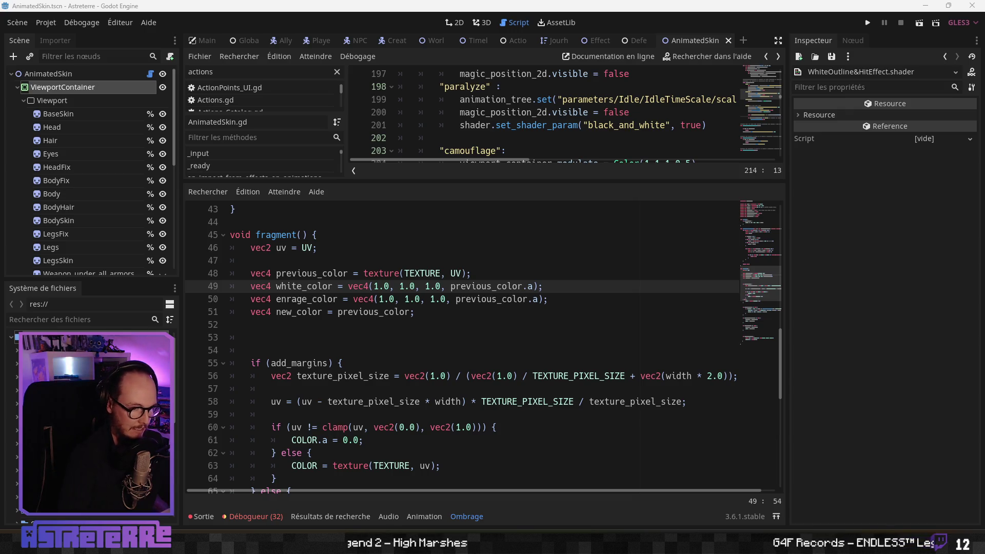
scroll(441, 433, "down", 10)
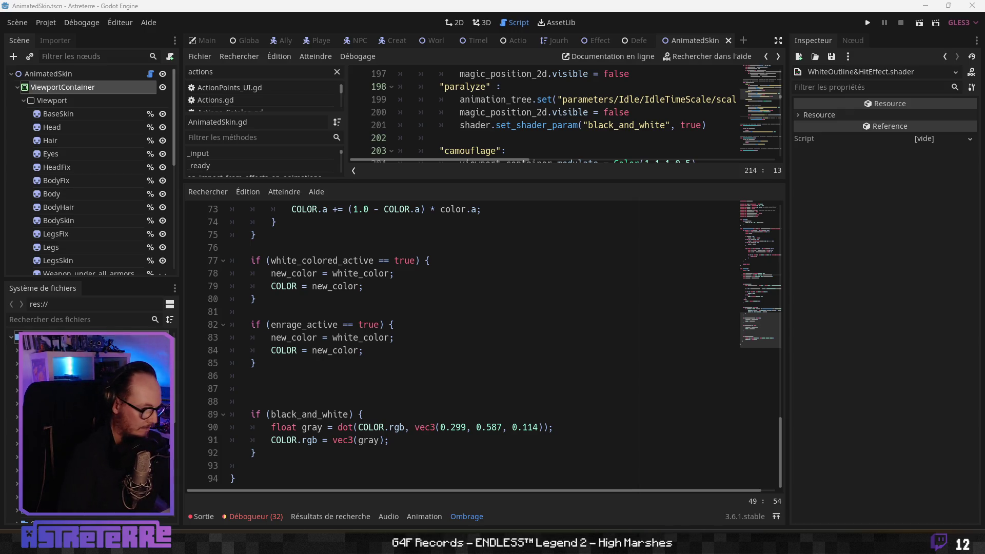
Step: Review the shader's black_and_white and enrage code, then switch to the ChatGPT shader conversation
mouse_move(255, 453)
left_mouse_down()
mouse_move(271, 439)
mouse_move(251, 414)
left_mouse_up()
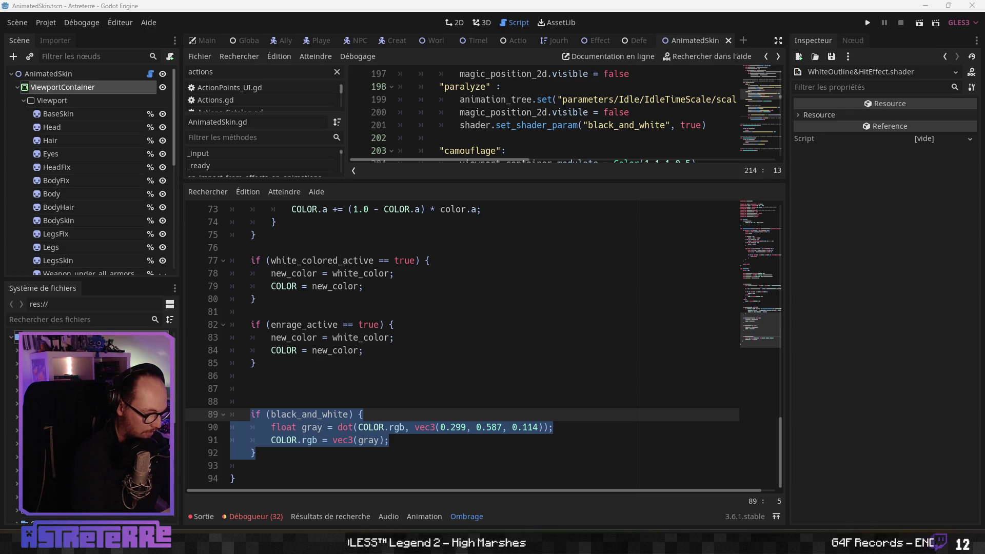
scroll(363, 336, "up", 8)
scroll(354, 338, "up", 15)
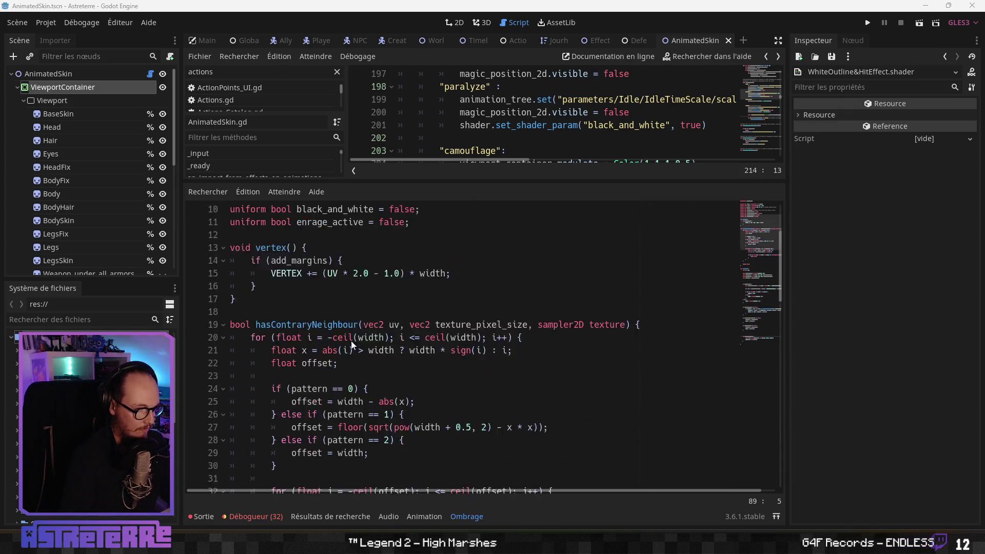
scroll(346, 339, "down", 12)
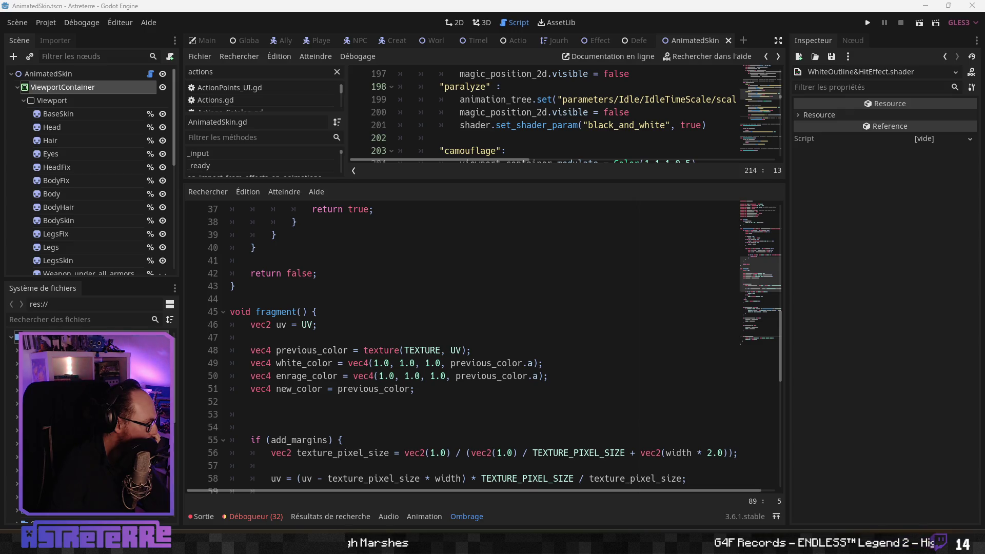
key("alt+Tab")
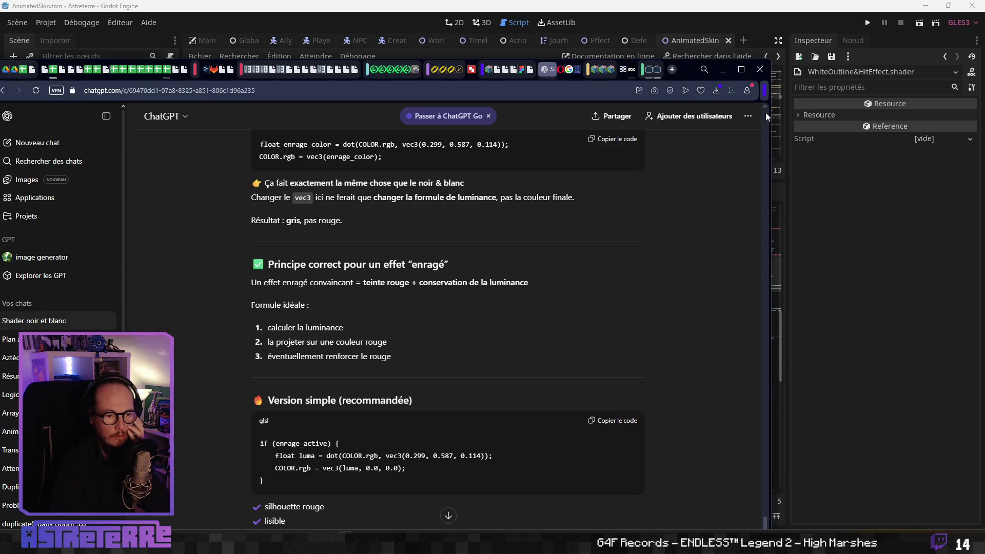
Step: Maximize the browser and read the 'Version simple' and 'Version plus jeu vidéo' red enrage suggestions
left_click(740, 70)
scroll(460, 259, "down", 3)
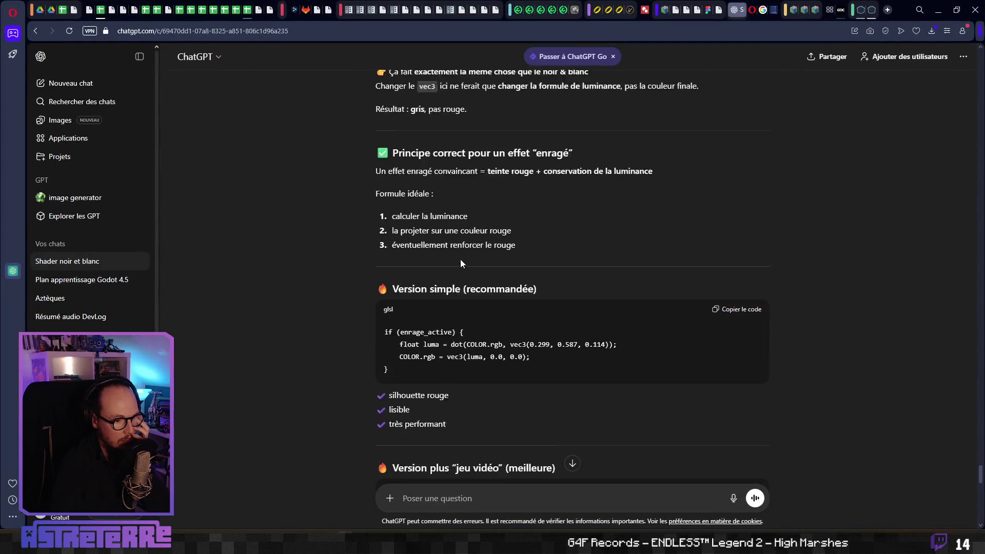
scroll(466, 254, "up", 5)
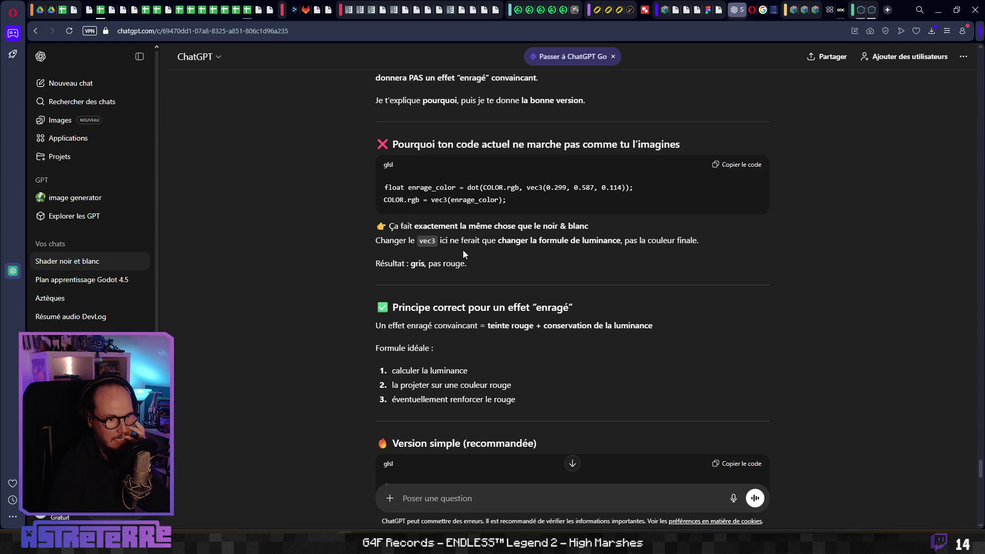
scroll(463, 254, "down", 1)
scroll(463, 254, "down", 2)
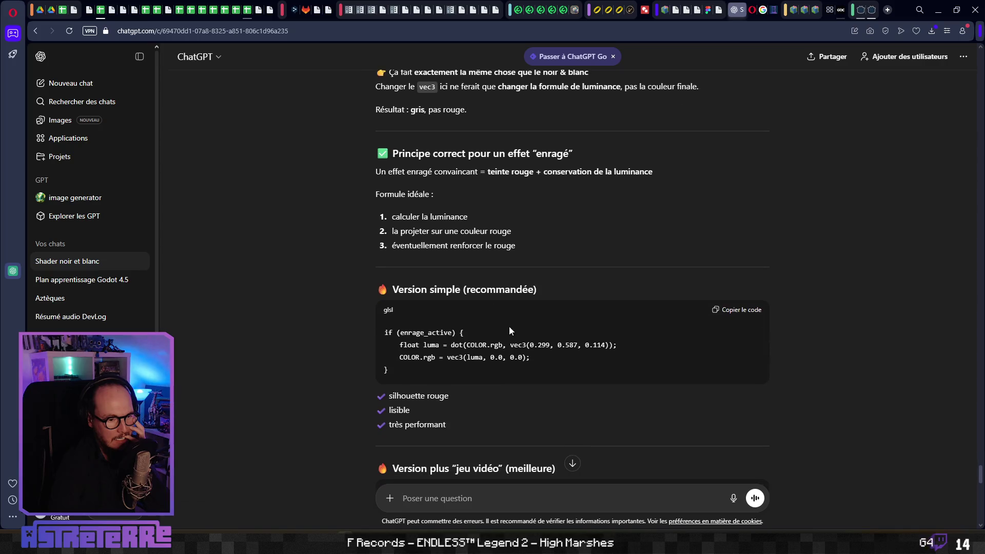
scroll(485, 341, "down", 1)
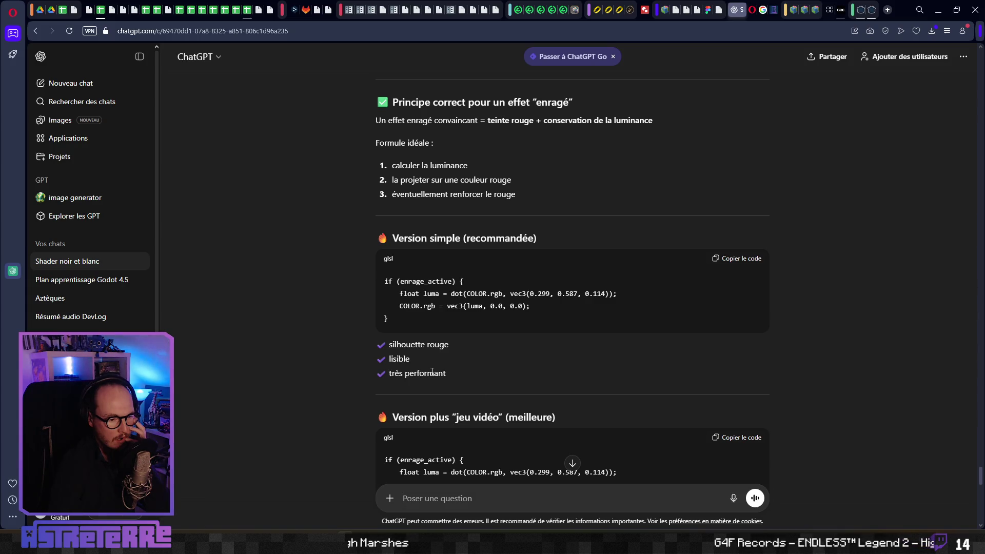
scroll(315, 352, "down", 3)
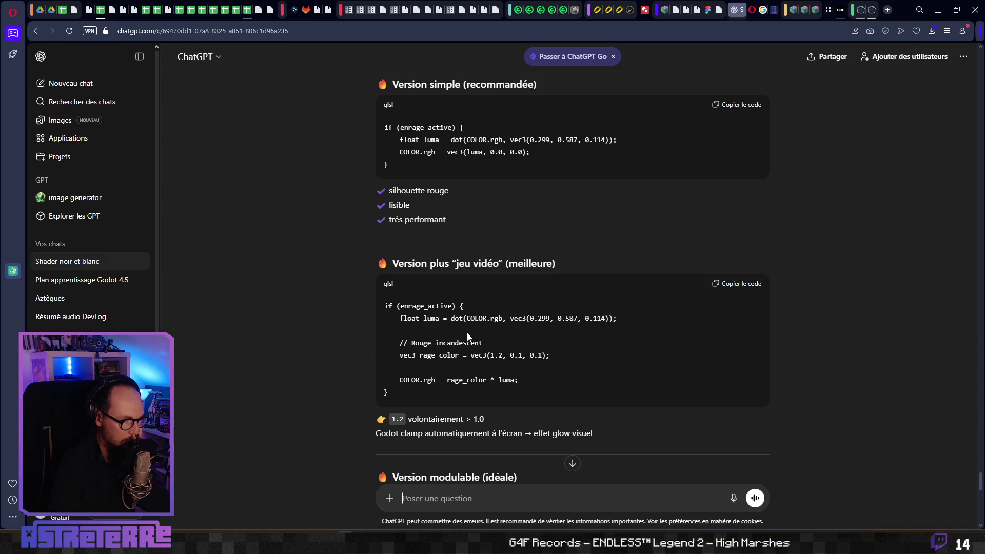
Step: Copy the if (enrage_active) code from the 'Bonus : effet rouge pulsant' suggestion
scroll(467, 336, "down", 1)
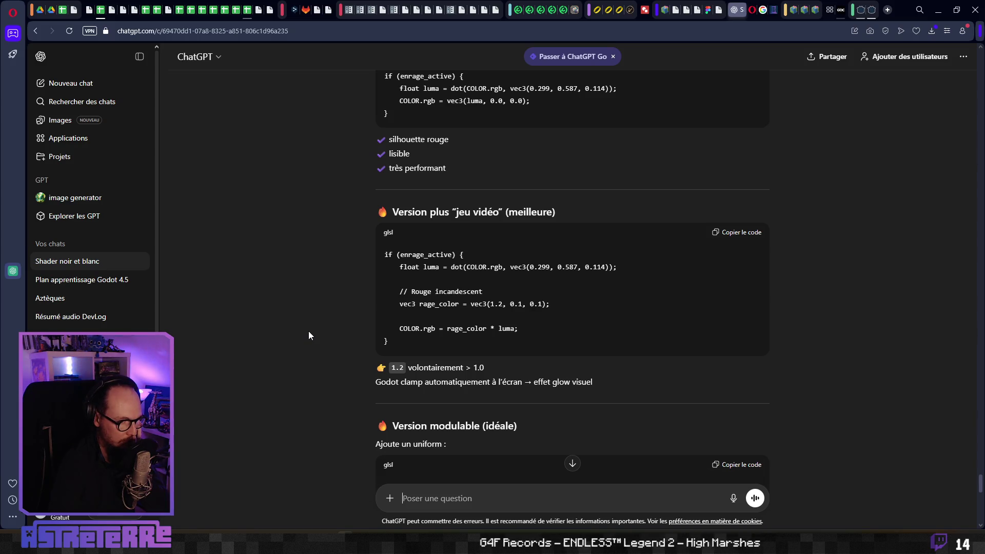
scroll(308, 335, "down", 1)
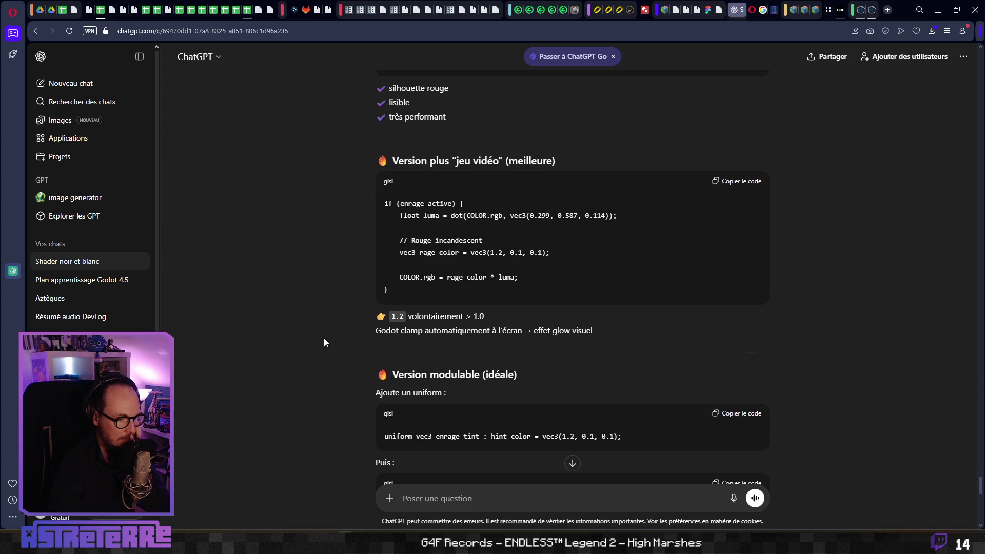
scroll(324, 337, "down", 2)
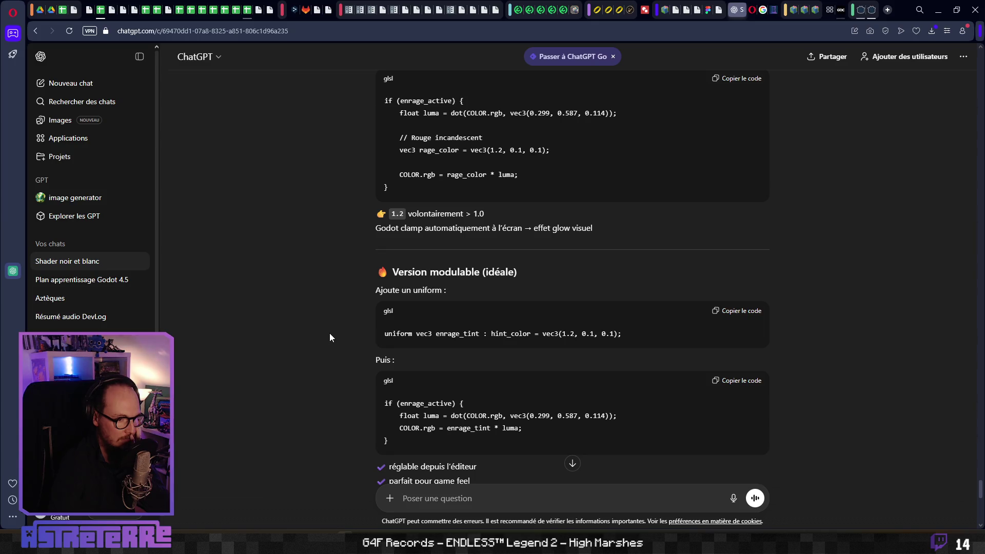
scroll(330, 336, "down", 1)
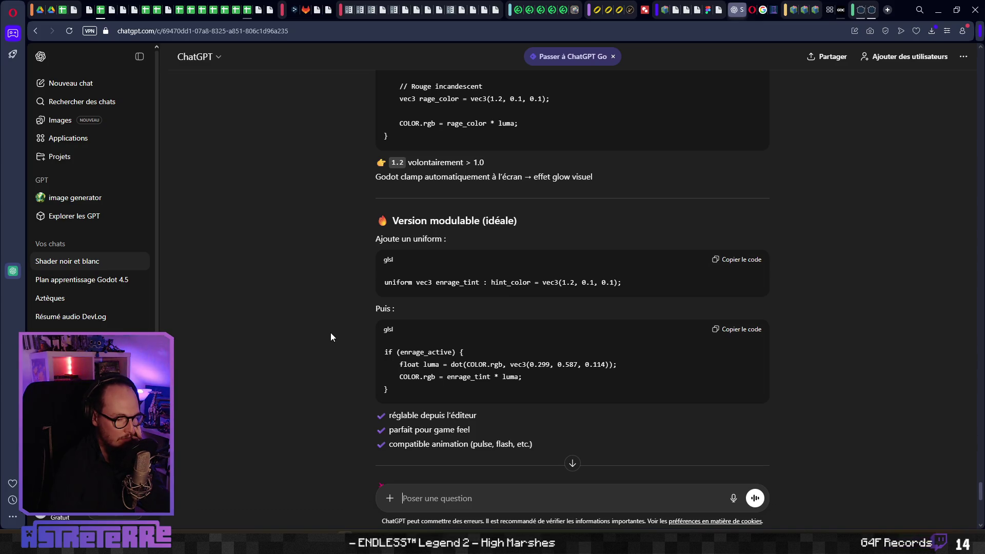
scroll(331, 336, "down", 3)
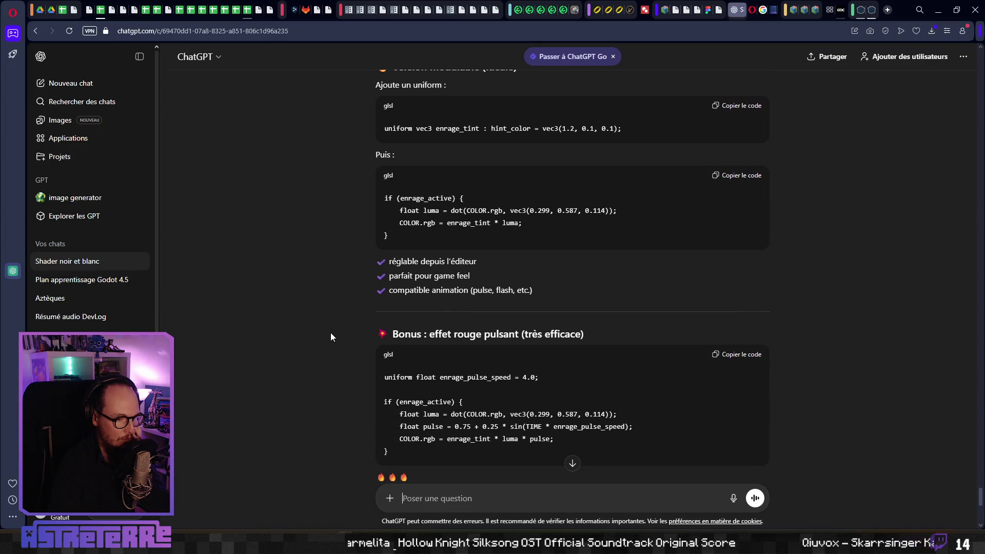
scroll(331, 336, "down", 1)
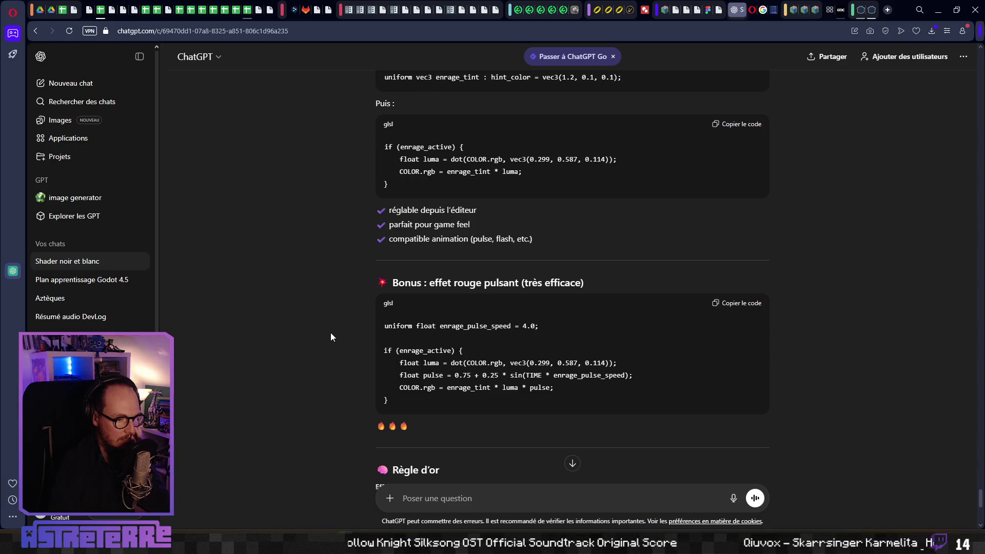
scroll(330, 336, "down", 3)
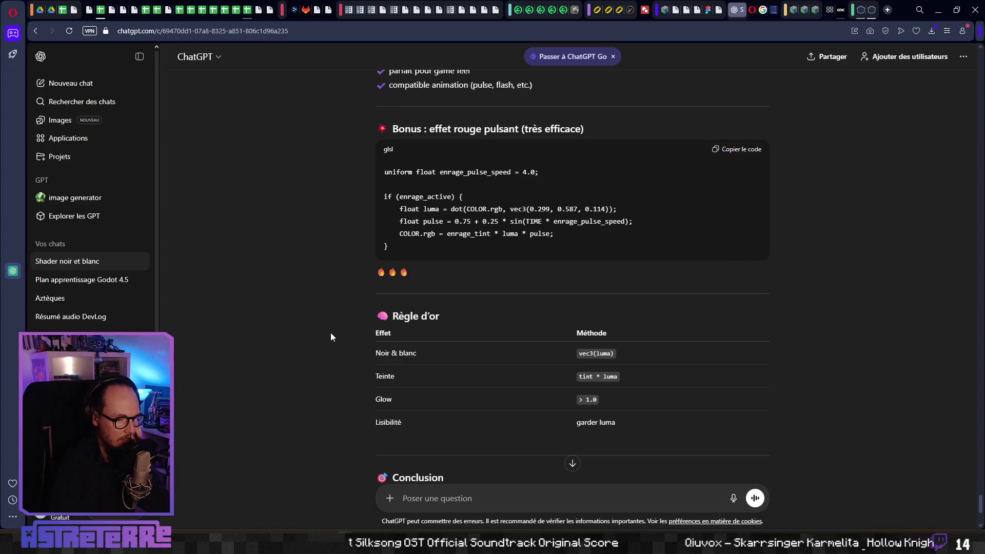
scroll(330, 333, "down", 3)
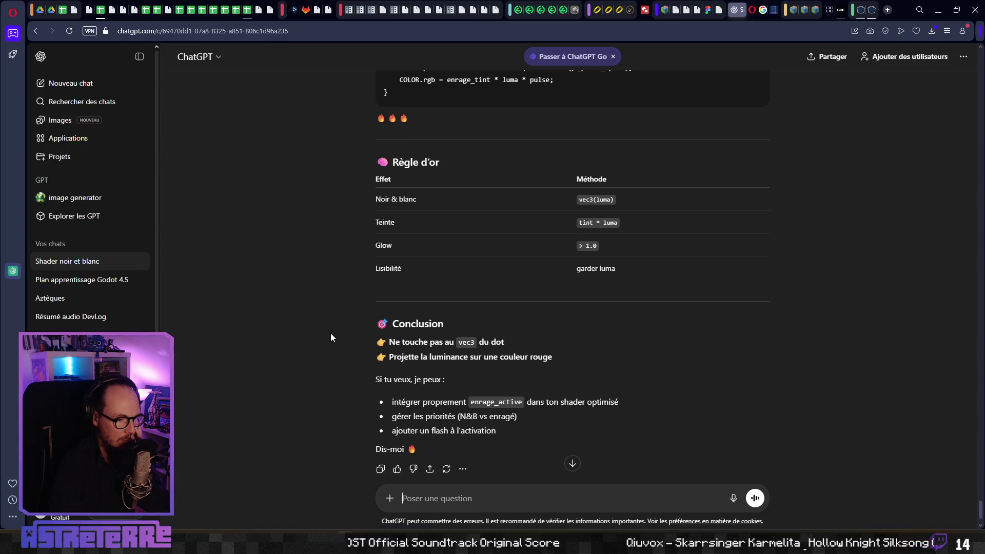
scroll(331, 333, "up", 5)
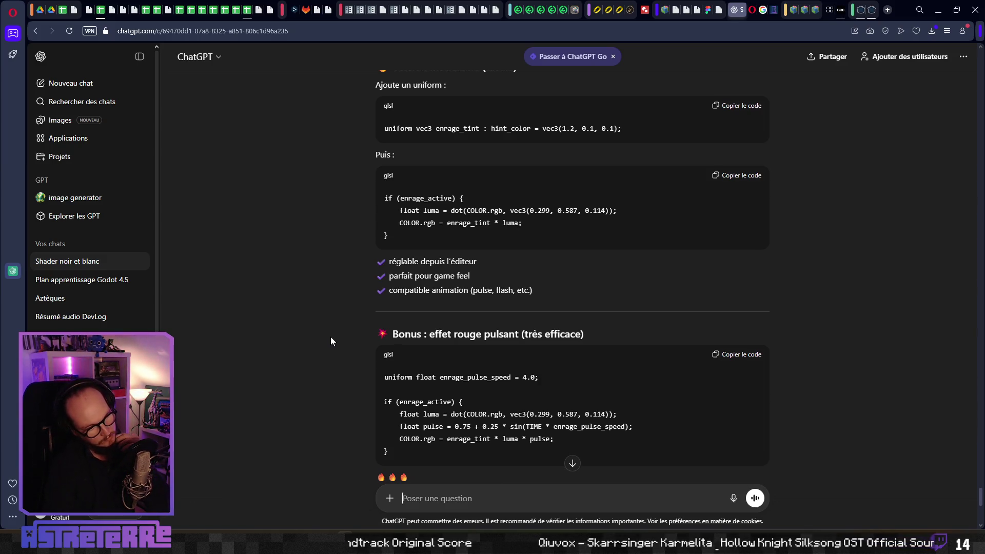
scroll(330, 338, "down", 1)
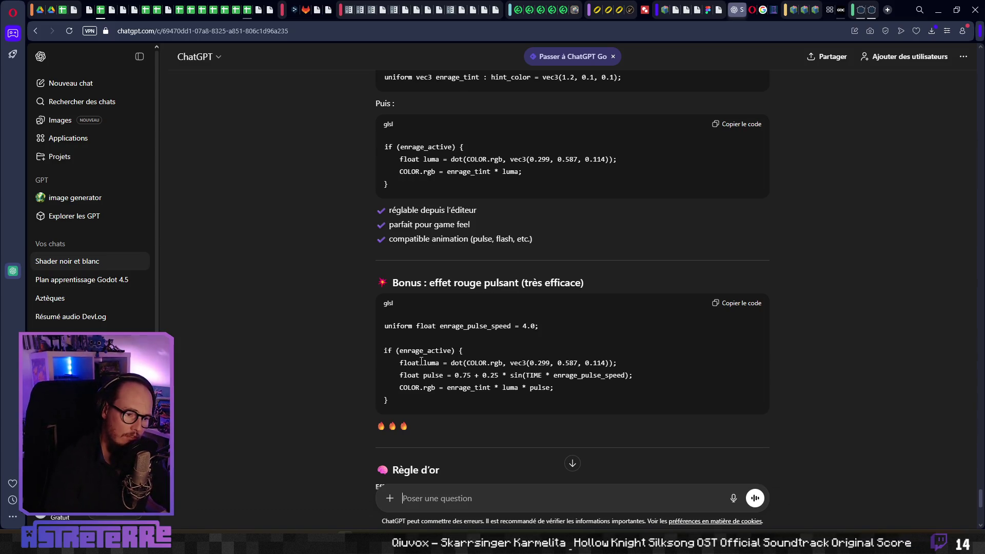
left_click_drag(394, 398, 370, 354)
key("ctrl+c")
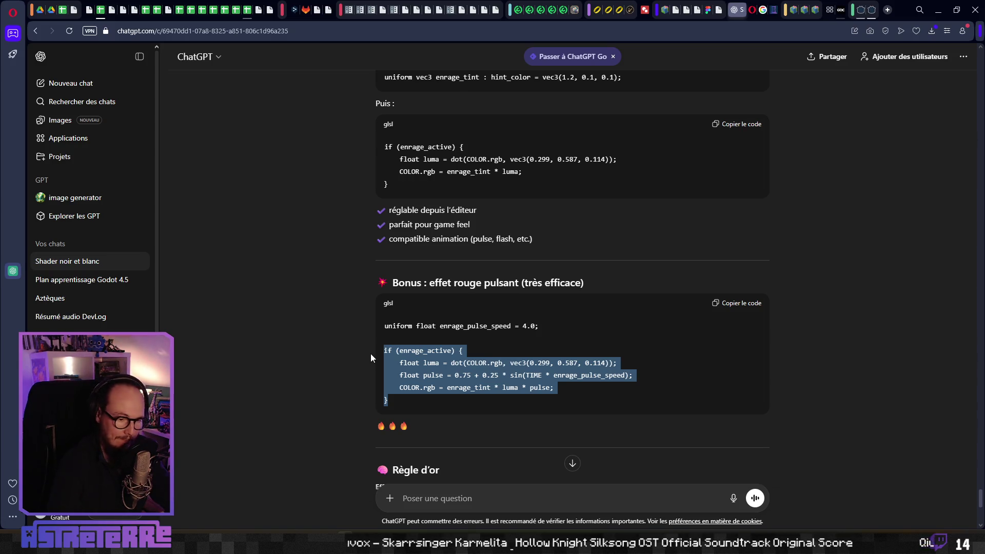
left_click(507, 330)
Step: Back in Godot, delete the old white enrage_active block and its leftover empty lines
key("alt+Tab")
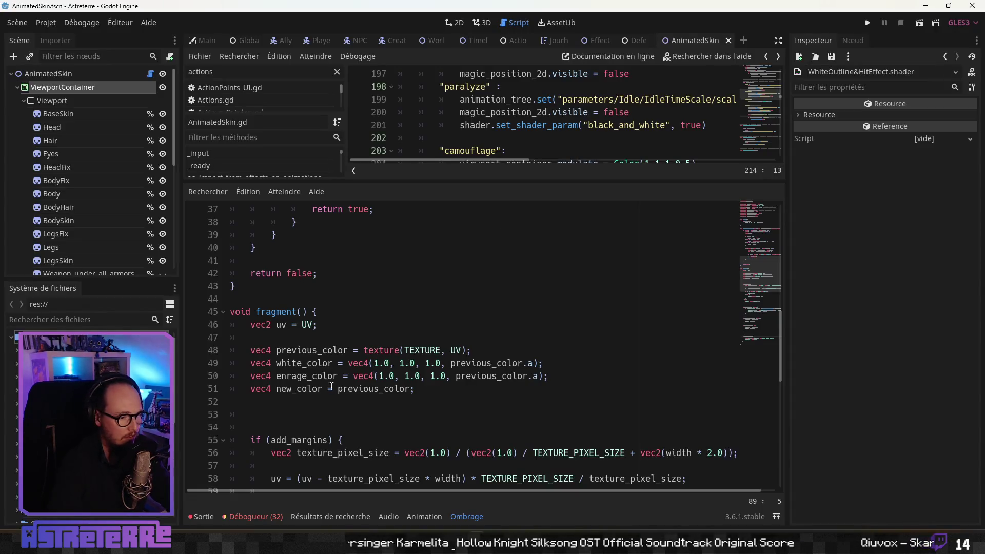
scroll(335, 384, "down", 10)
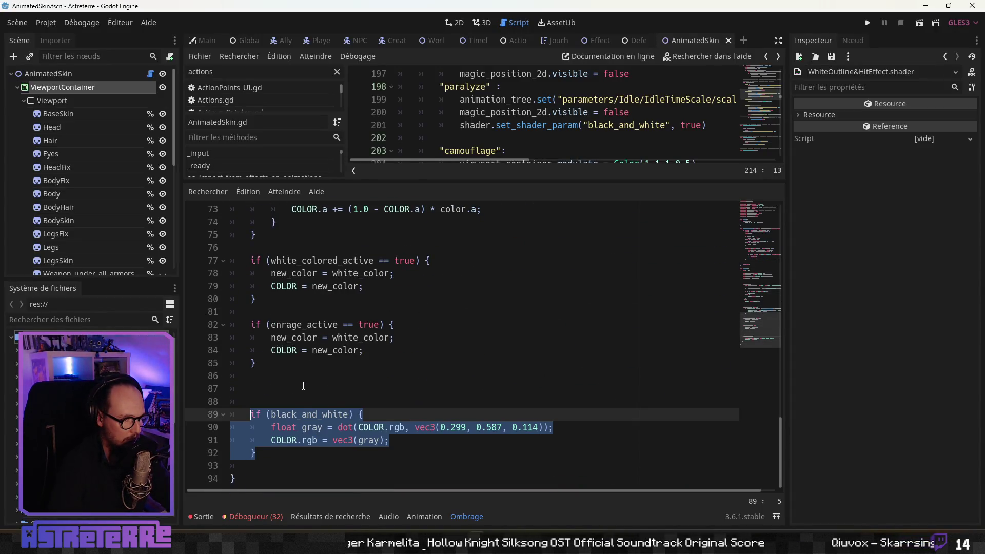
left_click(335, 383)
left_click(267, 363)
left_click_drag(267, 363, 223, 322)
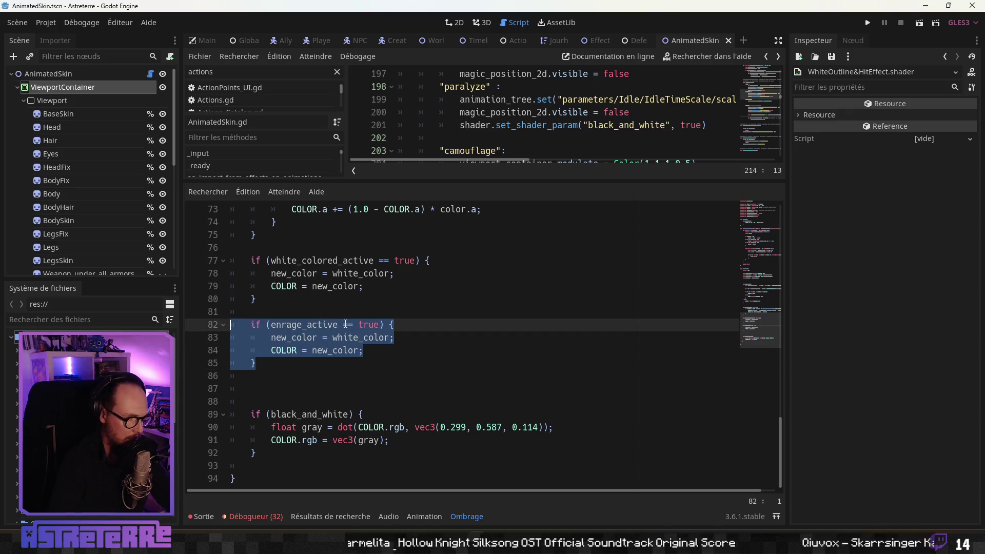
key("BackSpace")
key("BackSpace")
key("Down")
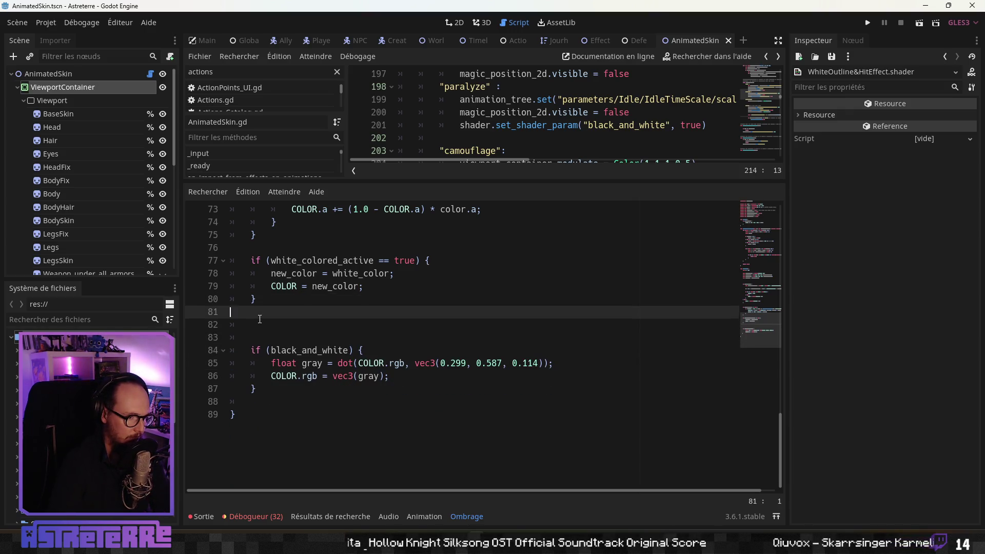
key("BackSpace")
Step: Paste the pulsing red enrage block below the black-and-white block
left_click(288, 393)
key("Return")
key("Return")
key("Return")
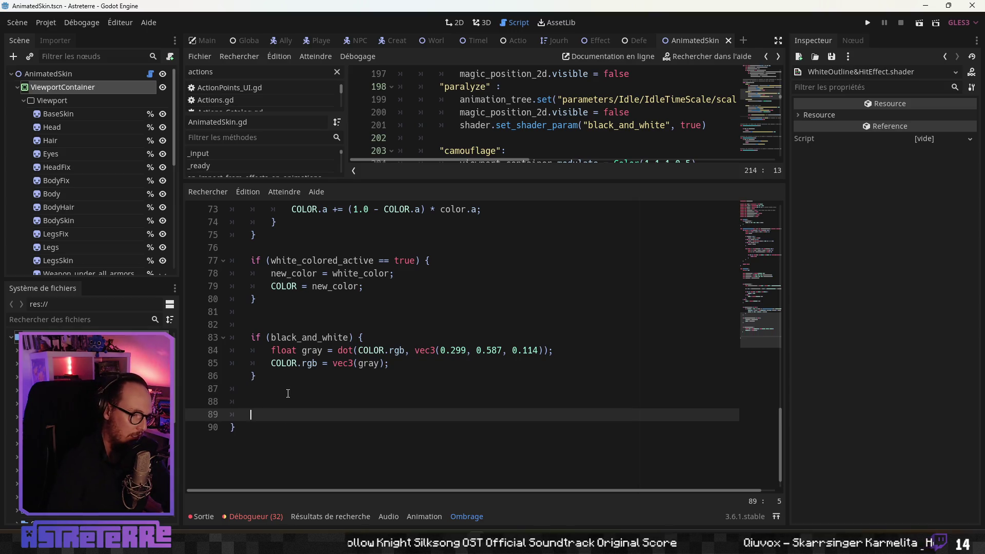
key("Up")
key("Up")
key("ctrl+v")
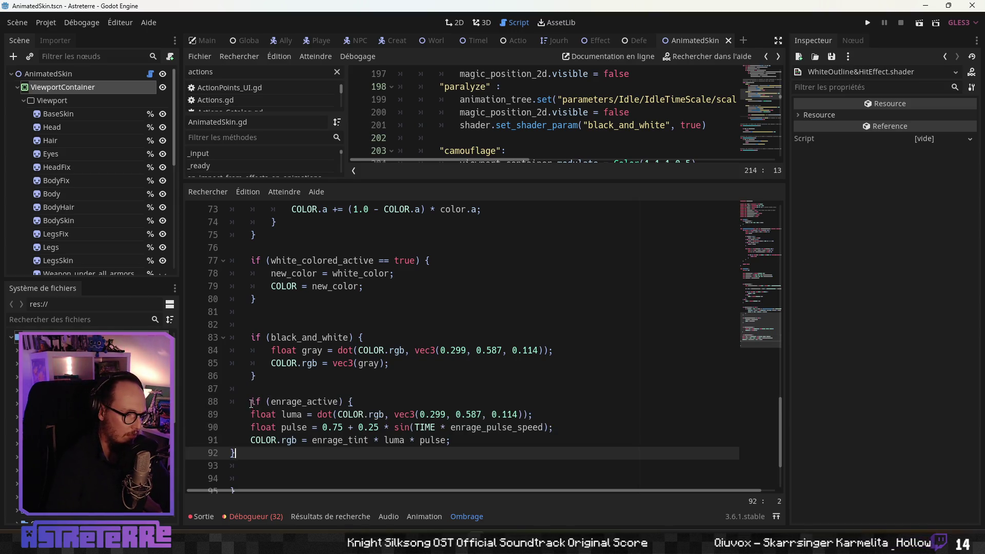
Step: Re-indent lines 89–91 of the pasted enrage block with tabs
left_click_drag(252, 414, 208, 414)
key("BackSpace")
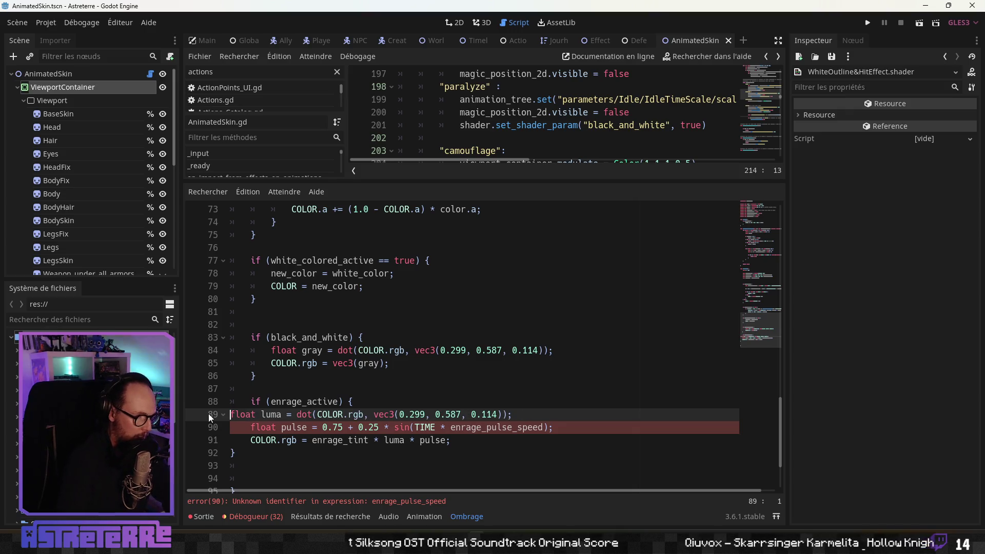
key("Tab")
key("Tab")
key("Down")
key("Home")
key("BackSpace")
key("BackSpace")
key("BackSpace")
key("BackSpace")
key("Tab")
key("Tab")
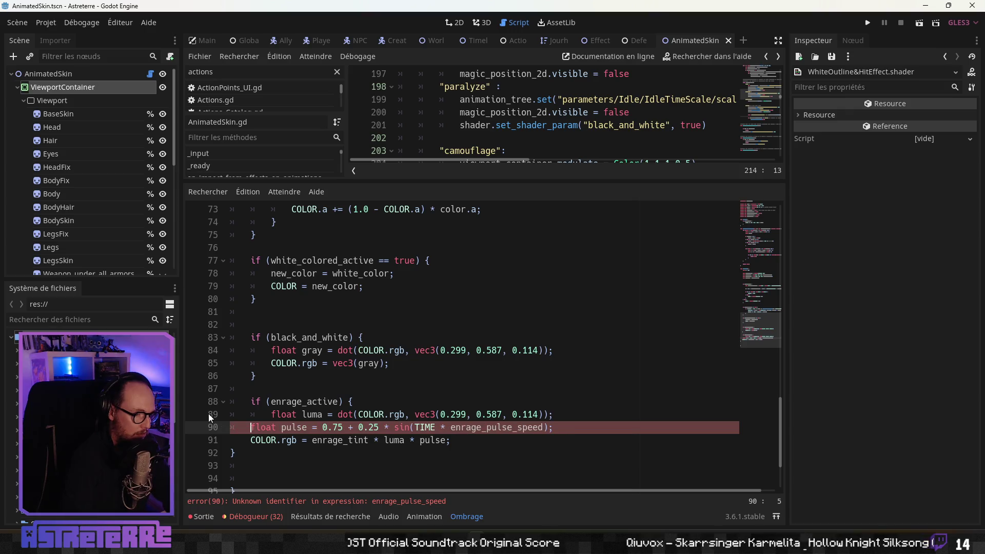
key("Down")
key("Home")
key("BackSpace")
key("BackSpace")
key("BackSpace")
key("Tab")
key("Tab")
key("Down")
key("Up")
key("Down")
key("Up")
key("End")
scroll(208, 413, "up", 15)
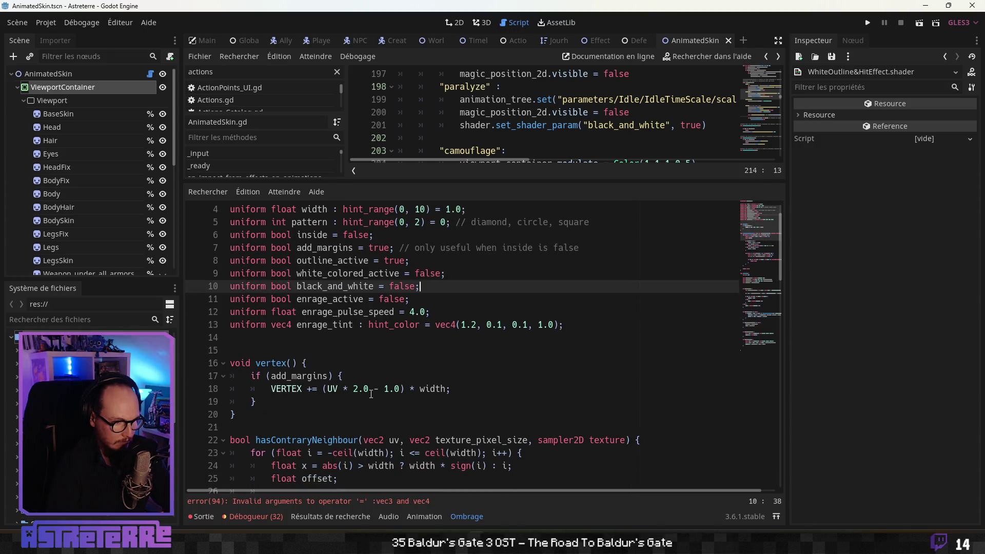
Step: Copy the enrage_tint uniform declaration line from the ChatGPT reply
key("alt+Tab")
scroll(433, 392, "up", 5)
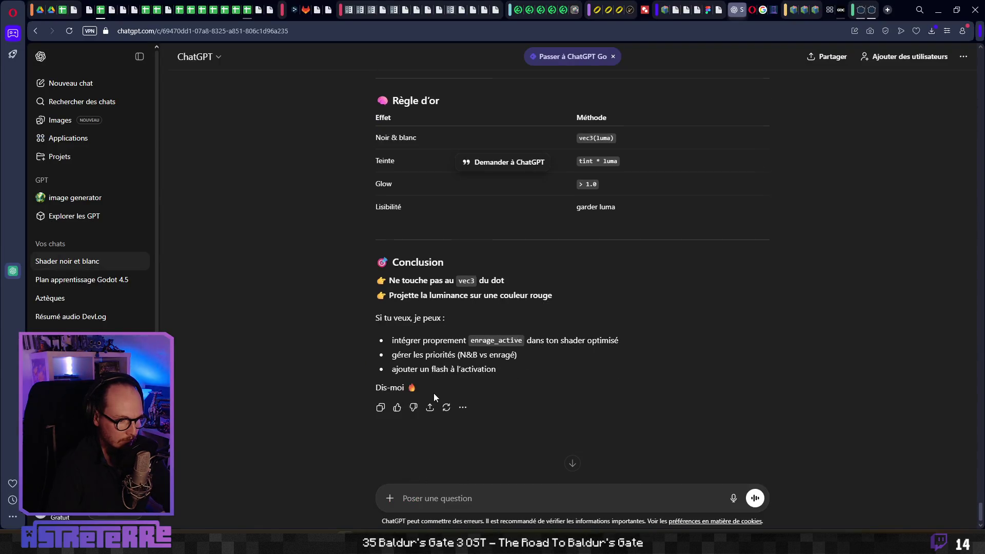
scroll(434, 398, "up", 5)
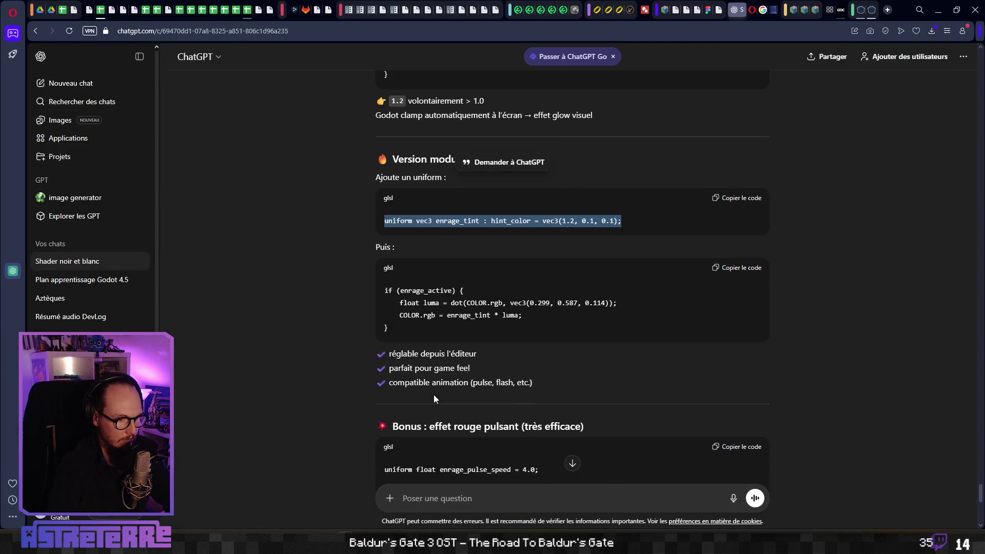
right_click(564, 220)
left_click(577, 264)
scroll(391, 336, "down", 5)
Step: Return to Godot and switch to the AnimatedSkin scene's 2D view
key("alt+Tab")
left_click(379, 389)
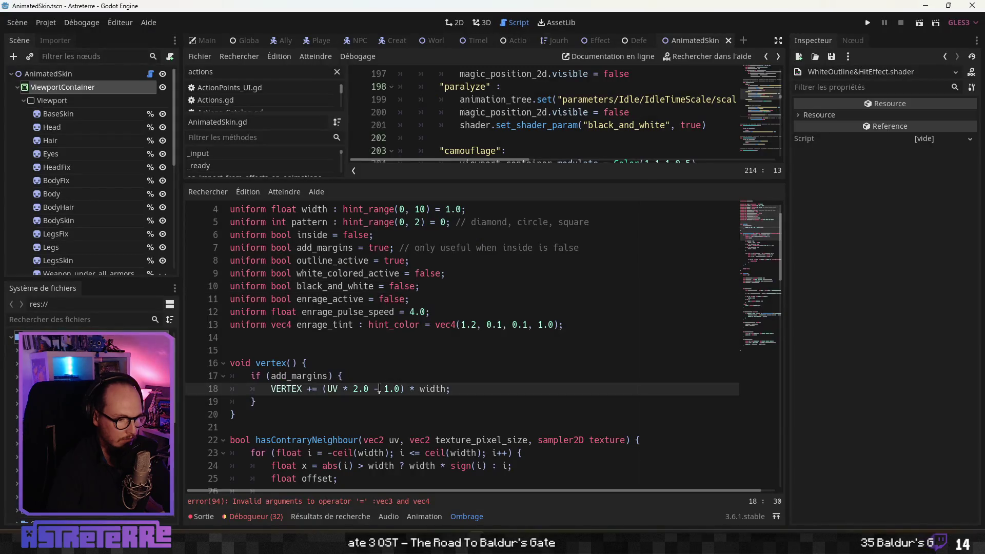
scroll(379, 389, "down", 6)
scroll(379, 389, "up", 5)
left_click(457, 22)
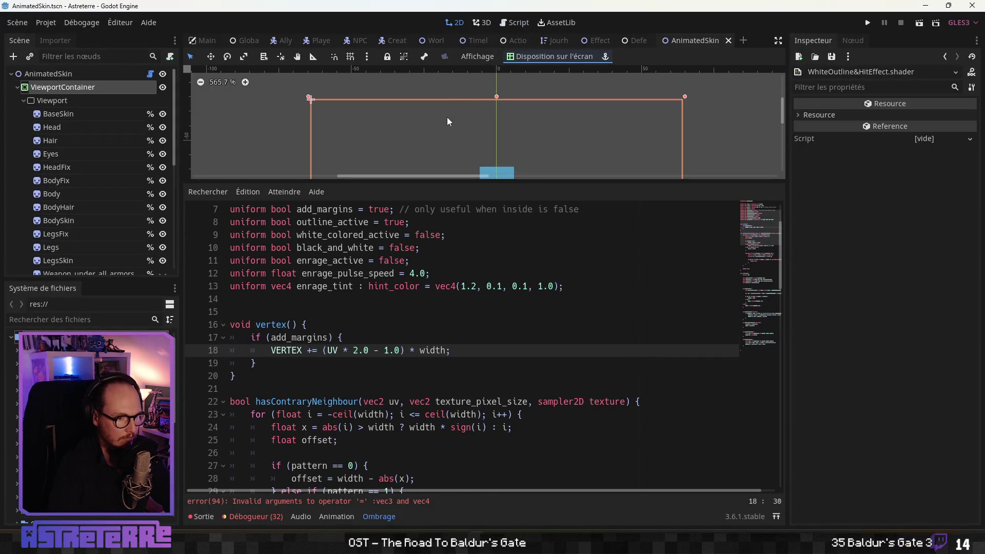
Step: Select ViewportContainer and open its ShaderMaterial's shader from the Inspector
scroll(566, 137, "down", 2)
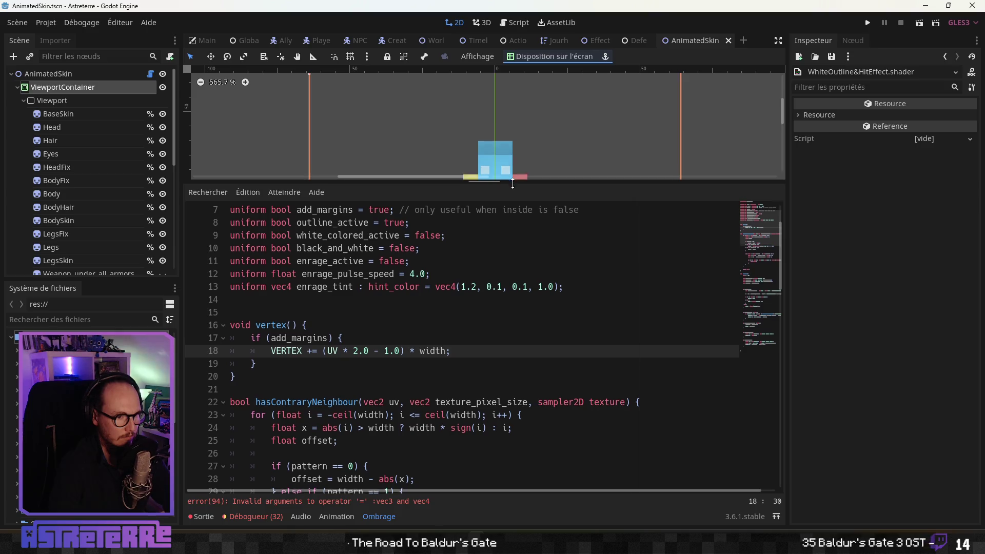
left_click_drag(512, 182, 512, 351)
left_click(74, 86)
key("Up")
left_click(72, 87)
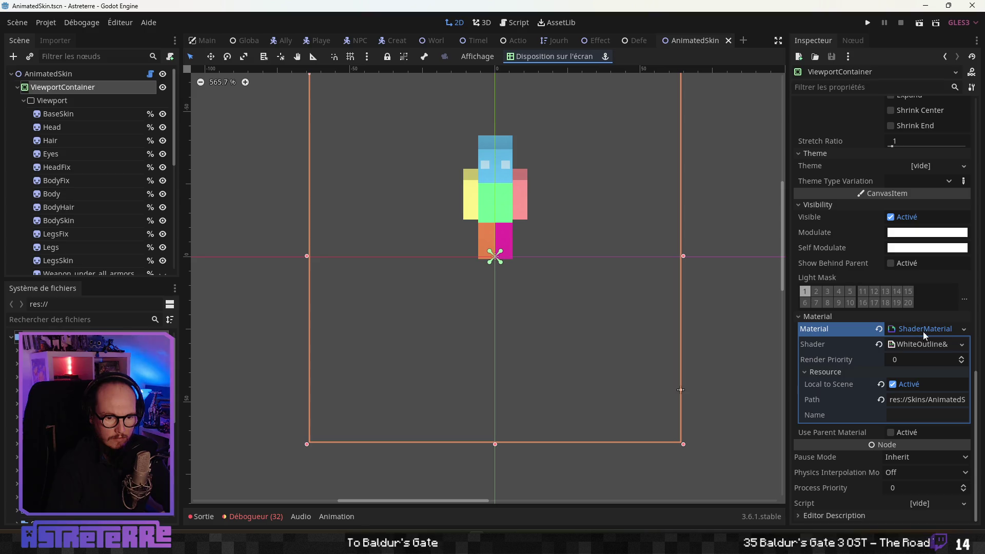
left_click(922, 345)
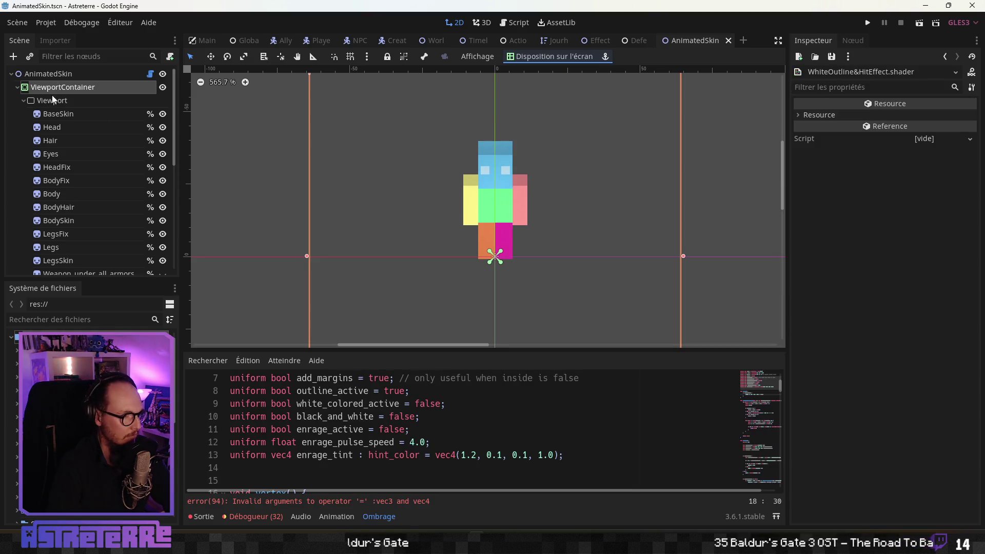
left_click(53, 89)
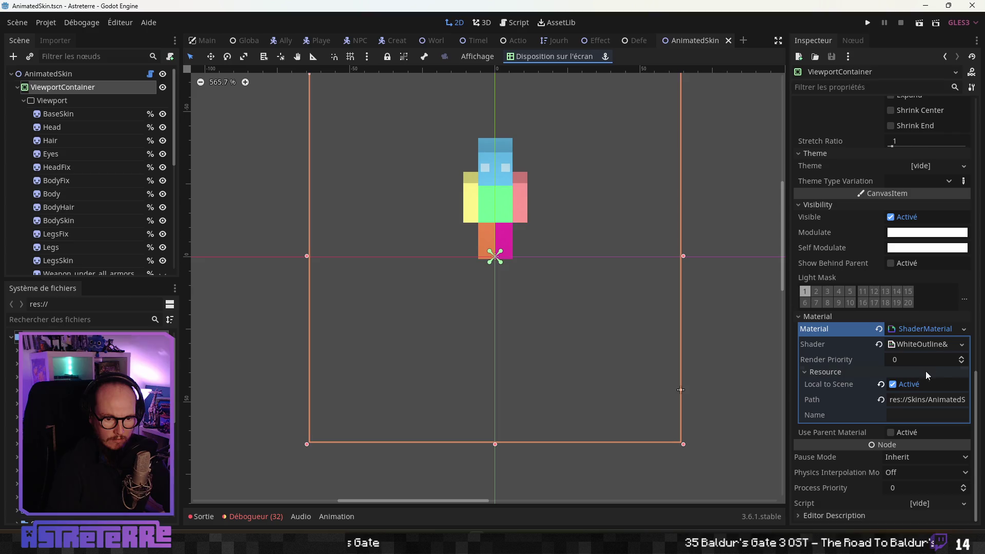
left_click(891, 345)
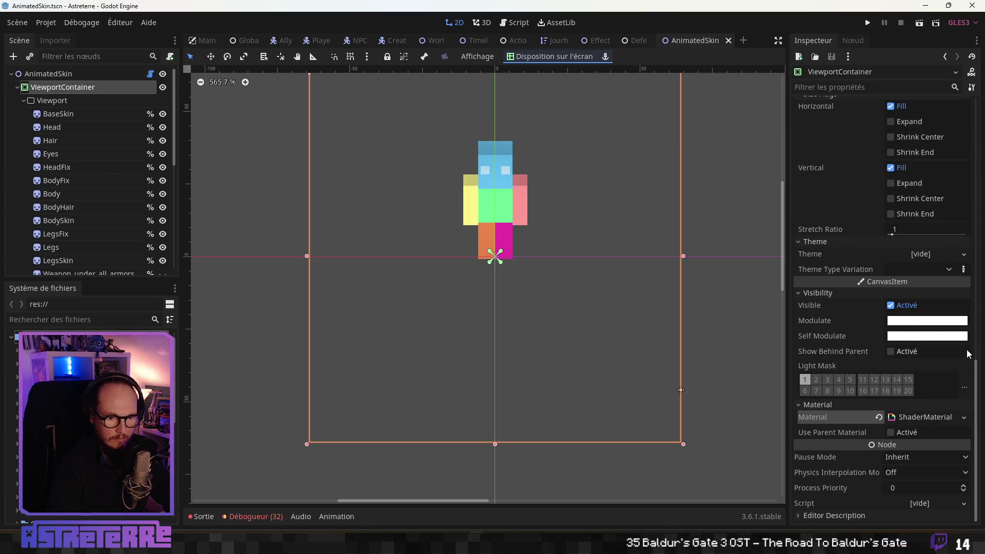
left_click(921, 417)
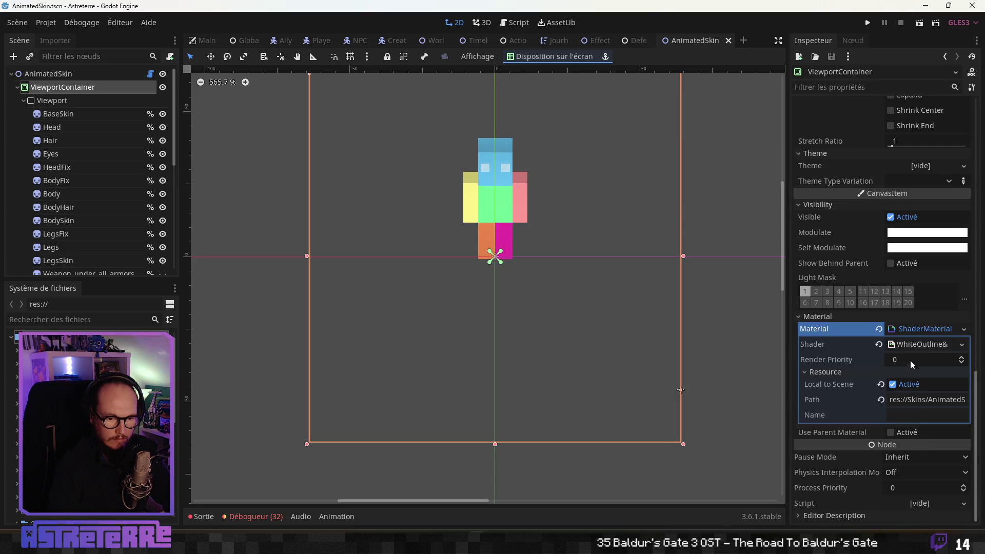
left_click(918, 342)
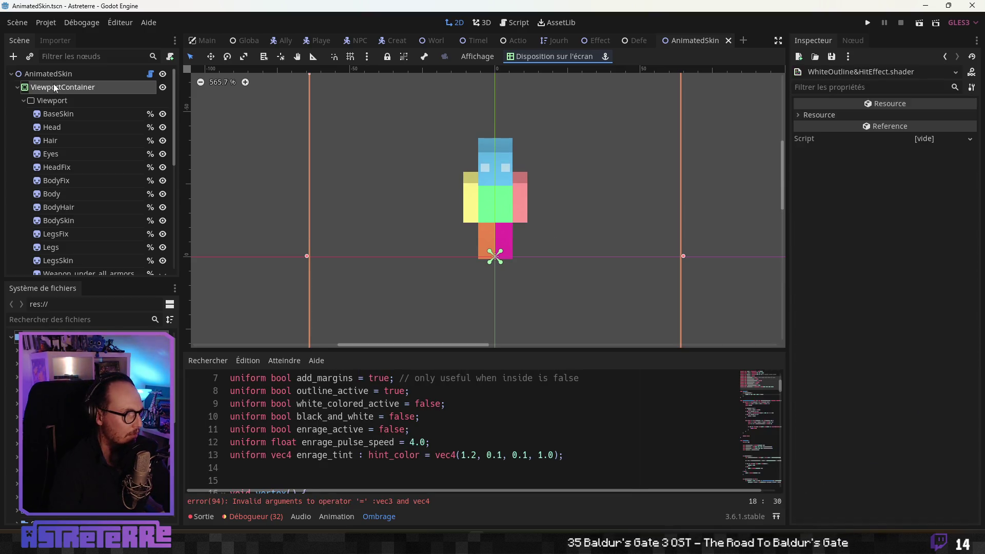
Step: Reopen WhiteOutline&HitEffect.shader and enlarge the code area to show the uniform declarations
left_click(53, 86)
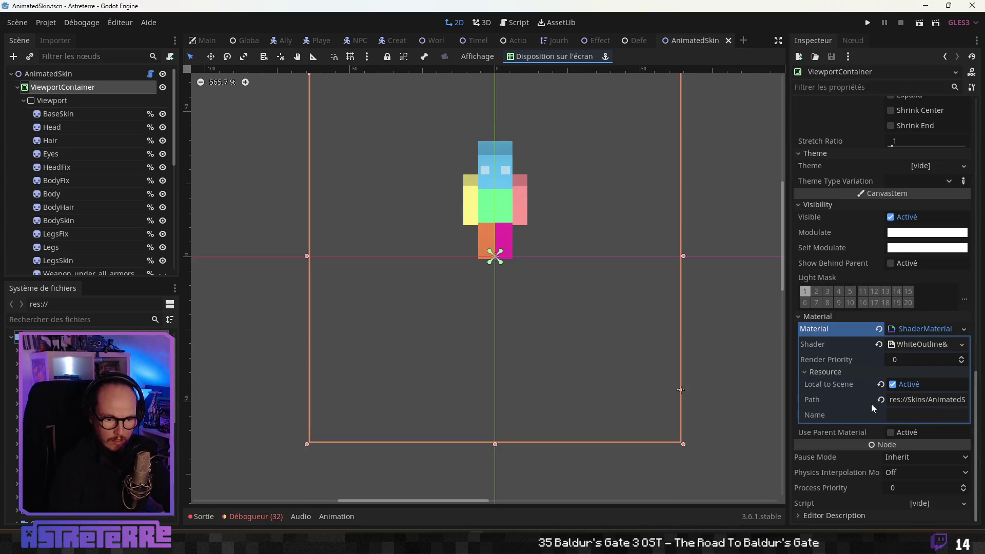
left_click(833, 373)
left_click(828, 418)
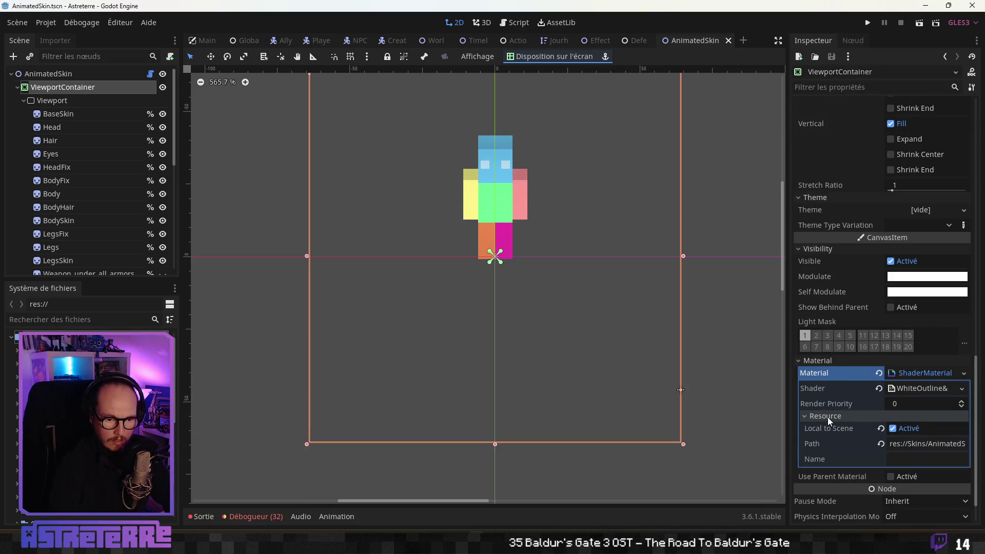
left_click(963, 349)
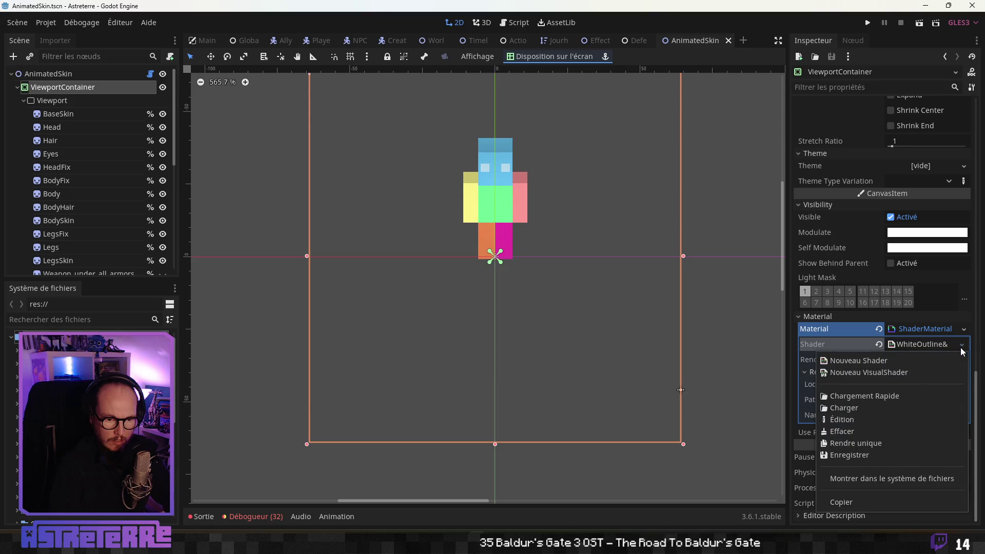
left_click(841, 344)
left_click(926, 346)
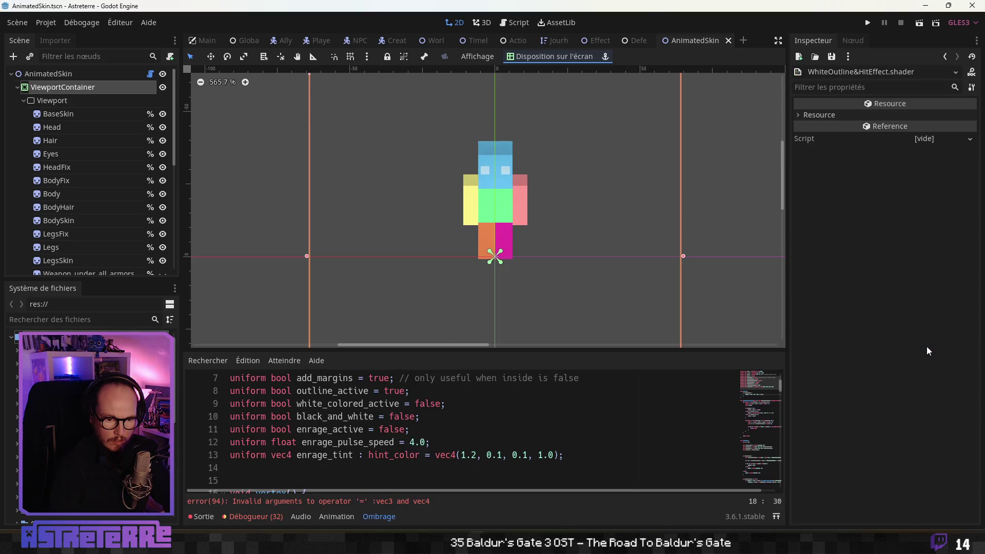
left_click(75, 88)
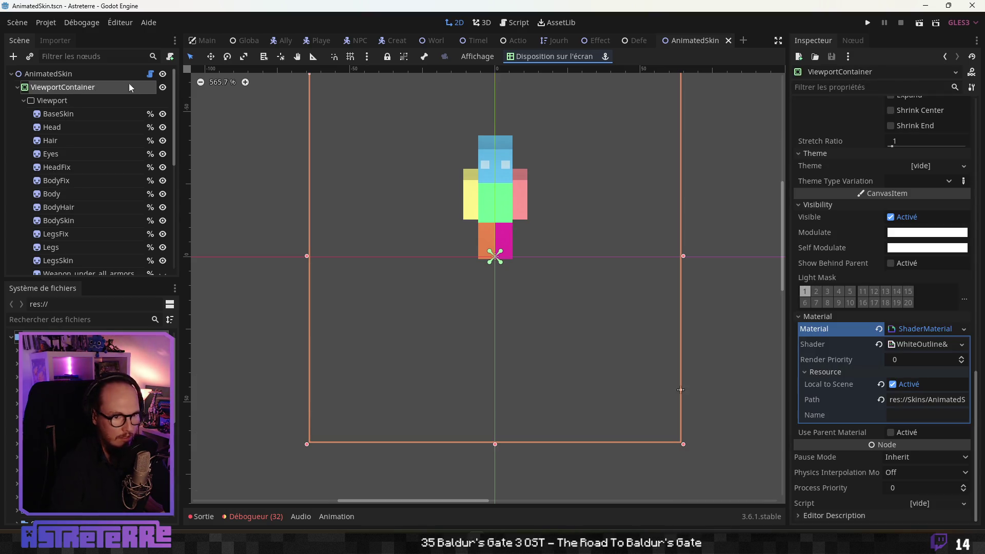
left_click(918, 328)
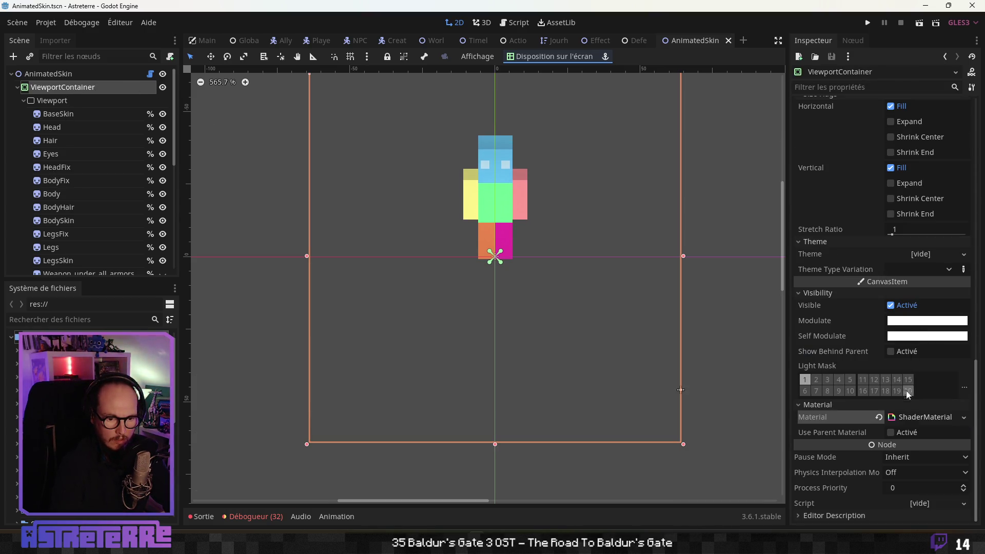
left_click(917, 418)
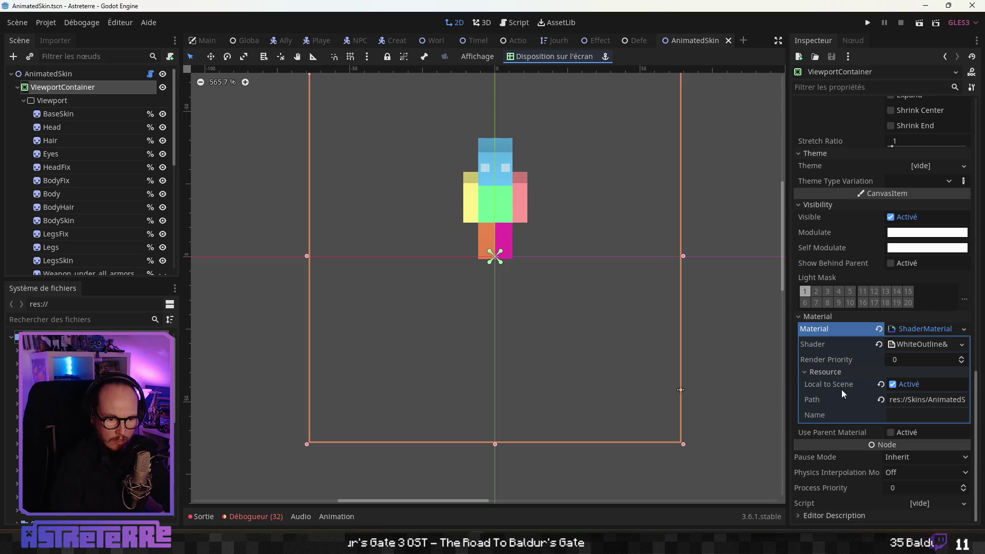
left_click(928, 343)
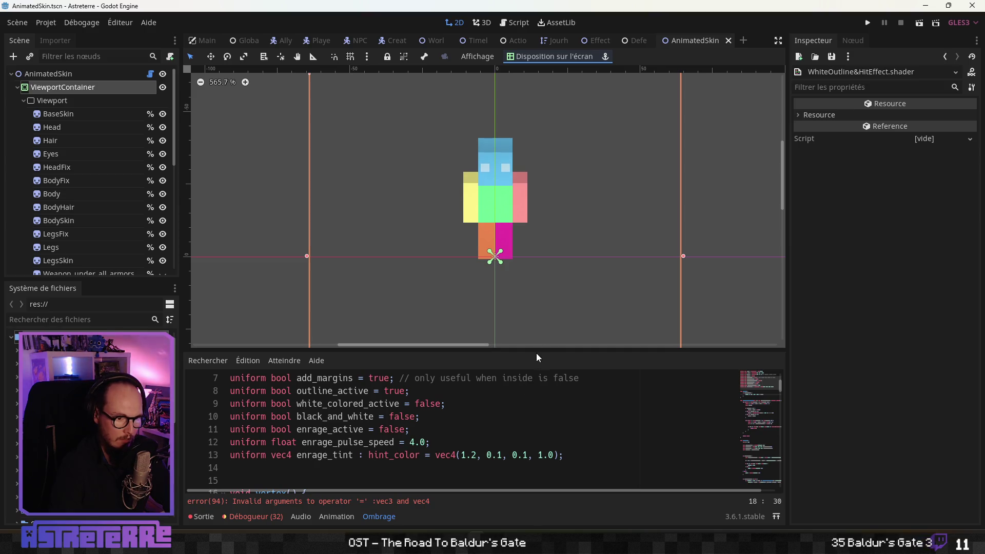
left_click_drag(536, 351, 536, 174)
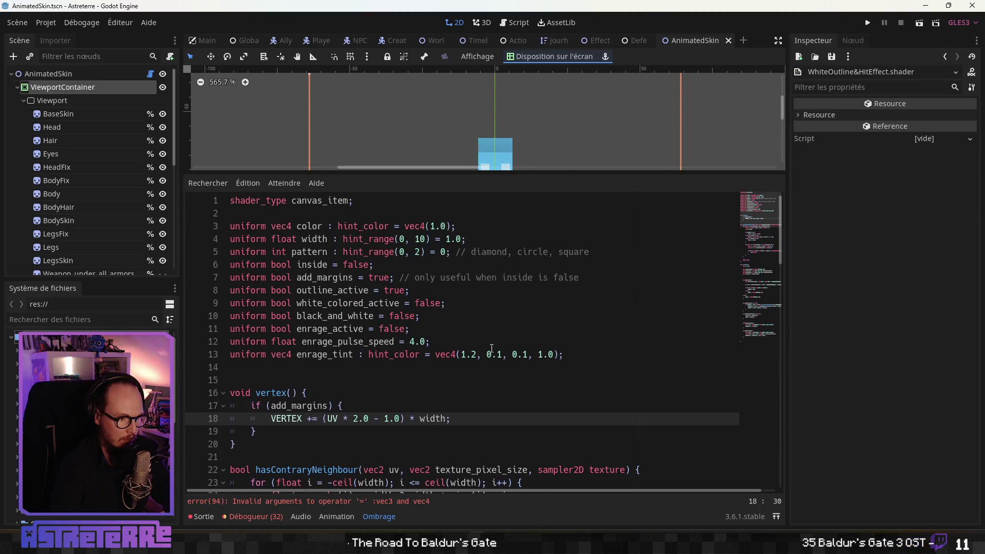
Step: Cut the enrage_pulse_speed and enrage_tint lines and paste them just below shader_type
left_click(446, 328)
left_click(431, 341)
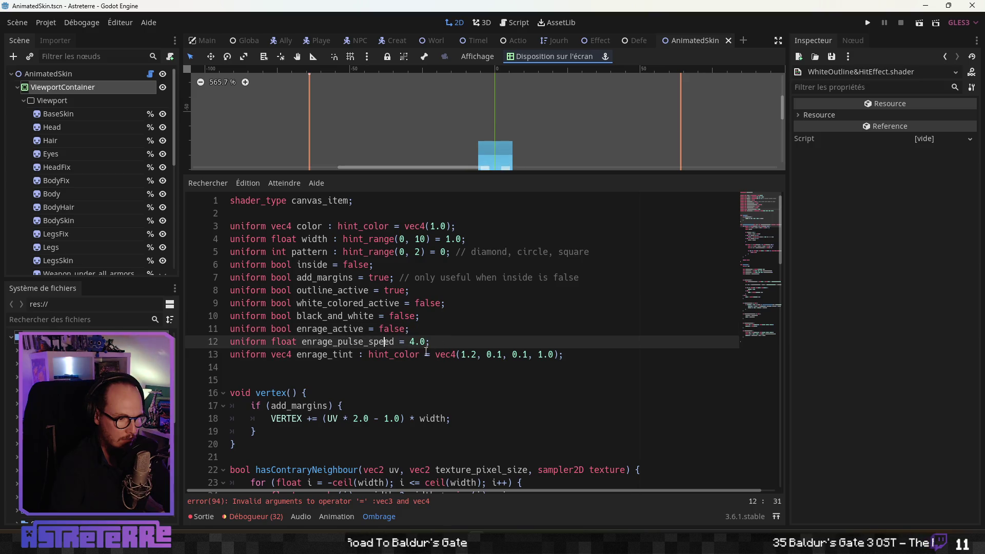
left_click_drag(569, 354, 257, 343)
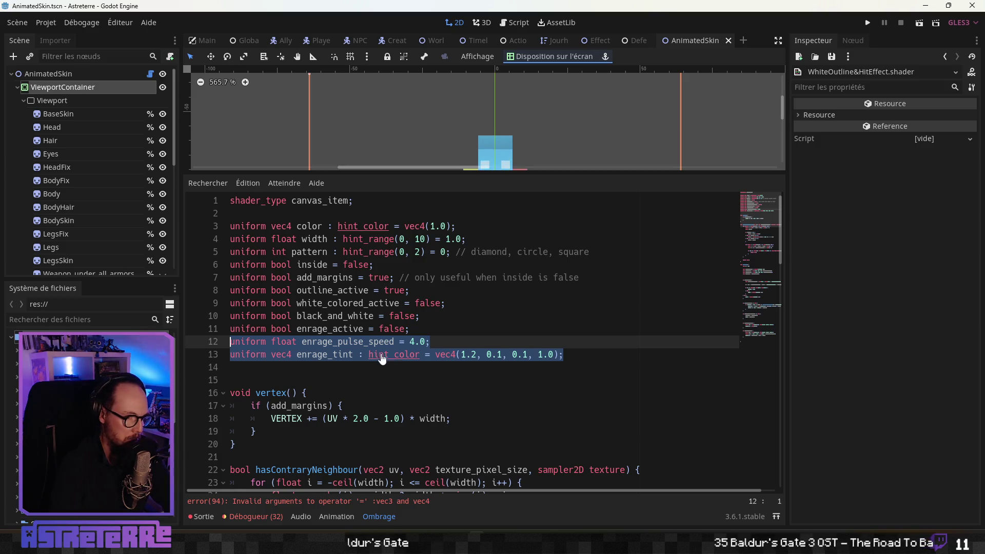
key("ctrl+x")
left_click(290, 216)
key("Return")
key("ctrl+v")
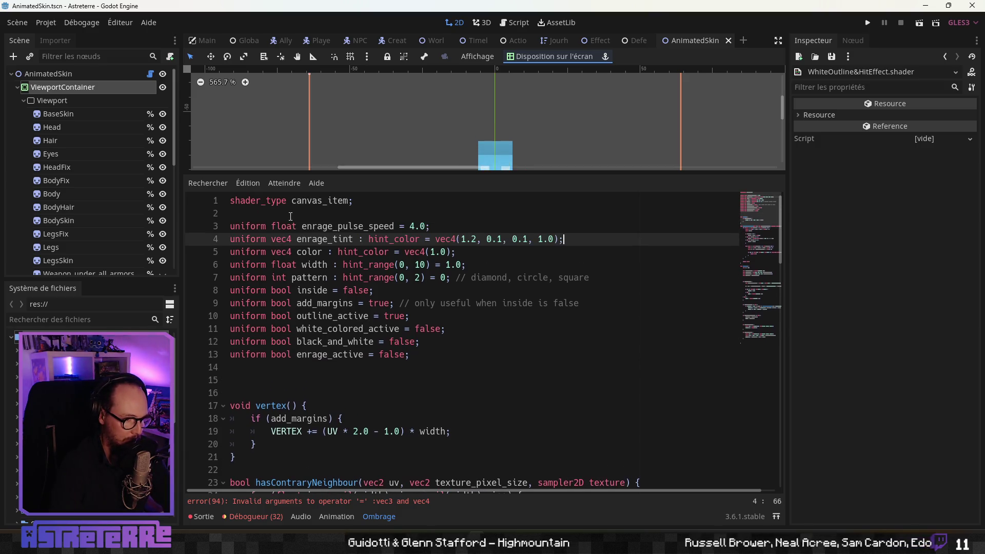
Step: Save the scene with the reordered shader uniforms
left_click(322, 265)
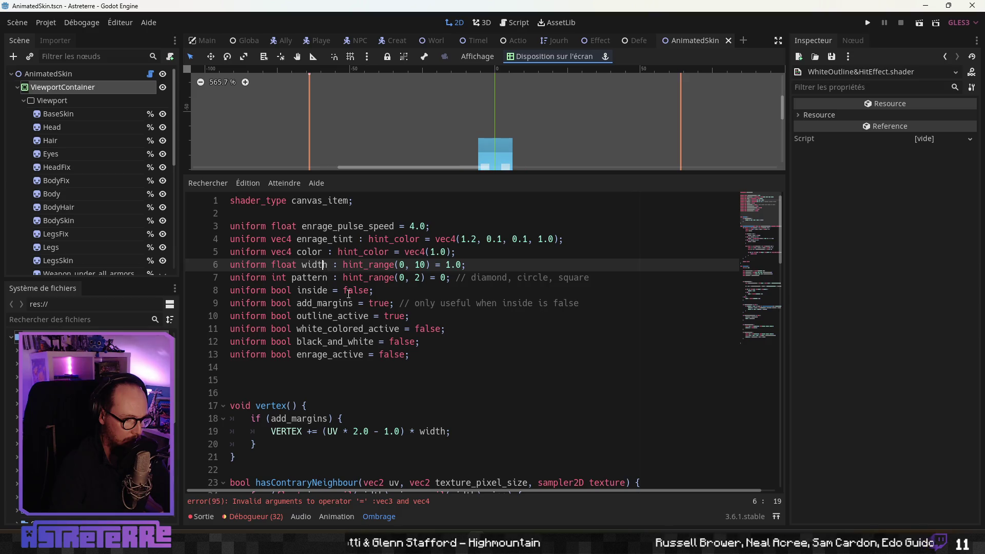
left_click(430, 328)
key("Down")
key("Down")
key("ctrl+s")
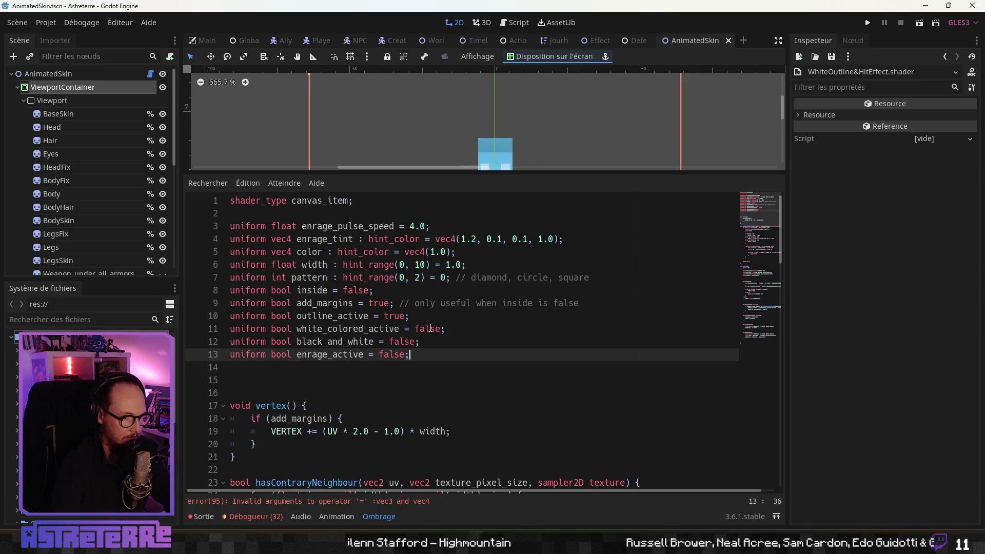
Step: Reselect ViewportContainer and reopen the WhiteOutline&HitEffect shader code
left_click(82, 86)
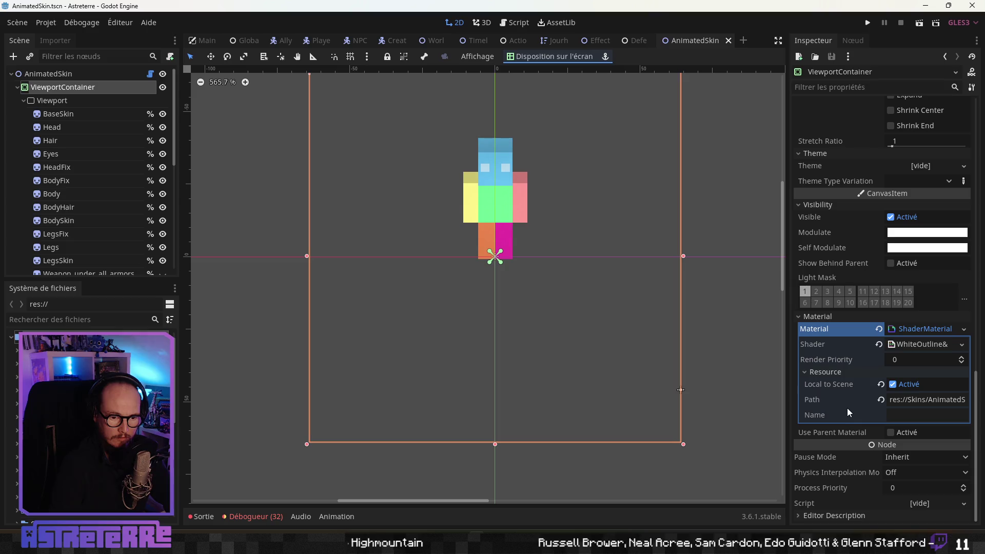
left_click(59, 102)
left_click(78, 87)
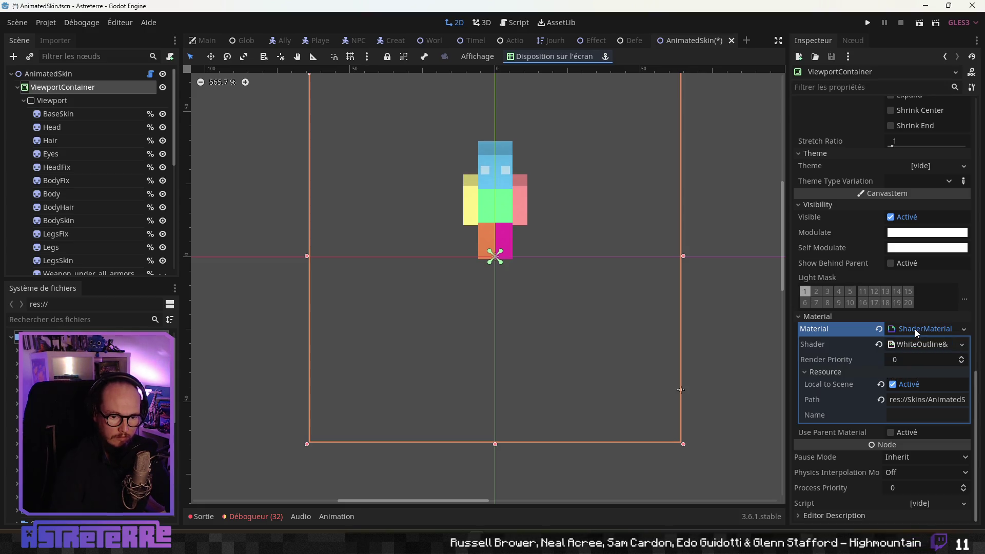
left_click(913, 344)
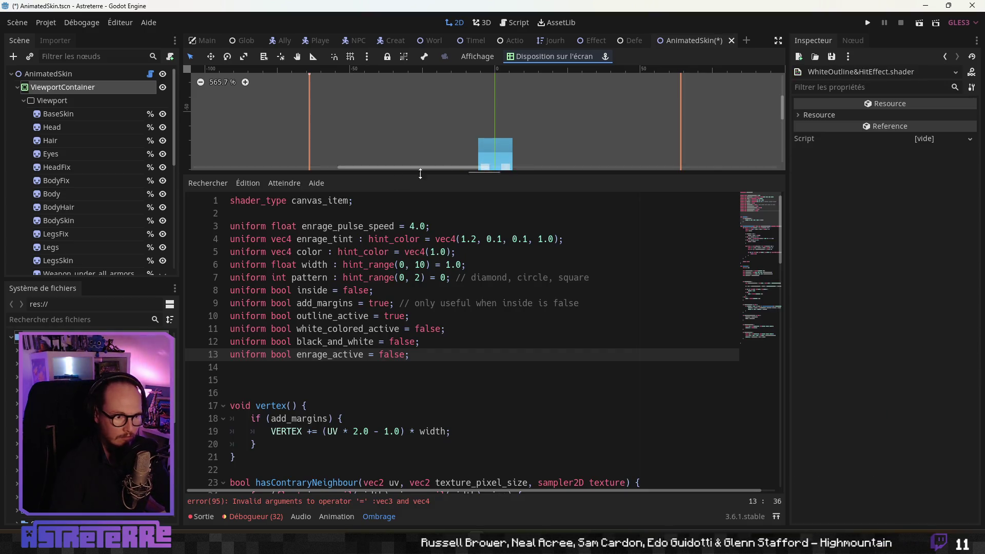
scroll(338, 339, "down", 4)
left_click(339, 341)
scroll(343, 341, "up", 4)
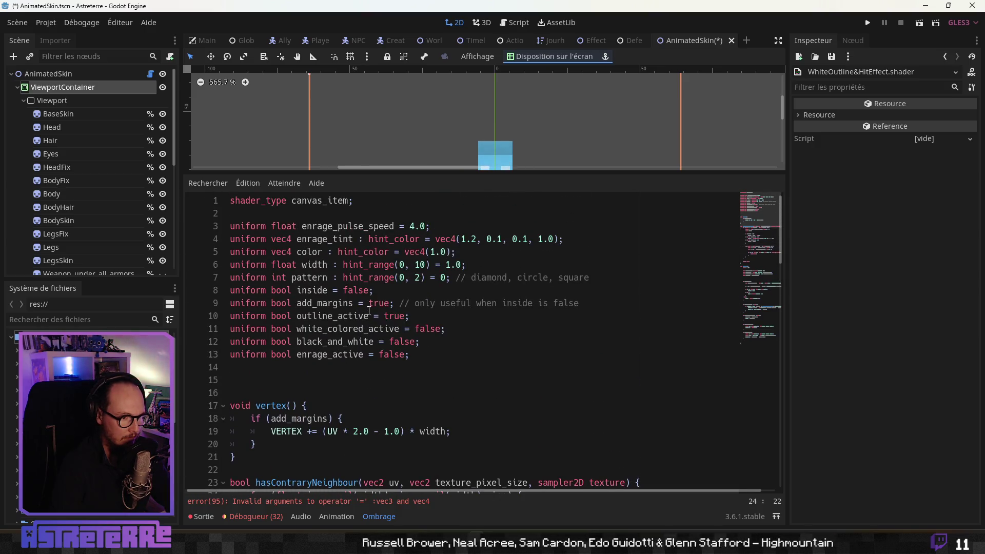
scroll(355, 352, "down", 6)
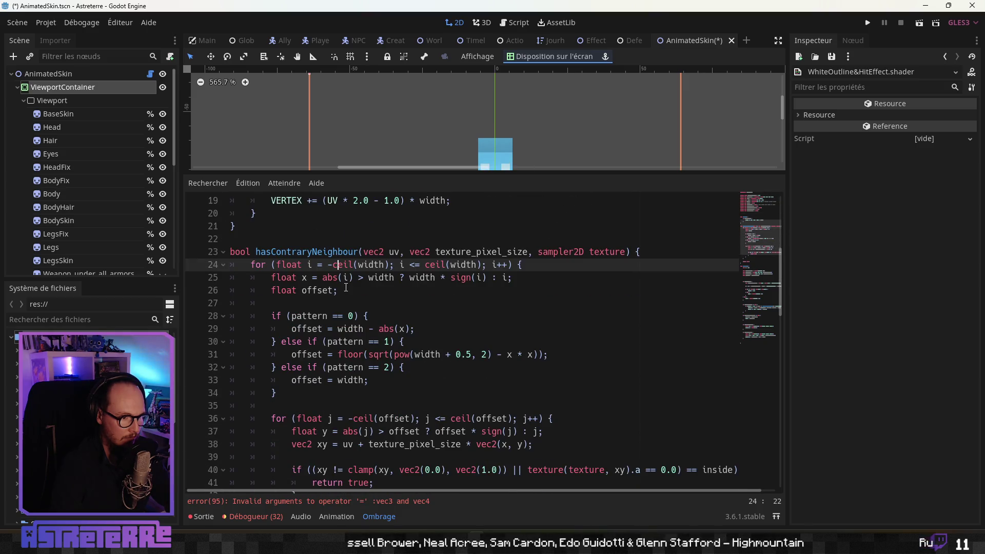
scroll(347, 287, "down", 20)
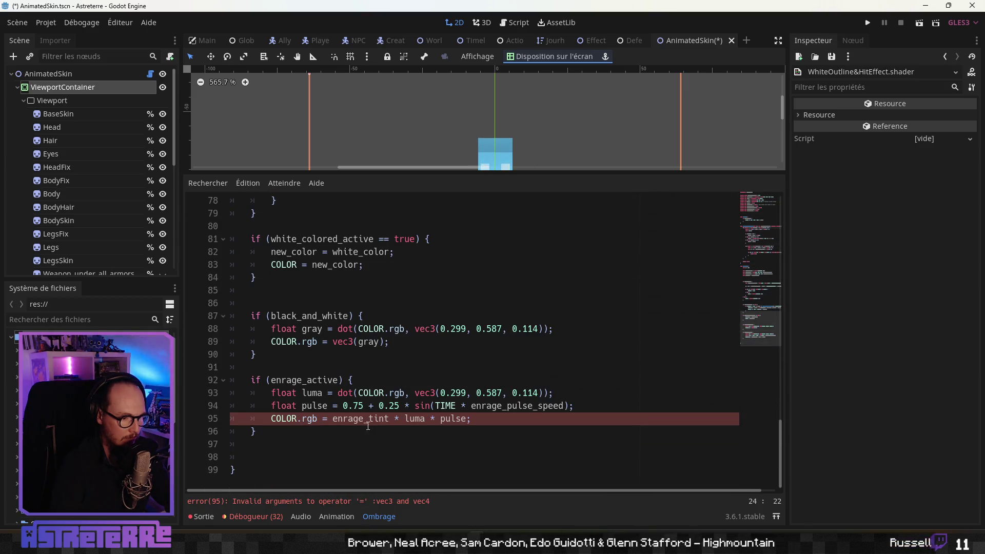
left_click(386, 420)
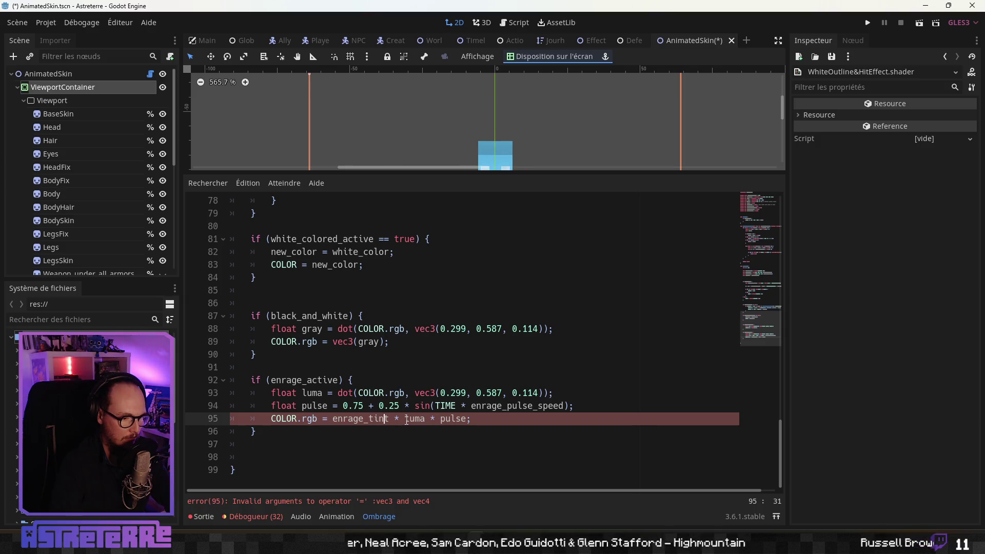
left_click(331, 405)
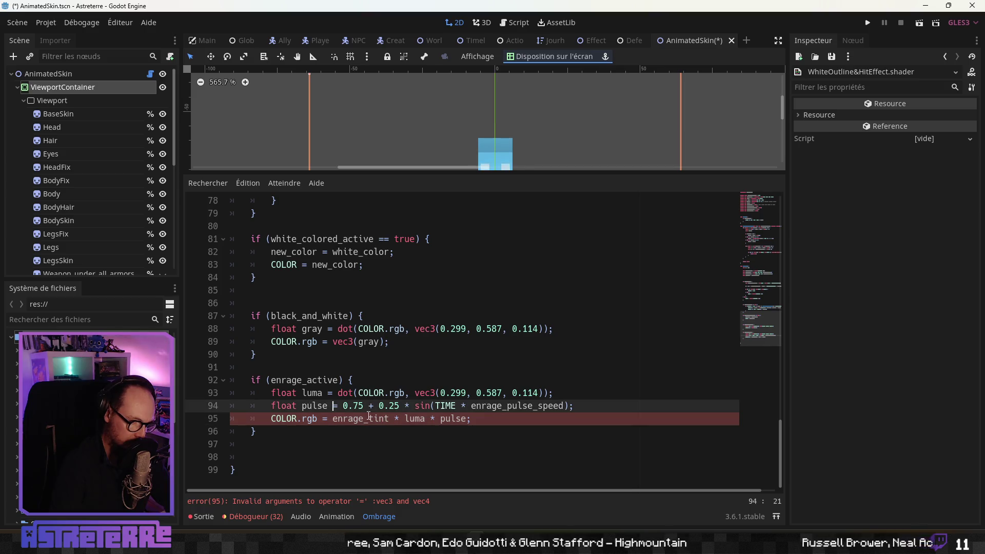
scroll(368, 415, "up", 3)
scroll(369, 415, "up", 20)
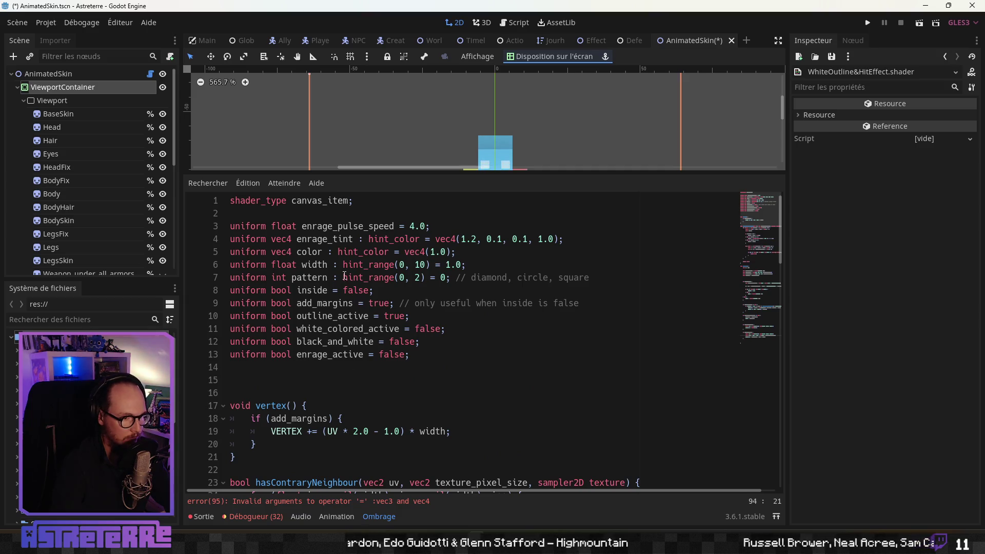
left_click(343, 278)
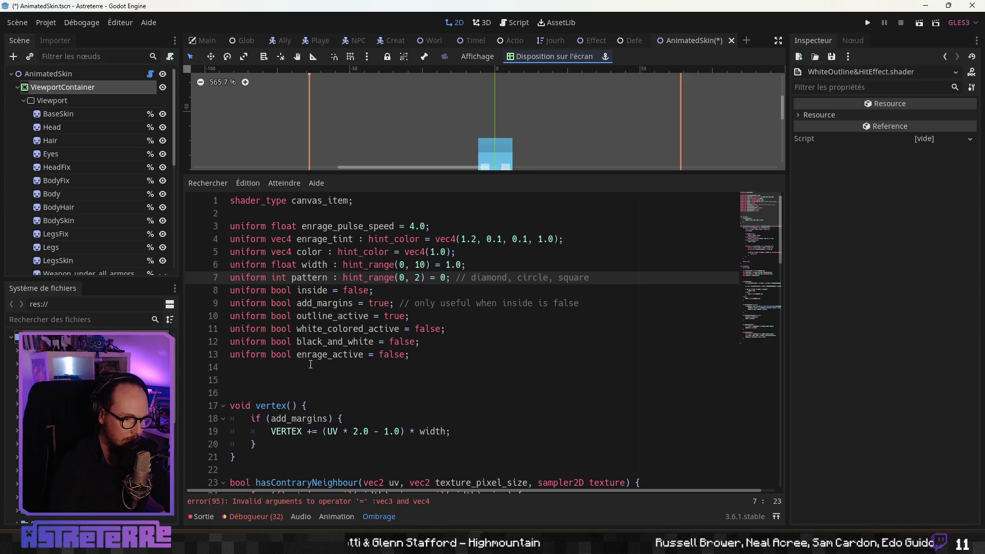
scroll(542, 239, "down", 20)
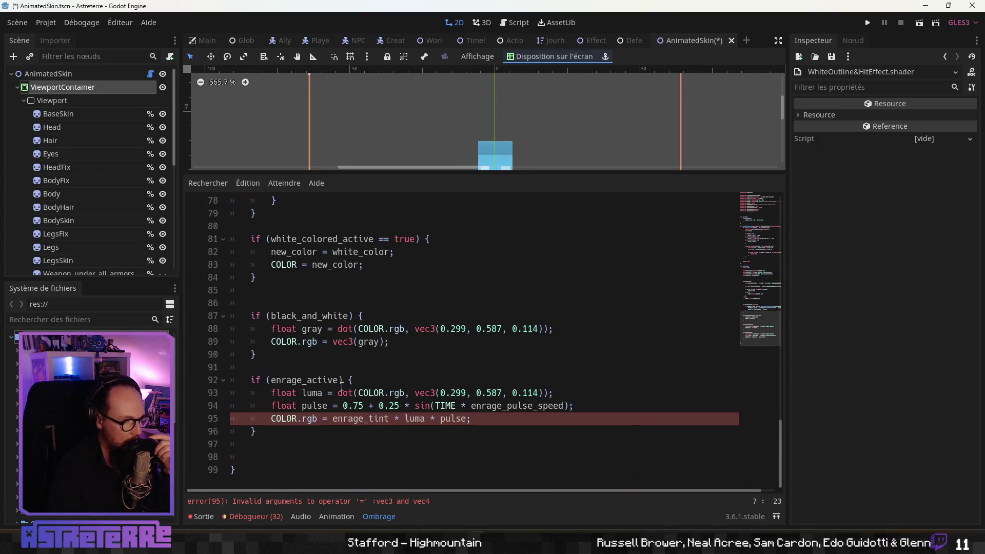
left_click(349, 343)
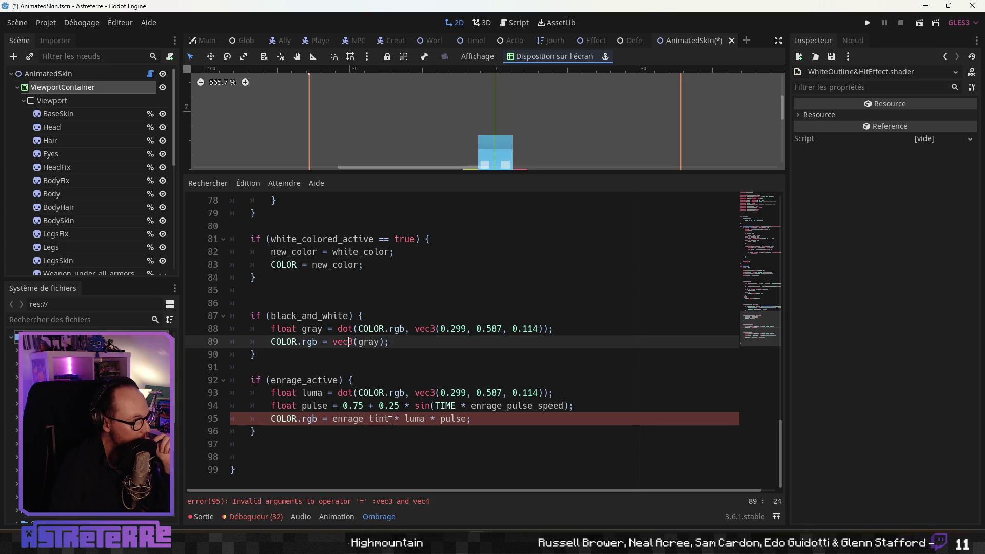
left_click_drag(390, 420, 338, 421)
scroll(346, 374, "up", 20)
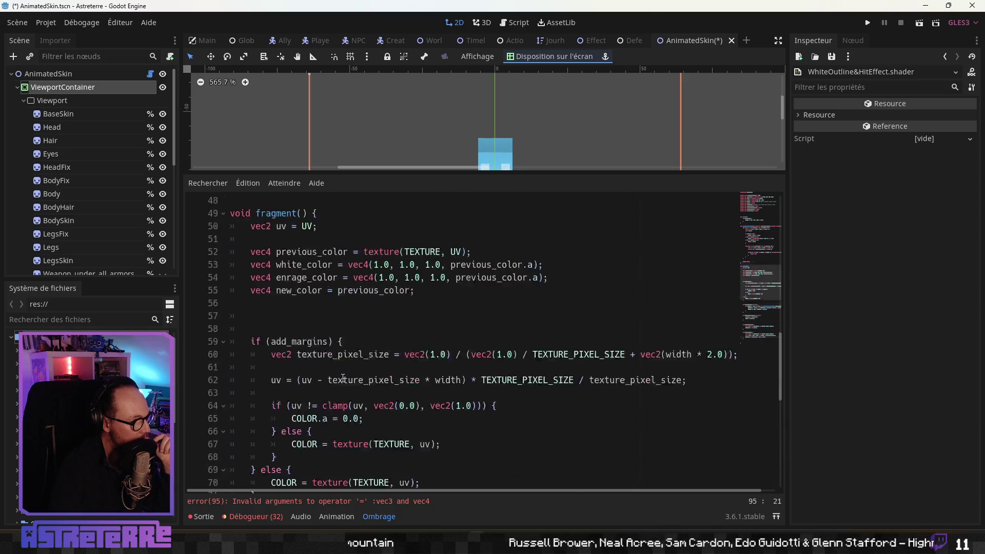
left_click(398, 239)
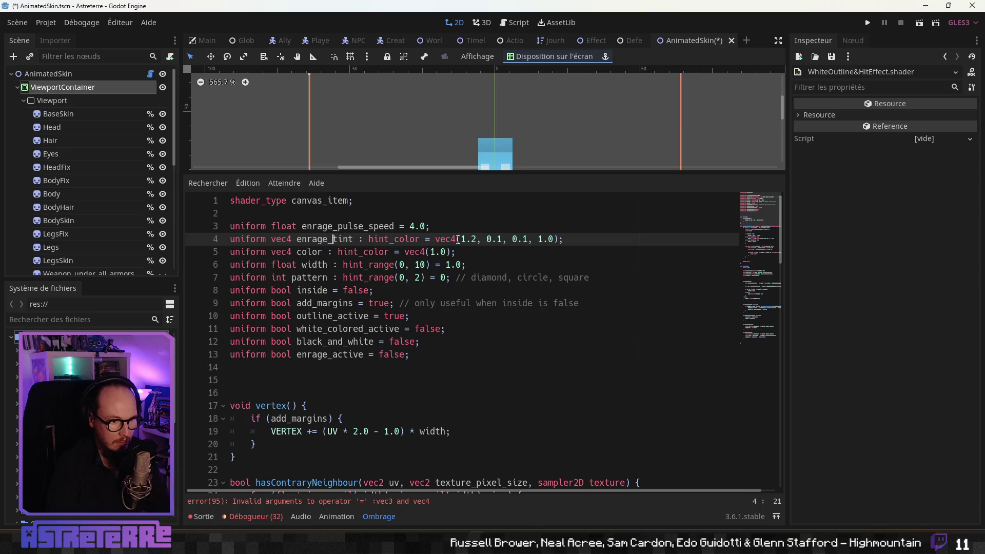
double_click(405, 240)
Step: Remove hint_color and change vec4 to vec3 in both the enrage_tint type and constructor
key("Delete")
key("Delete")
key("Delete")
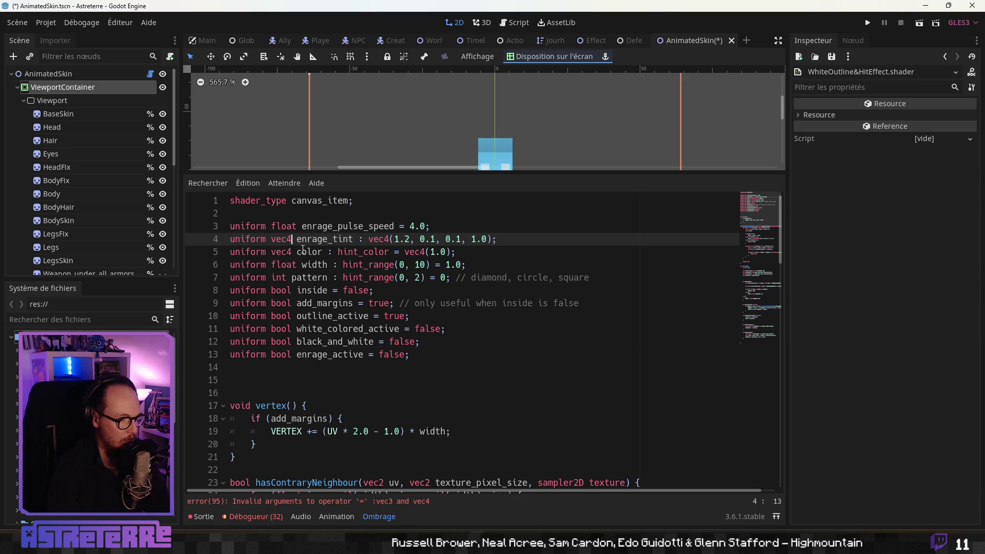
key("BackSpace")
type("3")
left_click(337, 241)
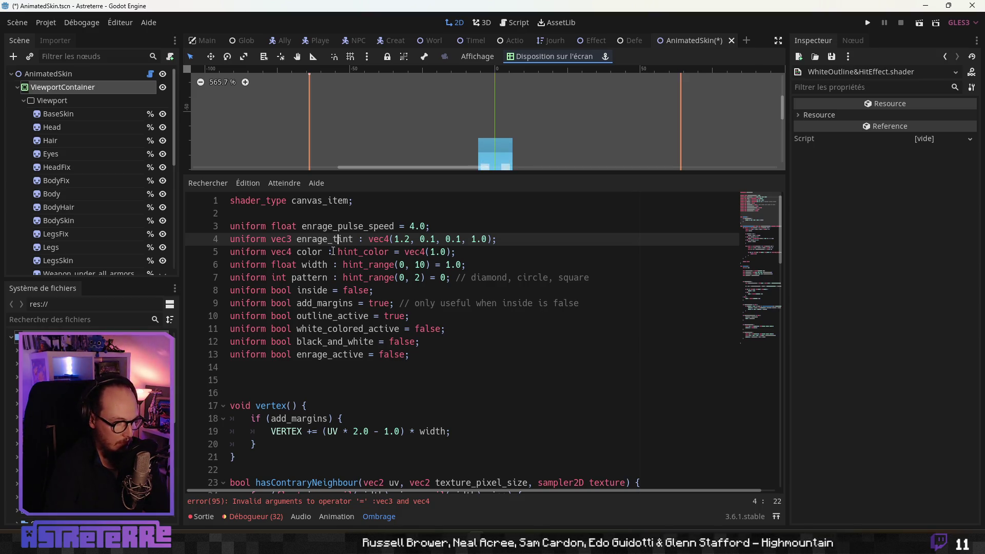
left_click(390, 240)
key("BackSpace")
type("3")
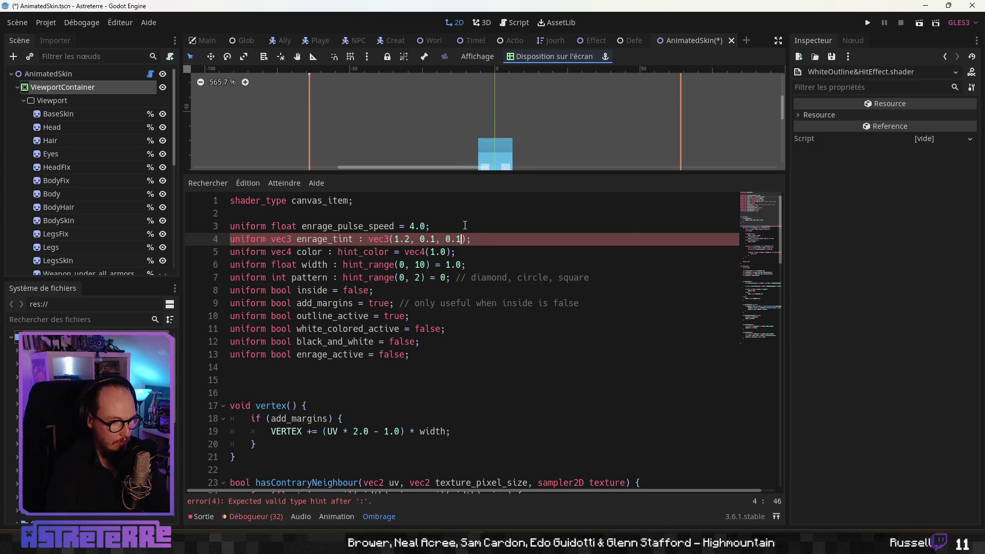
Step: Replace the colon after enrage_tint with '=' so it defaults to vec3(1.2, 0.1, 0.1)
left_click(468, 228)
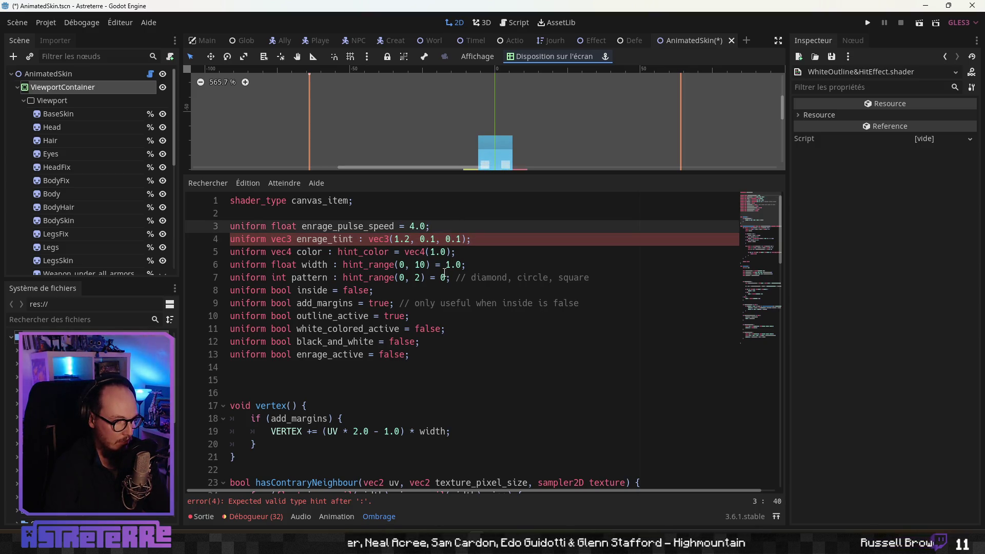
left_click(389, 279)
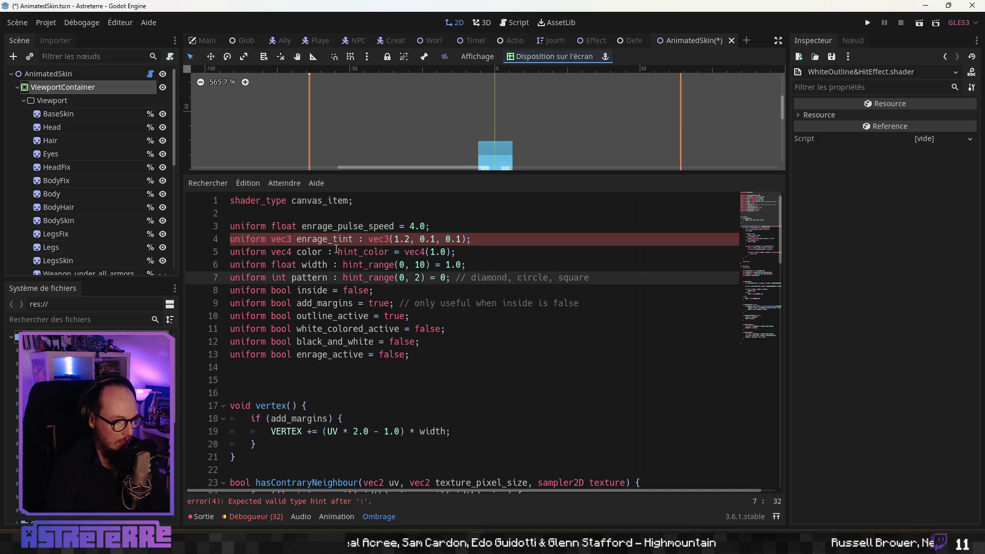
left_click(471, 241)
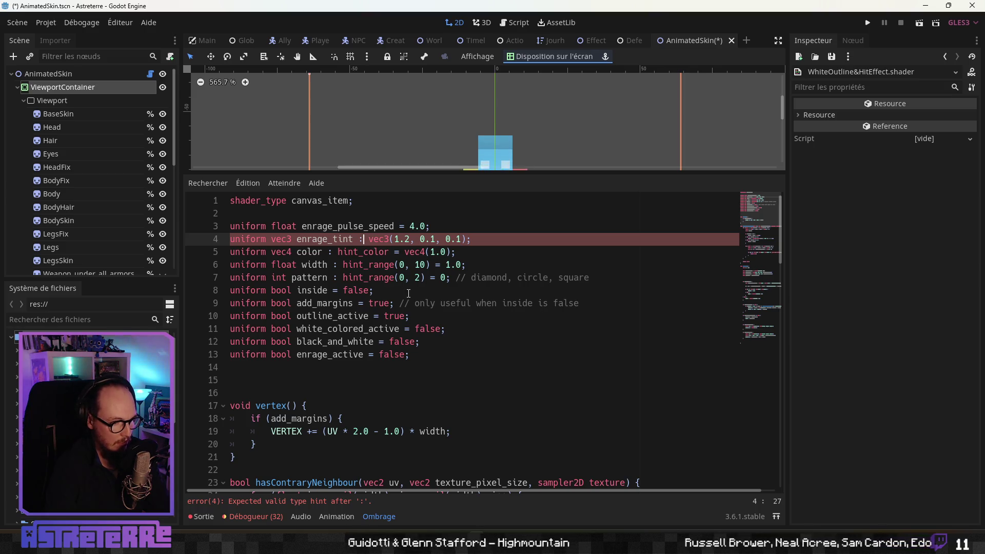
key("BackSpace")
type("=")
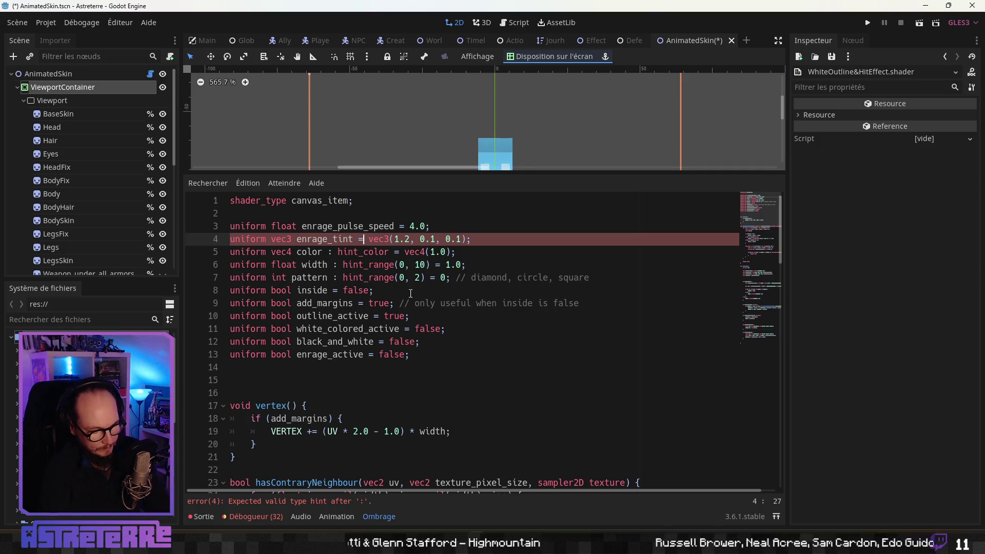
left_click(390, 304)
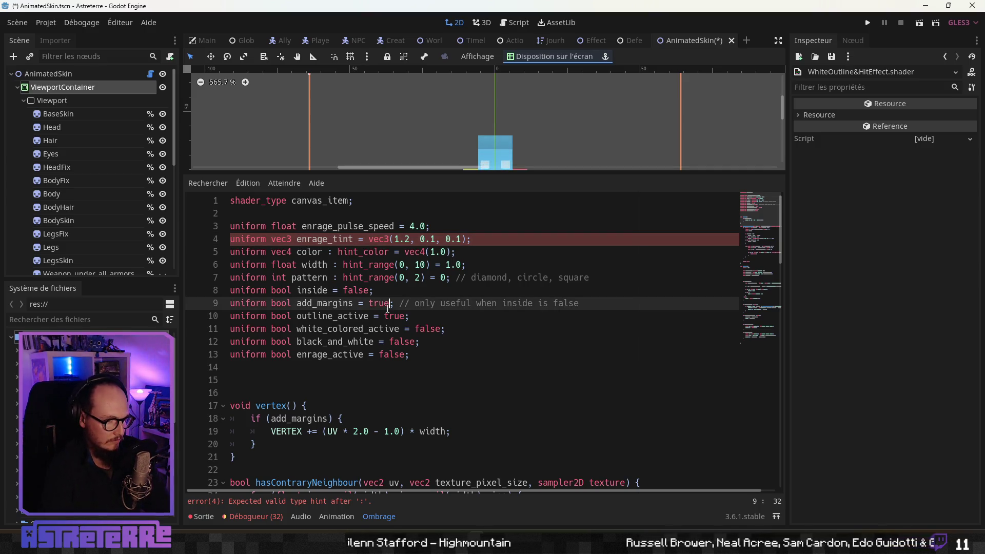
scroll(344, 354, "down", 20)
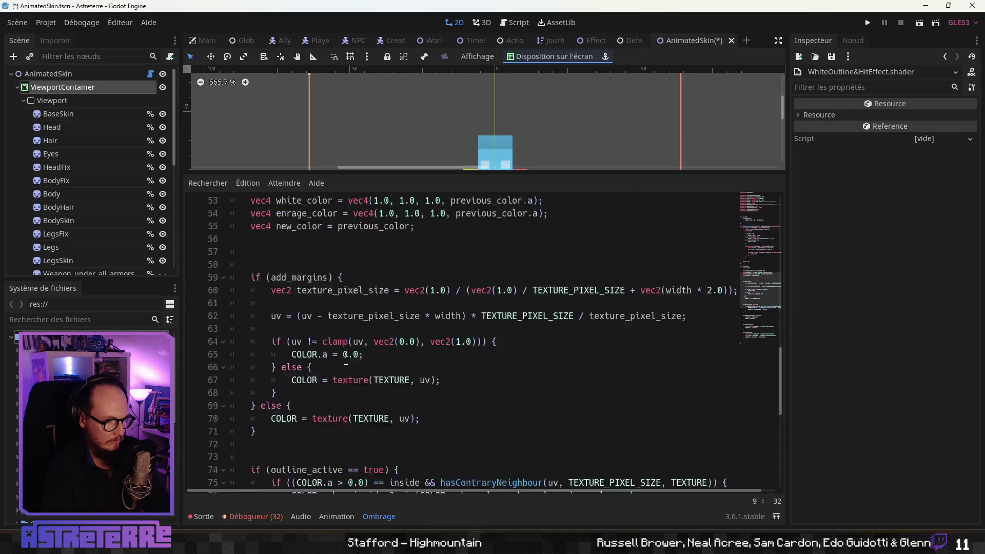
left_click(65, 91)
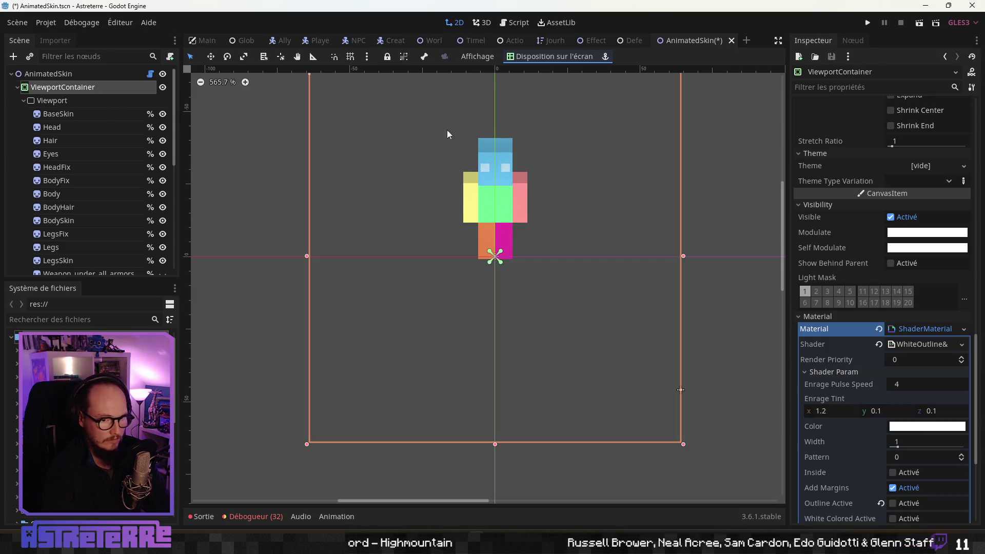
Step: Show the shader parameters and turn on Enrage Active, comparing it with Black and White
left_click(924, 502)
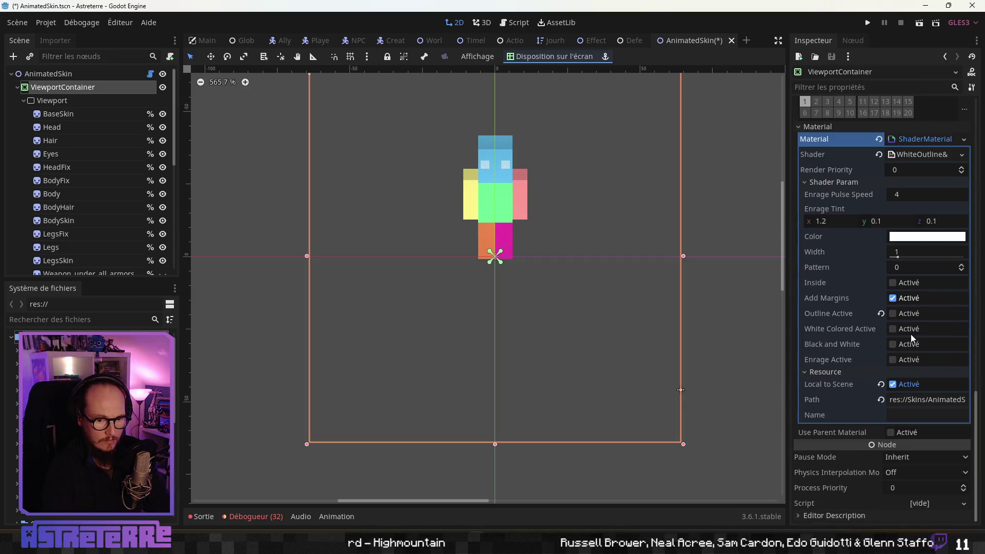
left_click(894, 360)
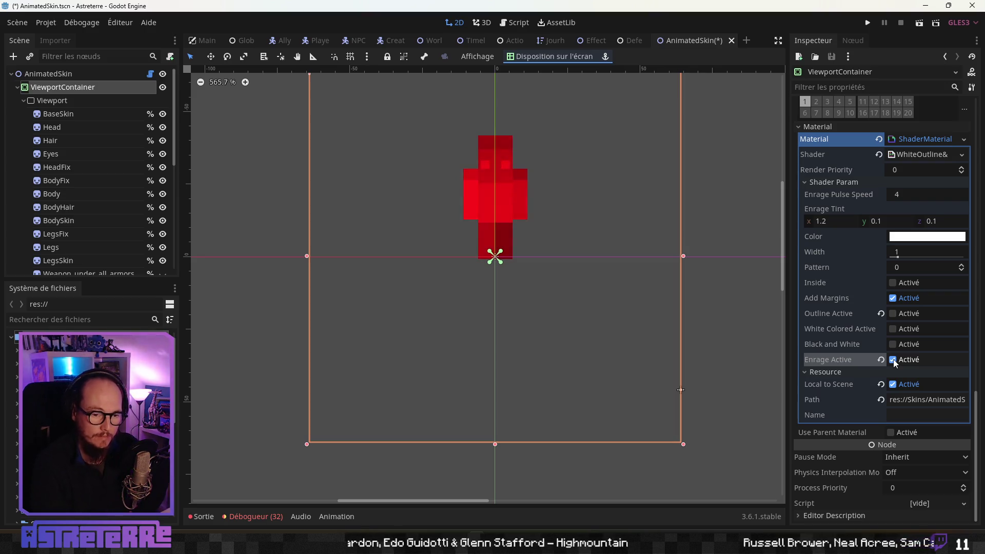
left_click(892, 344)
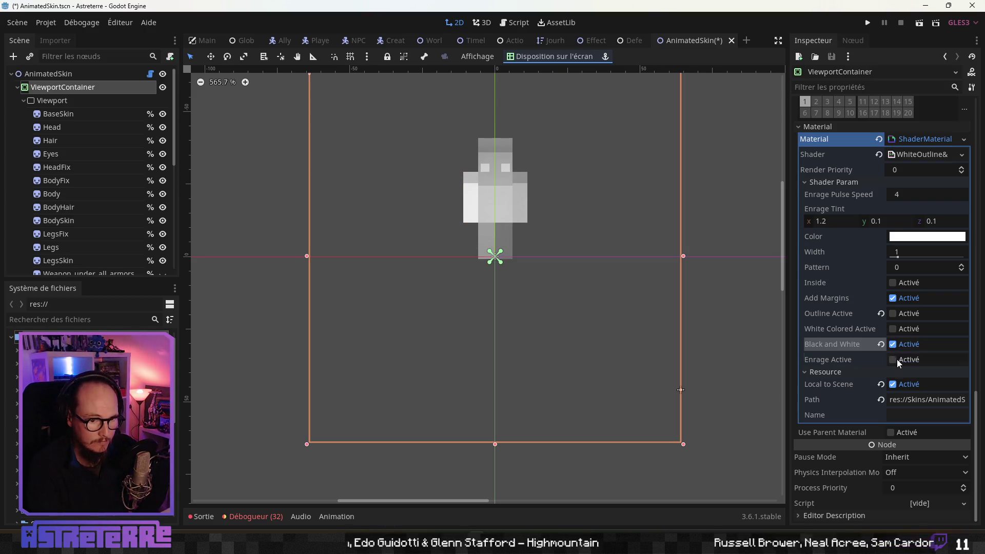
left_click(893, 359)
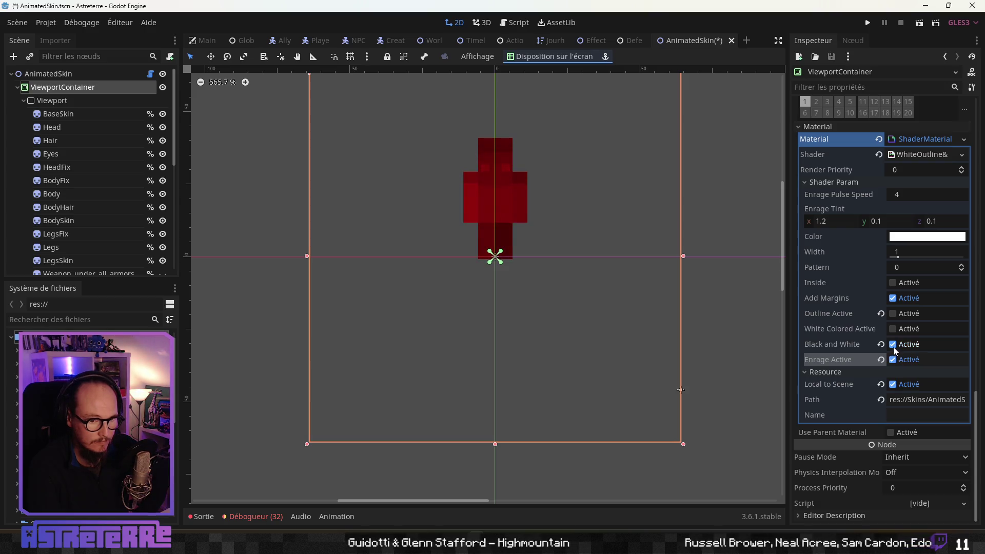
left_click(892, 344)
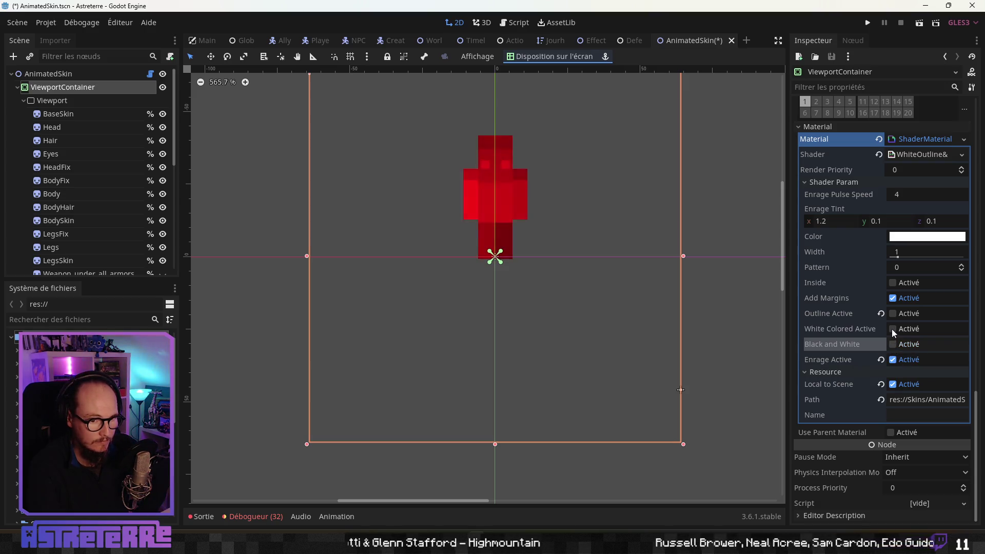
Step: Compare against White Colored Active, leaving only Enrage Active checked, then go to ChatGPT
left_click(893, 329)
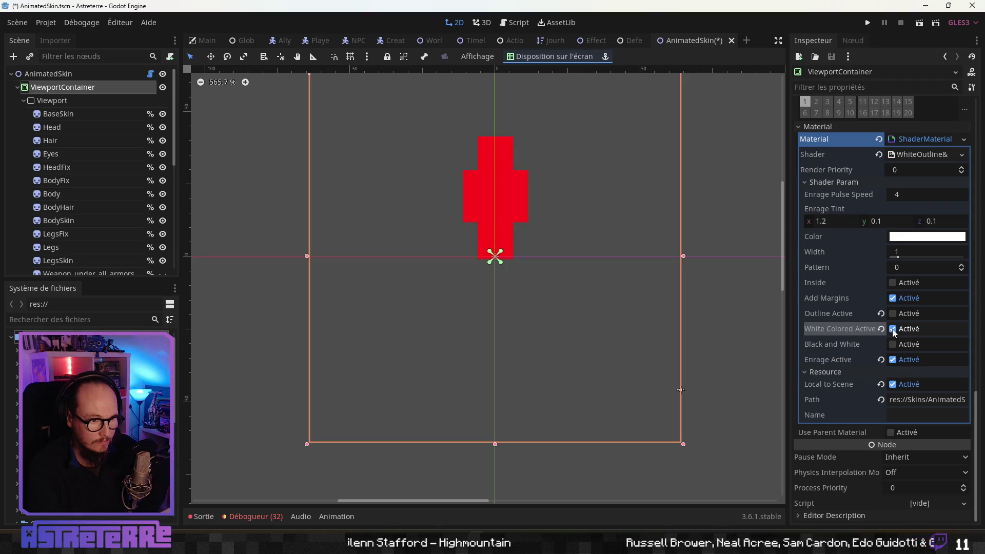
left_click(892, 329)
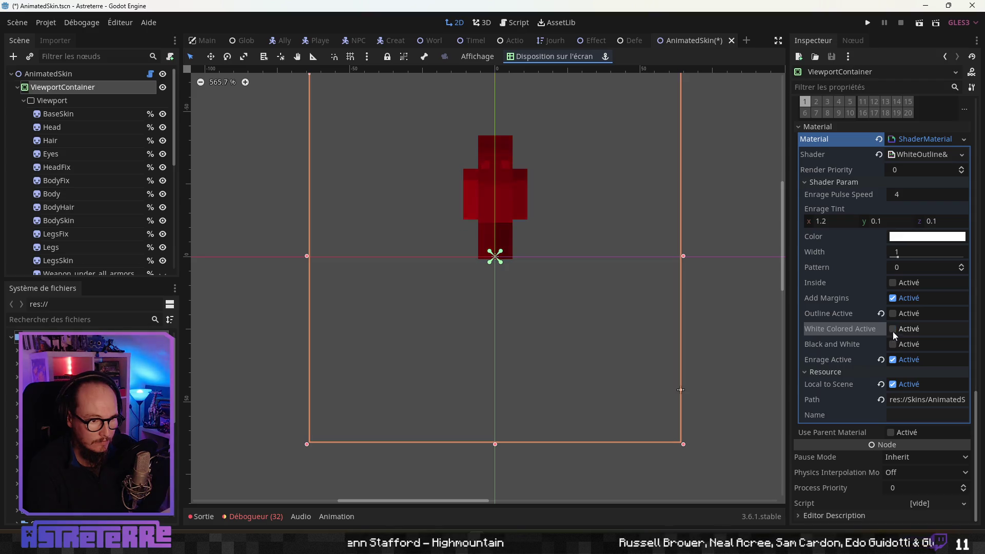
left_click(892, 360)
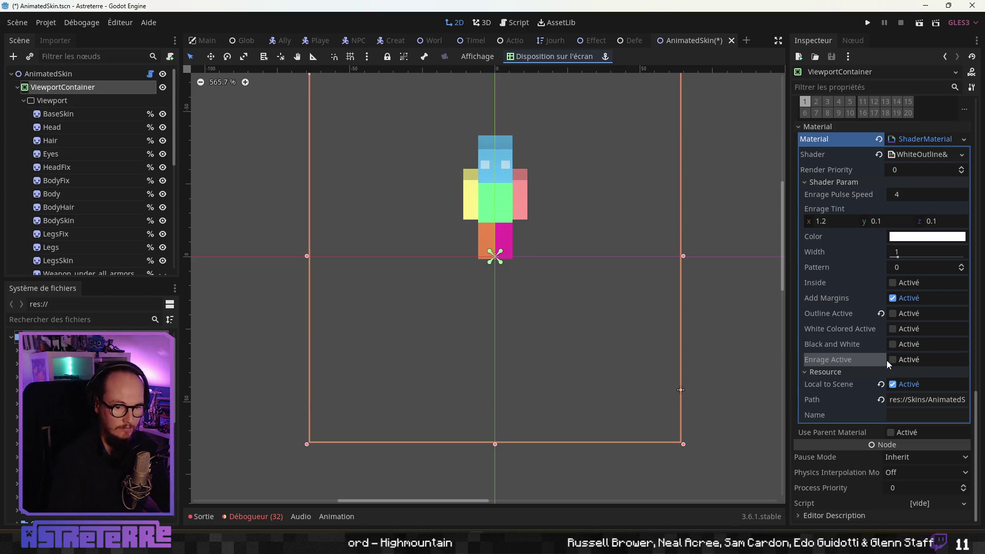
left_click(892, 360)
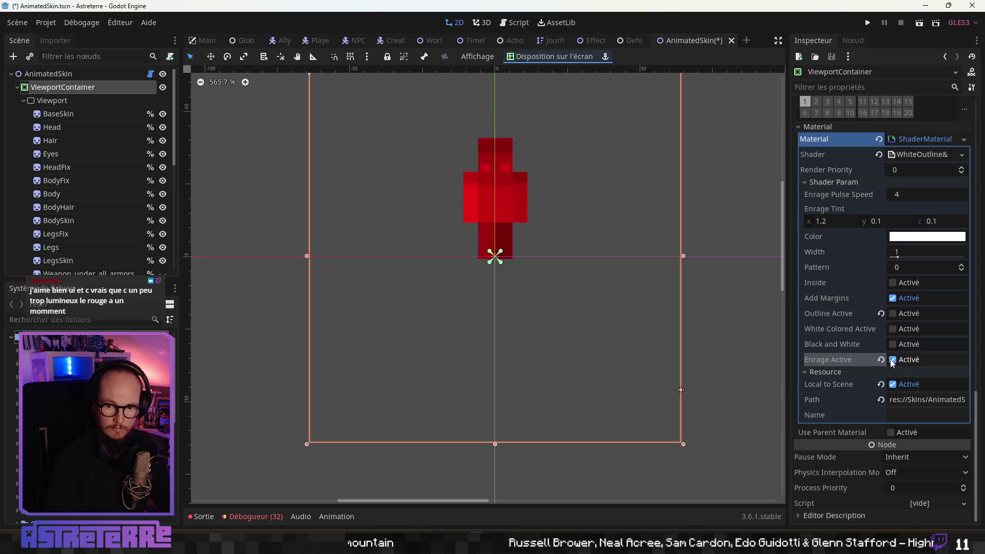
left_click(892, 359)
left_click(892, 360)
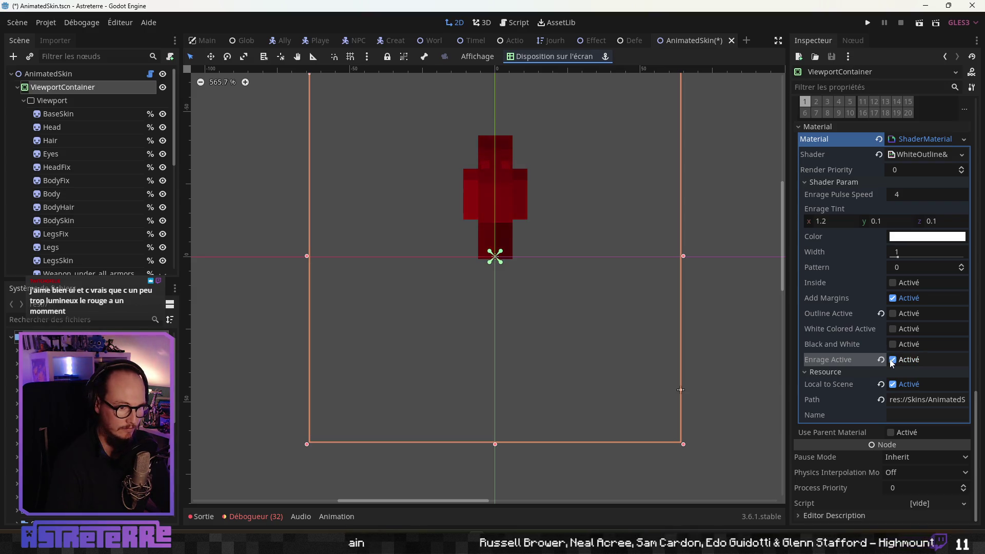
key("super+Tab")
key("Return")
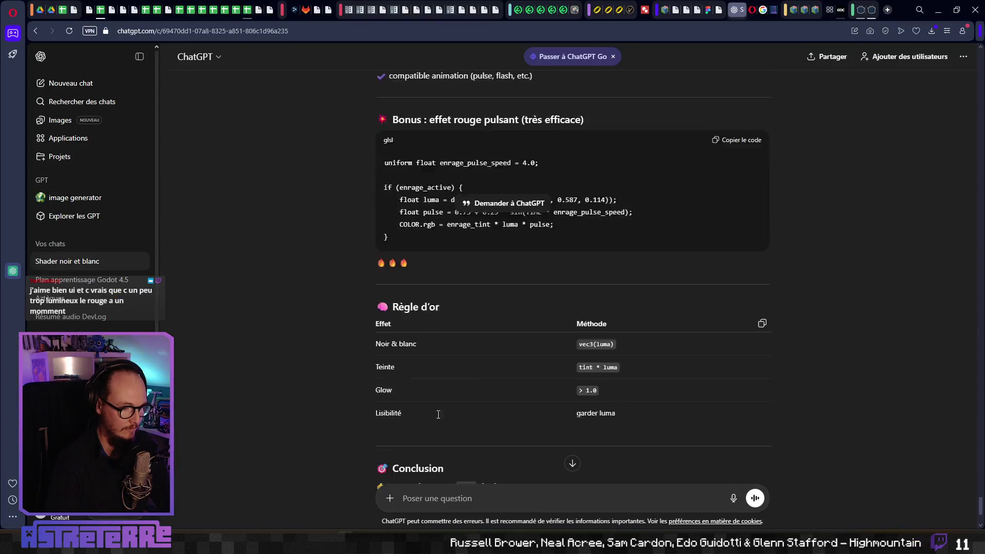
Step: Send ChatGPT the follow-up asking for a pulsing red that is 'moins présent'
scroll(435, 415, "down", 4)
type("ça marche :")
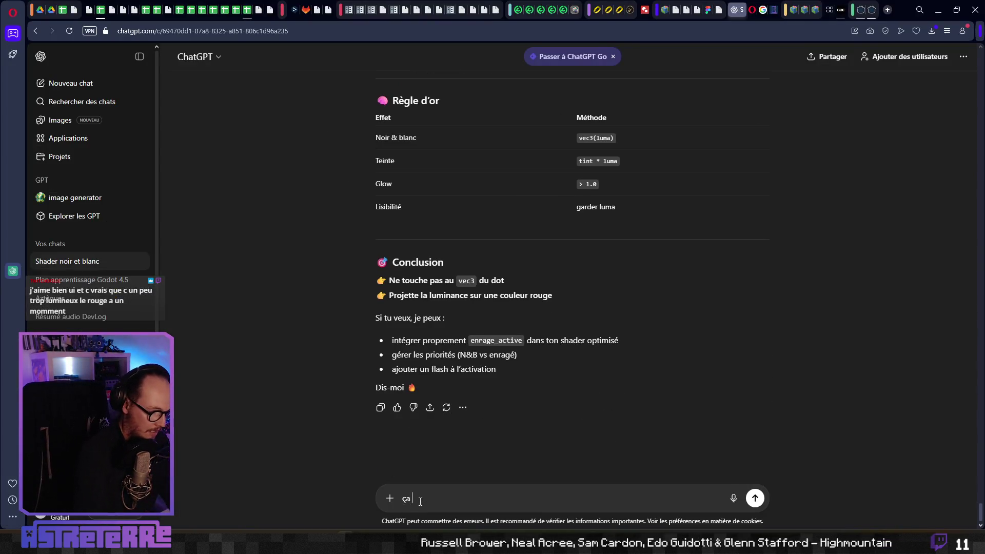
key("BackSpace")
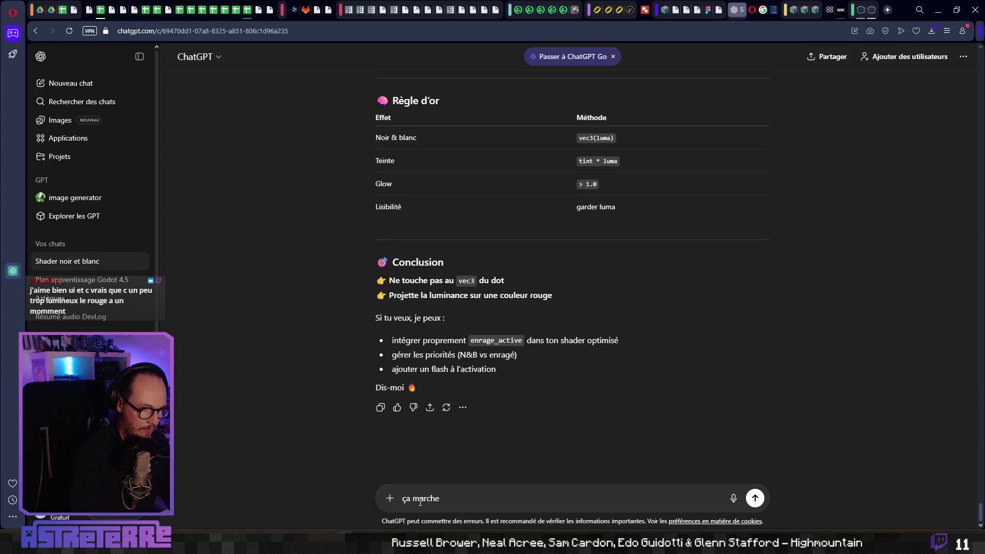
type(" pour le ")
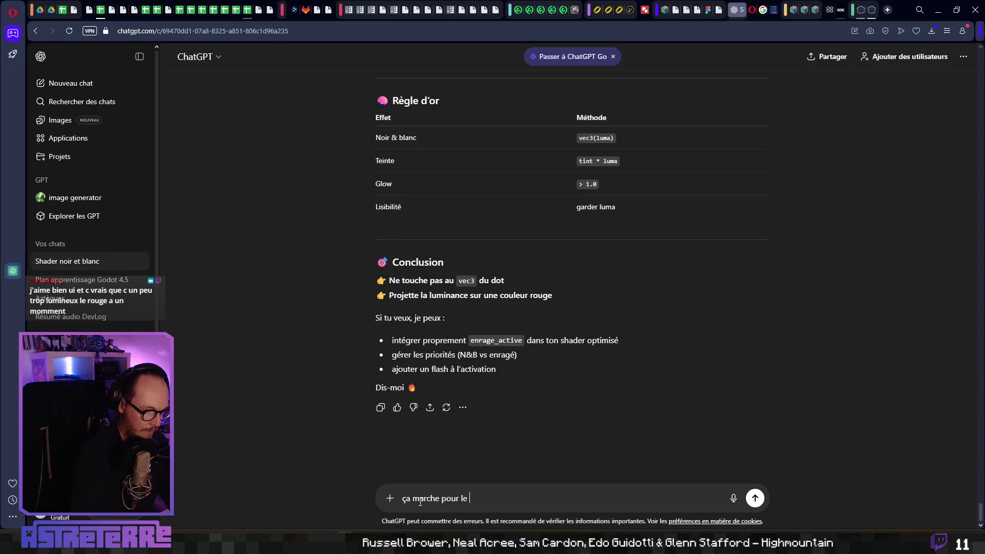
type("rouge avec pu")
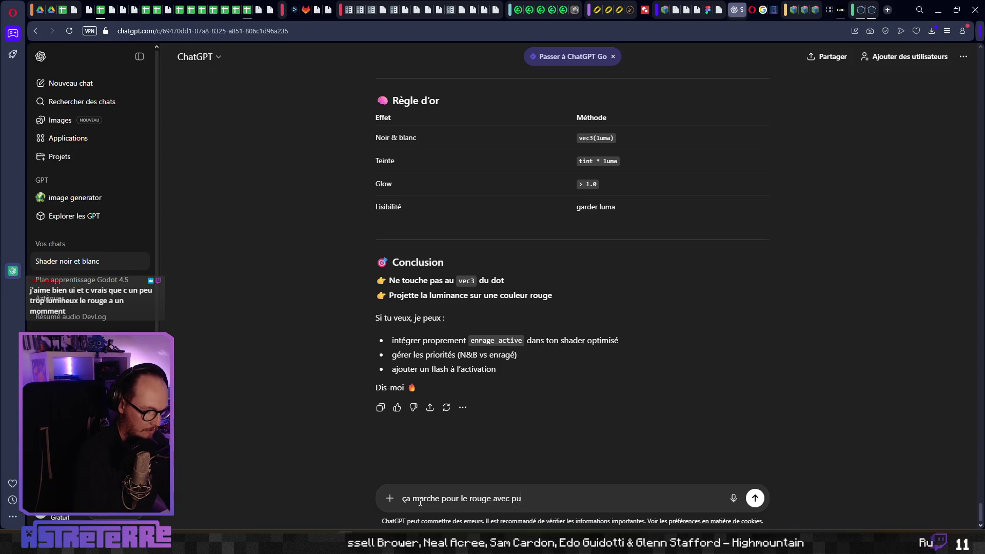
type("lsation. Je veux un rough")
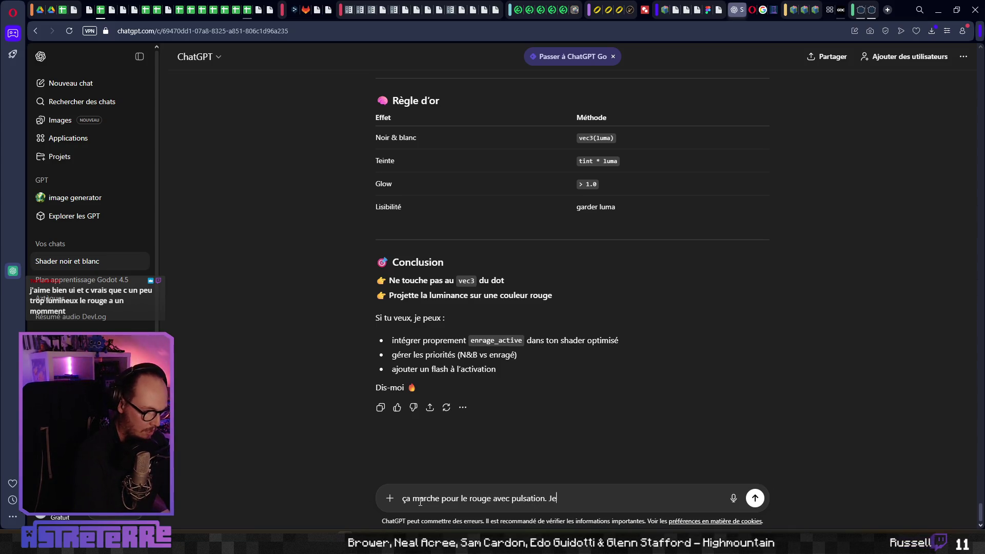
key("BackSpace")
type("e moins l")
key("BackSpace")
type("présent")
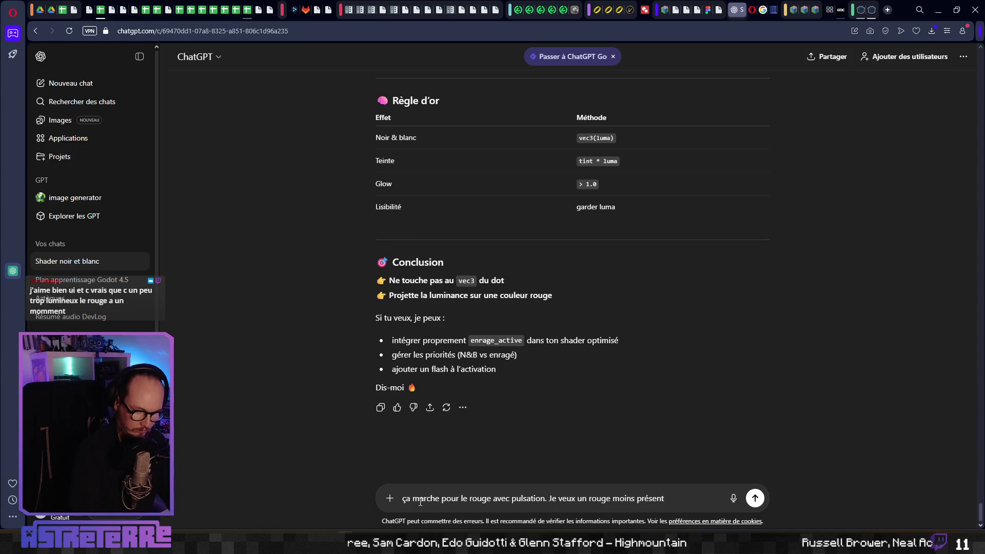
key("Return")
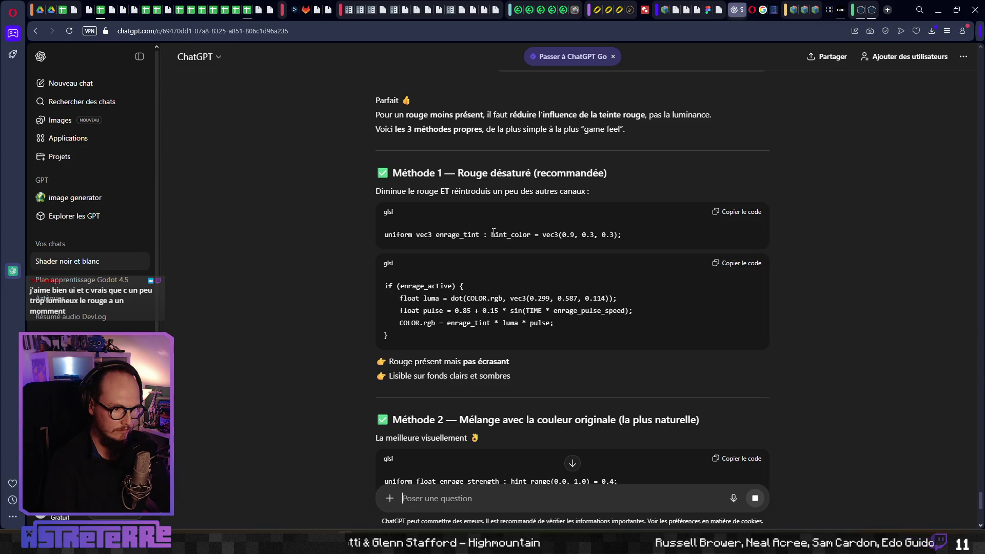
Step: Read through the proposed methods and select Méthode 2's enrage_strength uniform line
scroll(492, 232, "down", 1)
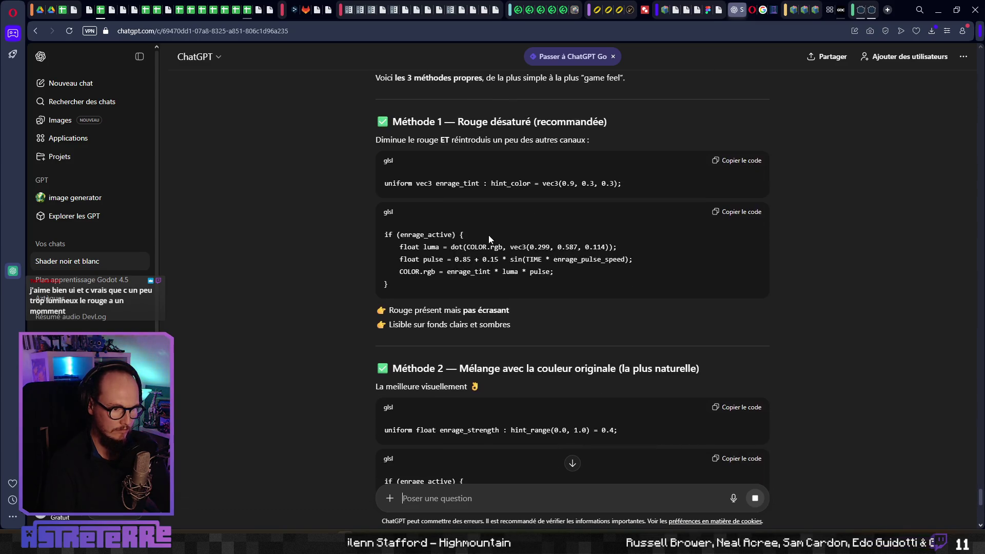
scroll(458, 313, "down", 2)
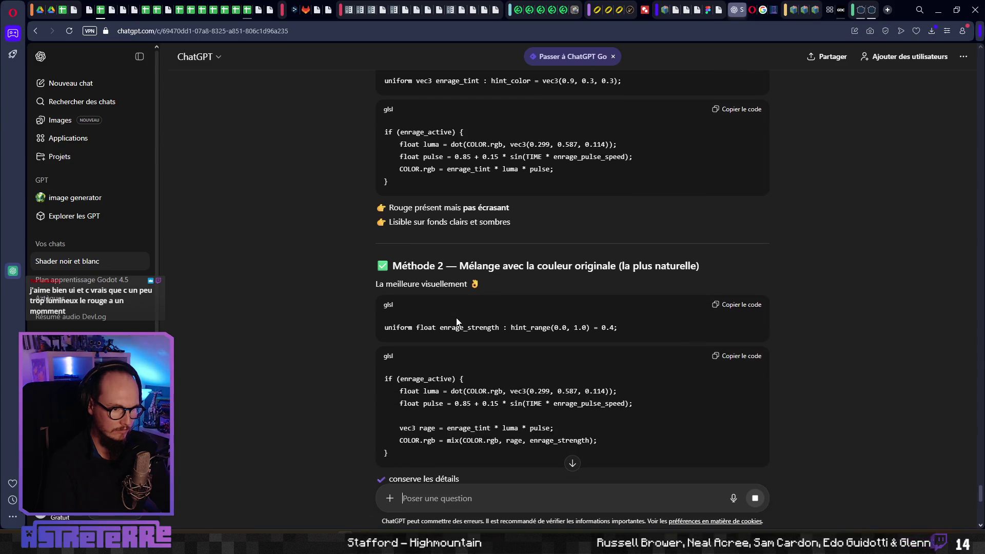
scroll(457, 321, "down", 1)
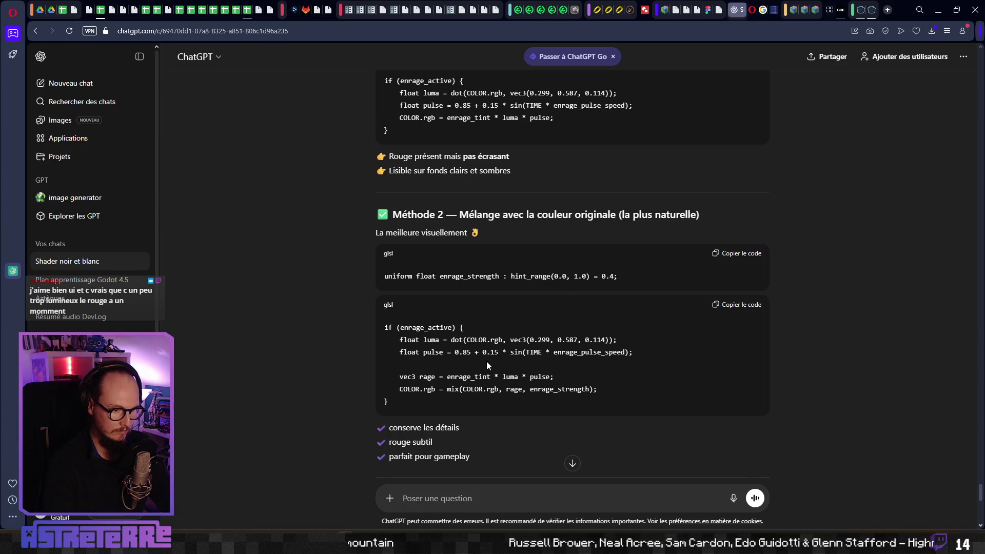
scroll(486, 361, "down", 1)
scroll(485, 362, "down", 1)
scroll(485, 367, "down", 1)
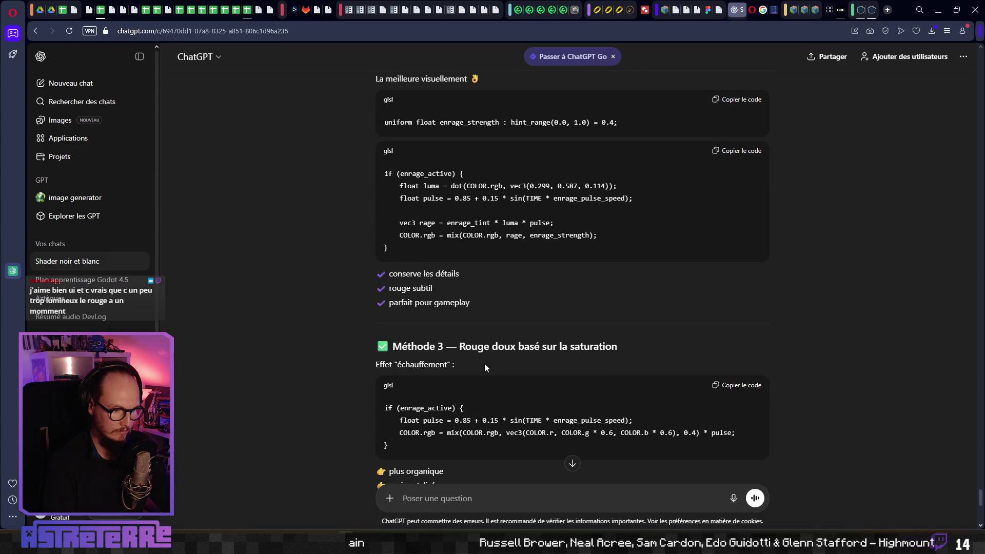
scroll(485, 367, "down", 2)
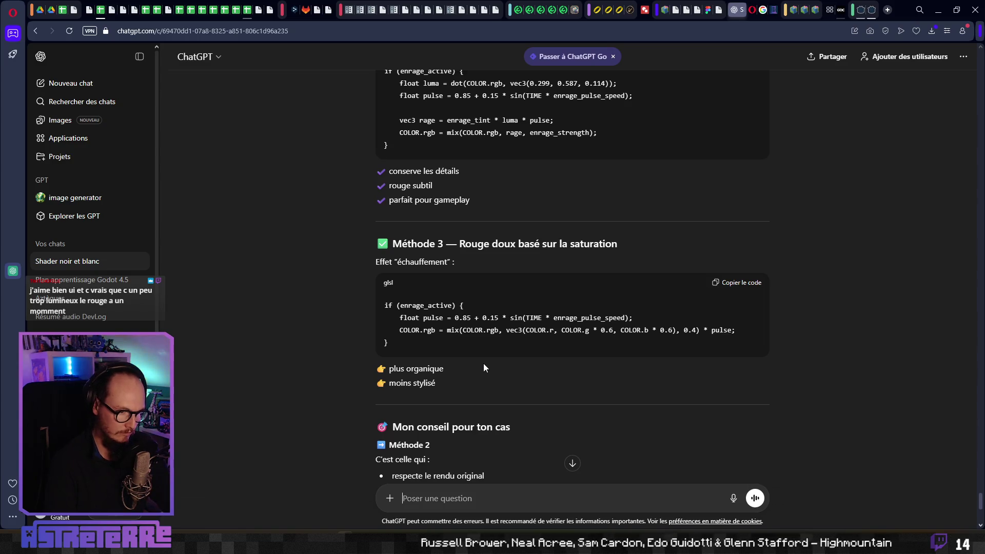
scroll(478, 368, "down", 2)
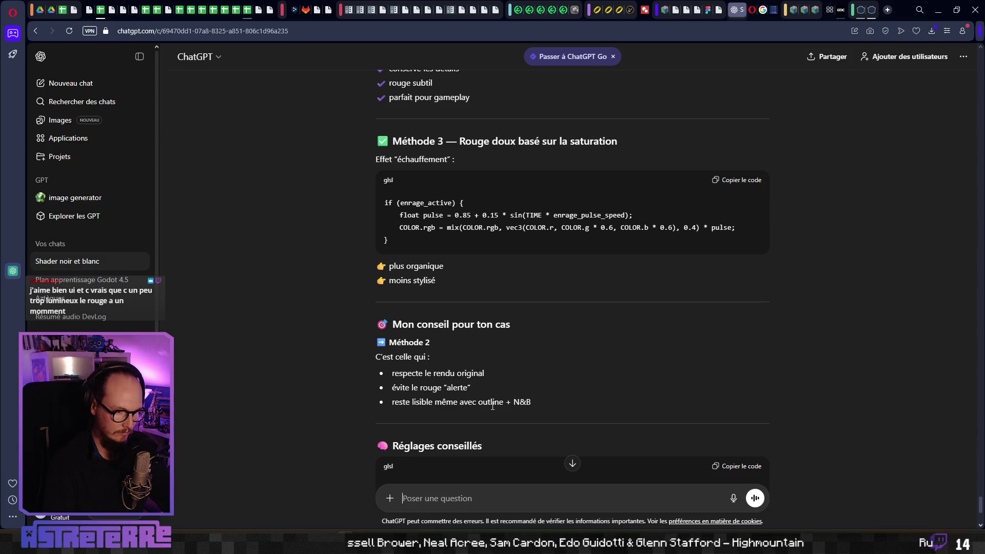
scroll(492, 405, "down", 2)
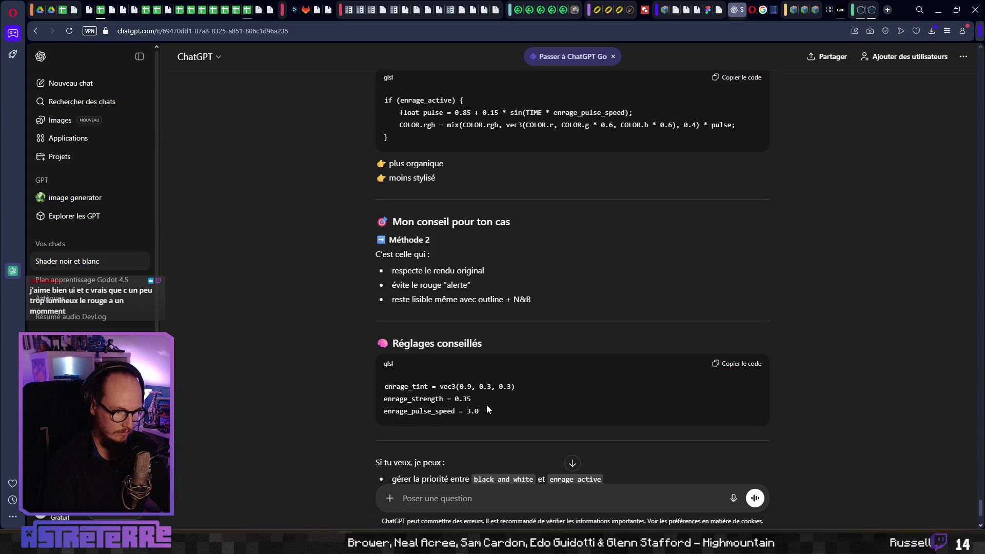
scroll(482, 403, "up", 15)
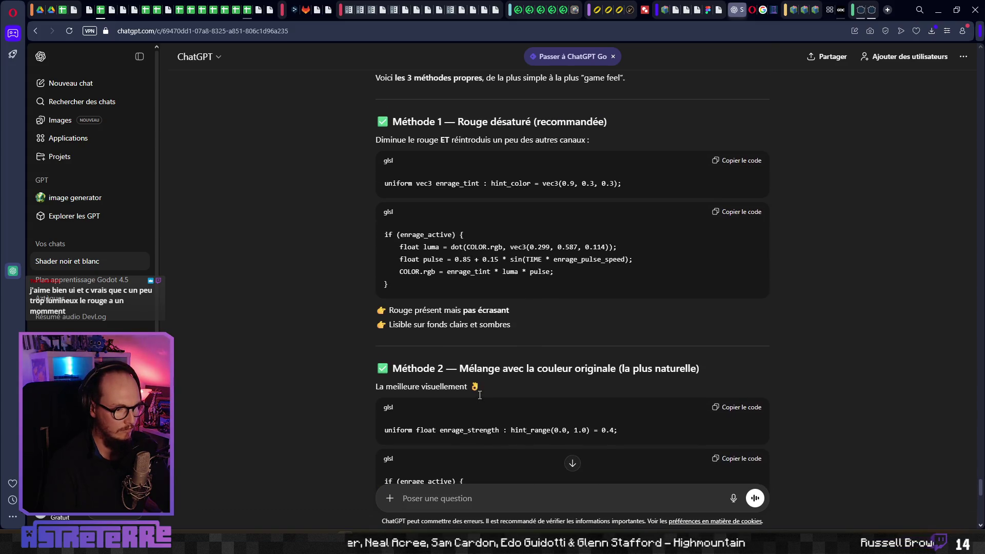
scroll(479, 398, "down", 3)
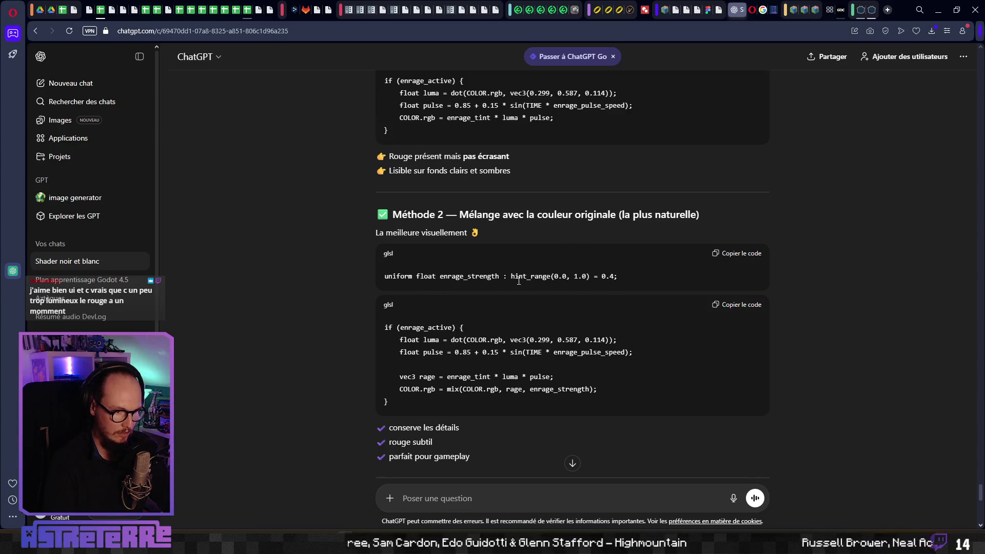
left_click_drag(568, 275, 375, 271)
key("ctrl+c")
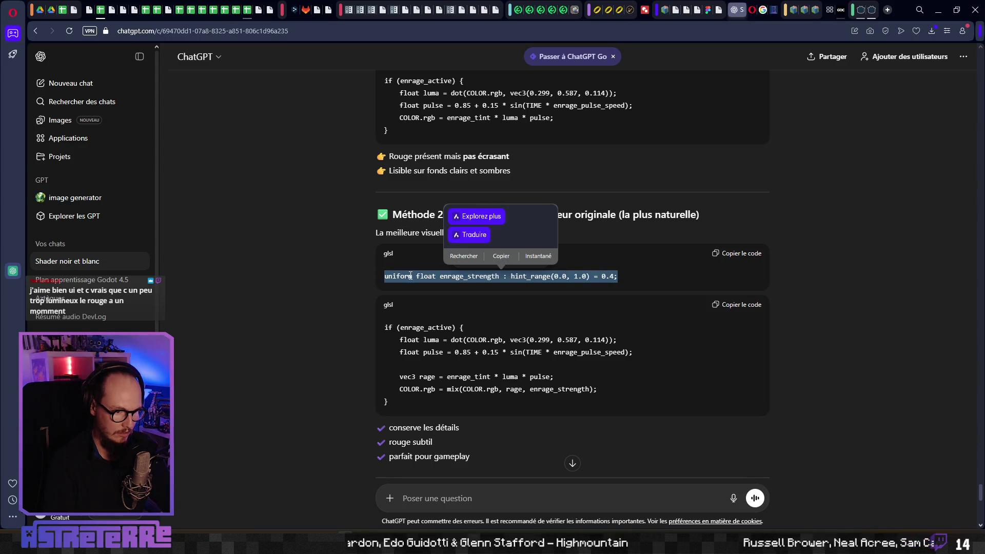
key("alt+Tab")
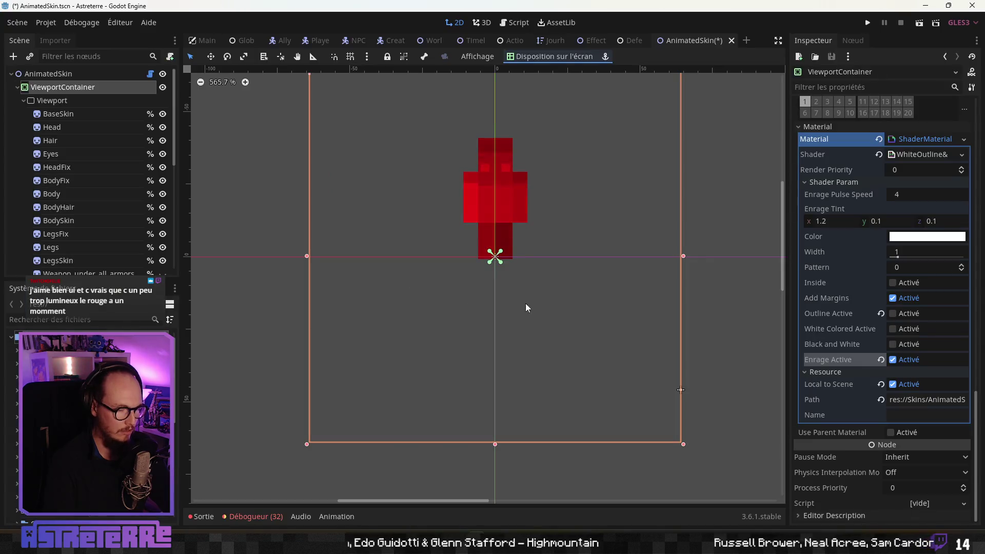
Step: Open the WhiteOutline&HitEffect shader code at the enrage_tint uniform on line 4
scroll(927, 321, "up", 5)
scroll(923, 328, "down", 2)
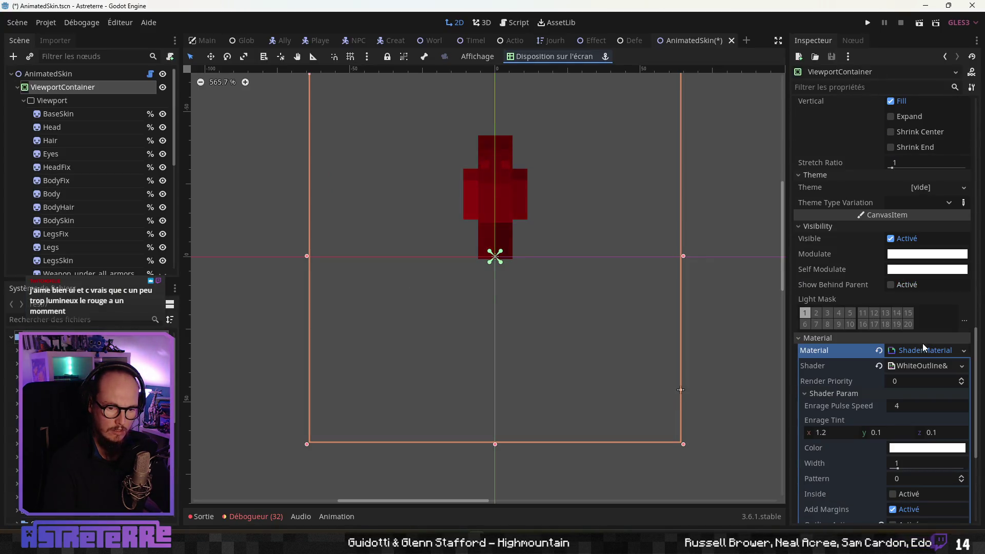
left_click(918, 365)
scroll(750, 330, "up", 20)
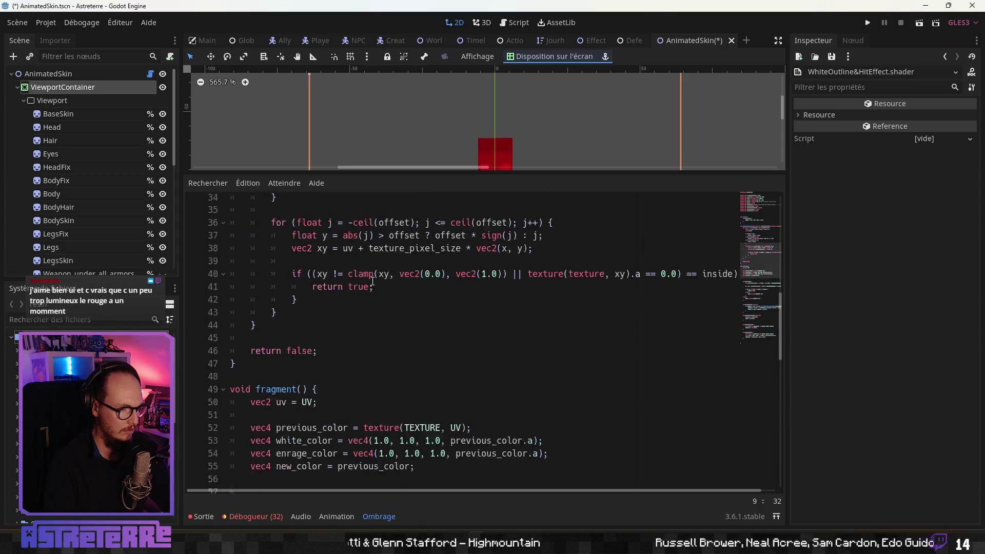
left_click(379, 239)
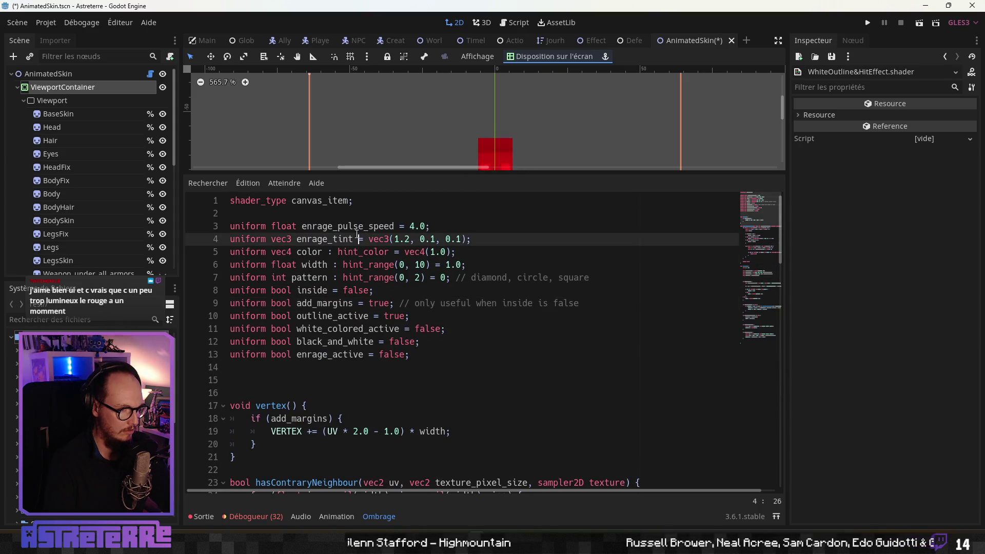
Step: Copy Méthode 2's enrage_strength uniform line from ChatGPT into the clipboard
key("alt+Tab")
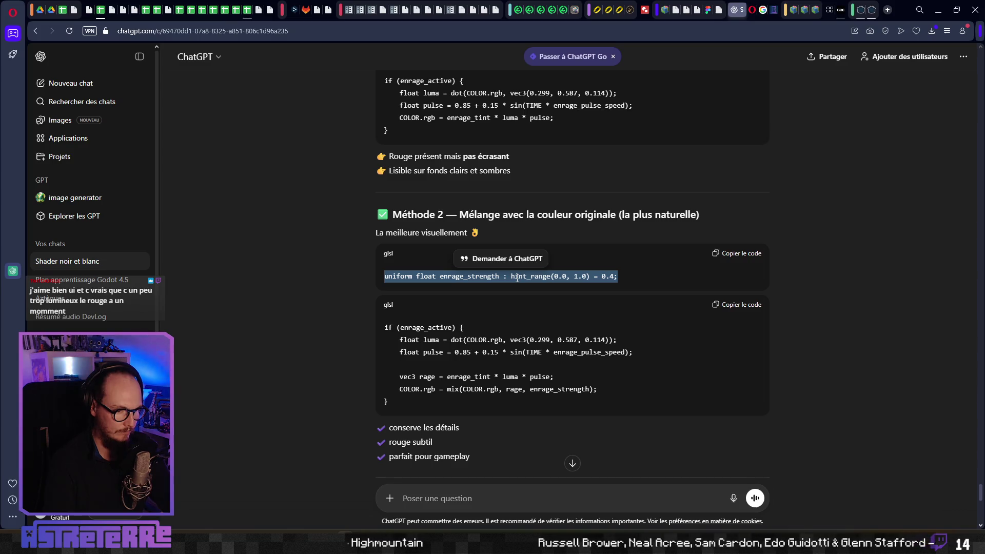
right_click(516, 279)
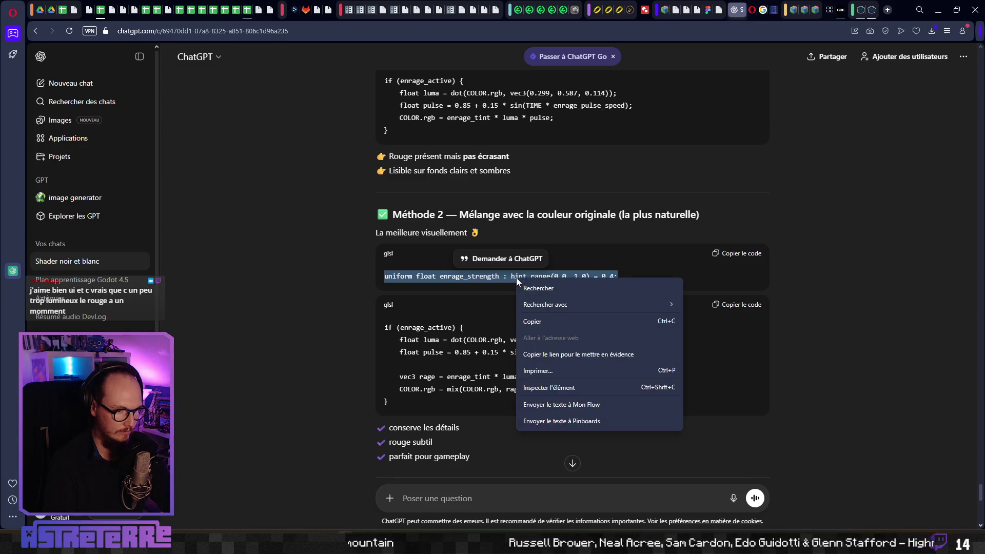
left_click(532, 322)
key("alt+Tab")
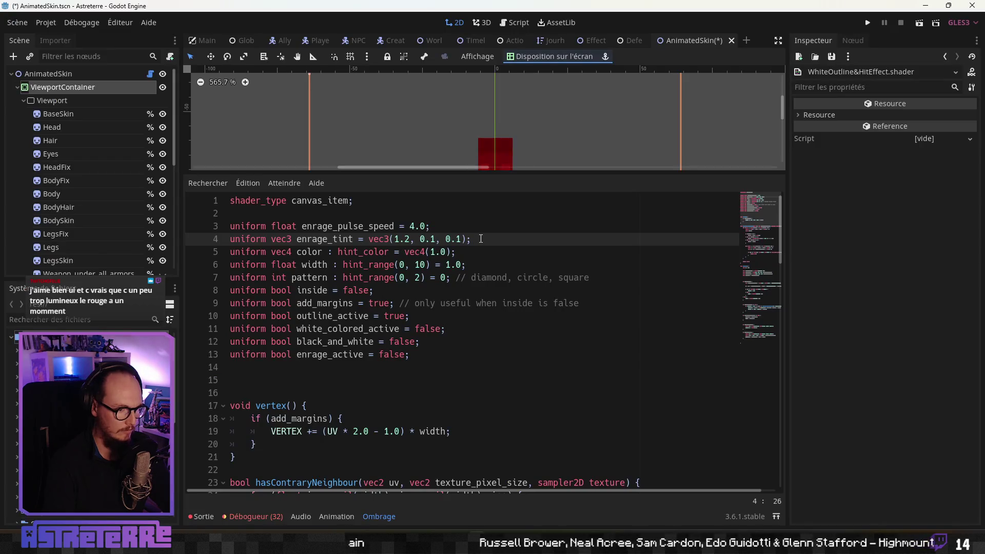
Step: Replace the enrage_tint uniform on line 4 with the enrage_strength uniform
left_click_drag(471, 239, 200, 246)
key("ctrl+v")
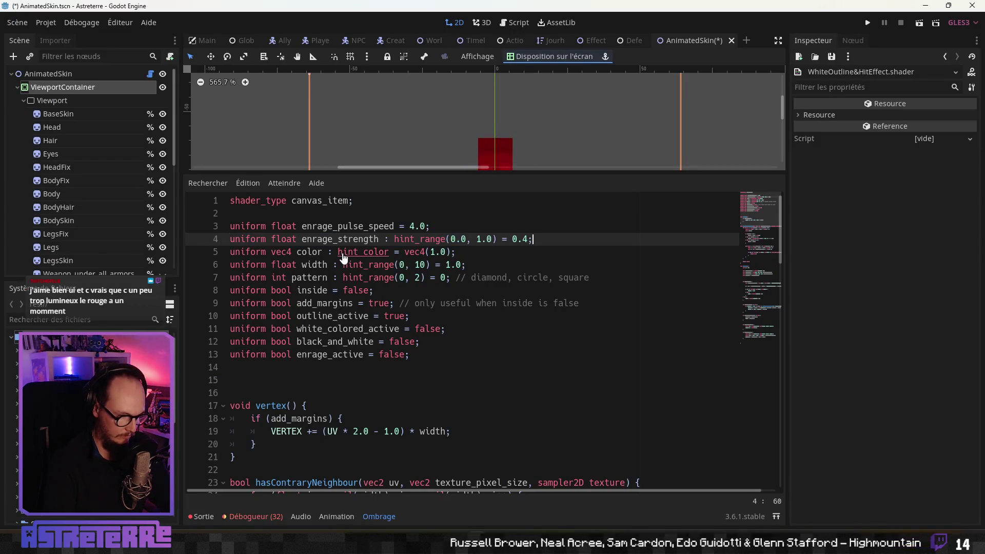
left_click(368, 277)
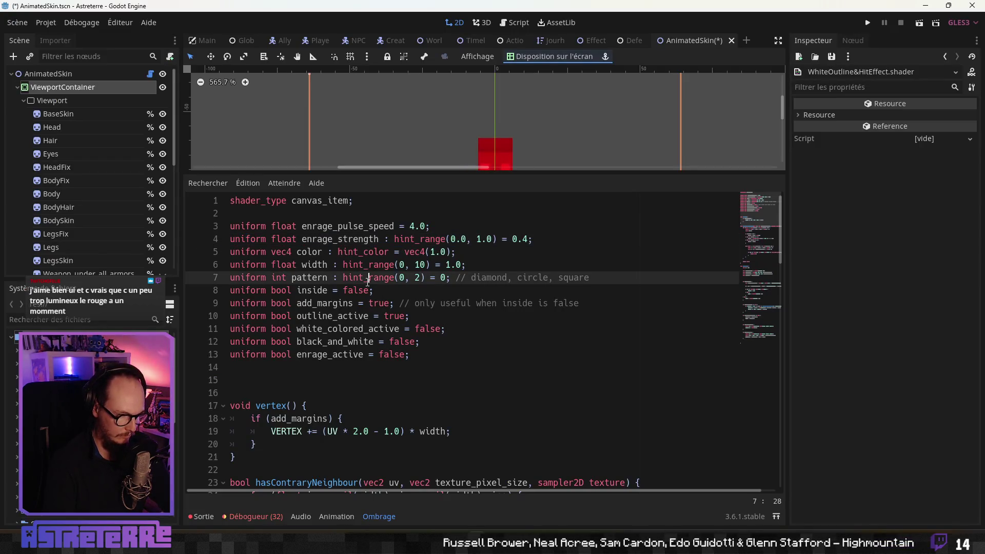
left_click(505, 288)
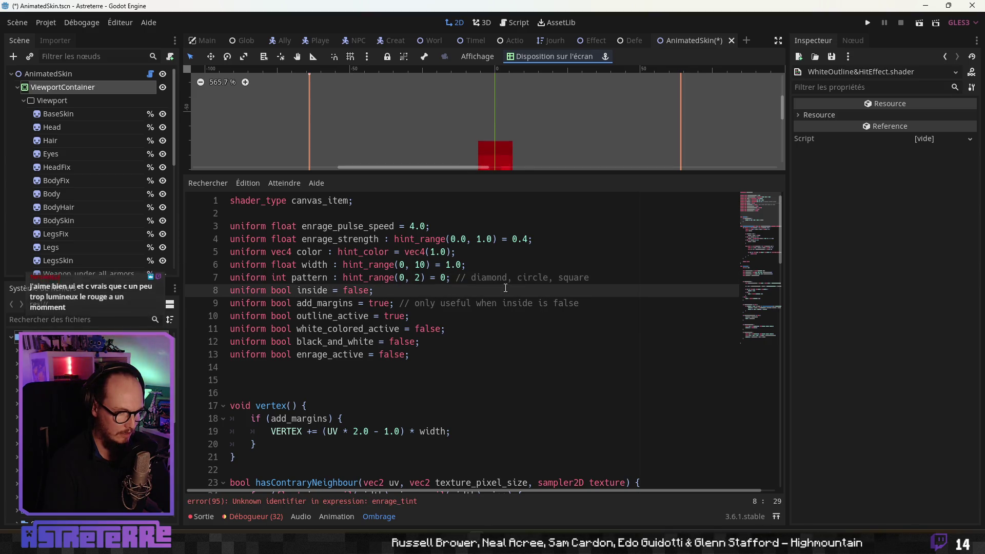
Step: Paste Méthode 2's enrage code block over the old enrage block on lines 92–96
key("alt+Tab")
mouse_move(383, 329)
left_mouse_down()
mouse_move(462, 362)
mouse_move(488, 402)
left_mouse_up()
key("ctrl+c")
key("alt+Tab")
scroll(381, 364, "down", 20)
mouse_move(381, 365)
left_mouse_down()
mouse_move(276, 436)
mouse_move(250, 380)
mouse_move(224, 393)
left_mouse_up()
left_click(277, 435)
key("ctrl+v")
Step: Indent the luma, pulse, rage and COLOR.rgb mix lines inside the enrage block
key("Tab")
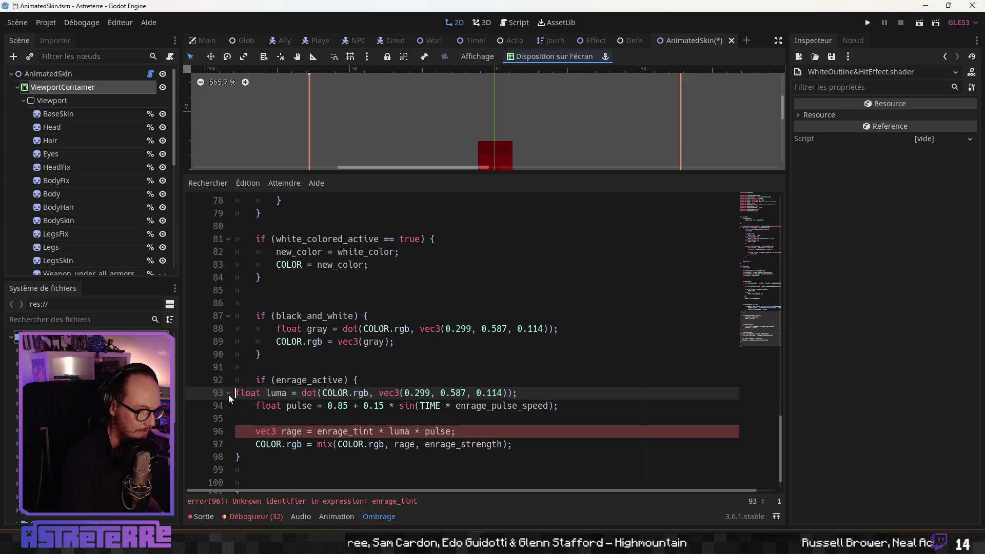
left_click(255, 405)
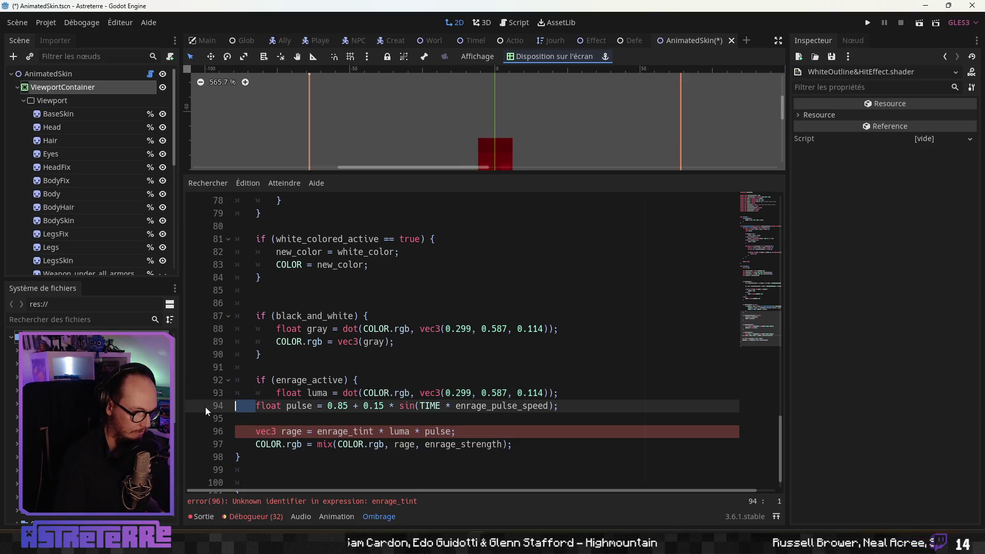
key("Tab")
left_click(209, 418)
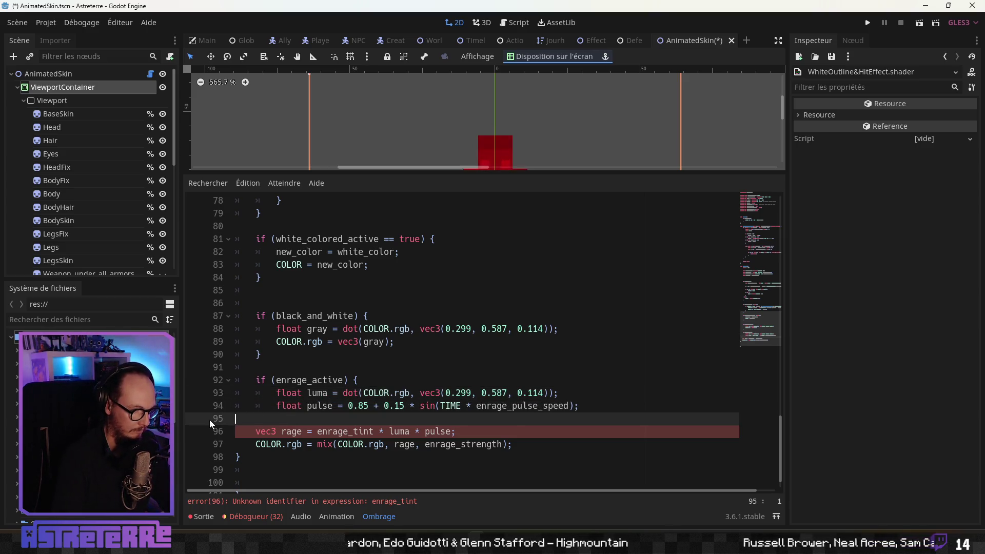
key("Delete")
key("Delete")
key("Delete")
key("Delete")
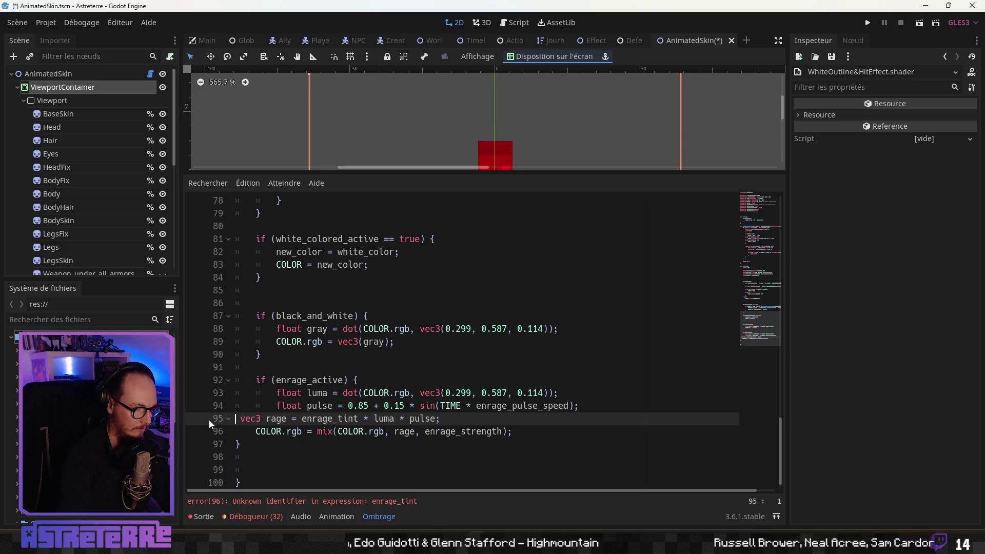
key("Tab")
key("Tab")
left_click(211, 432)
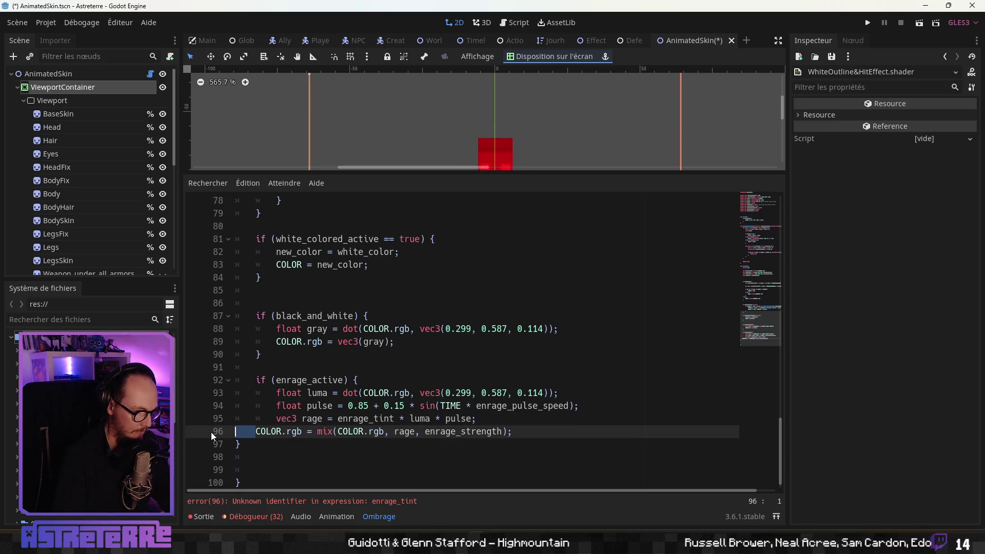
key("Delete")
key("Delete")
key("Delete")
key("Tab")
key("Tab")
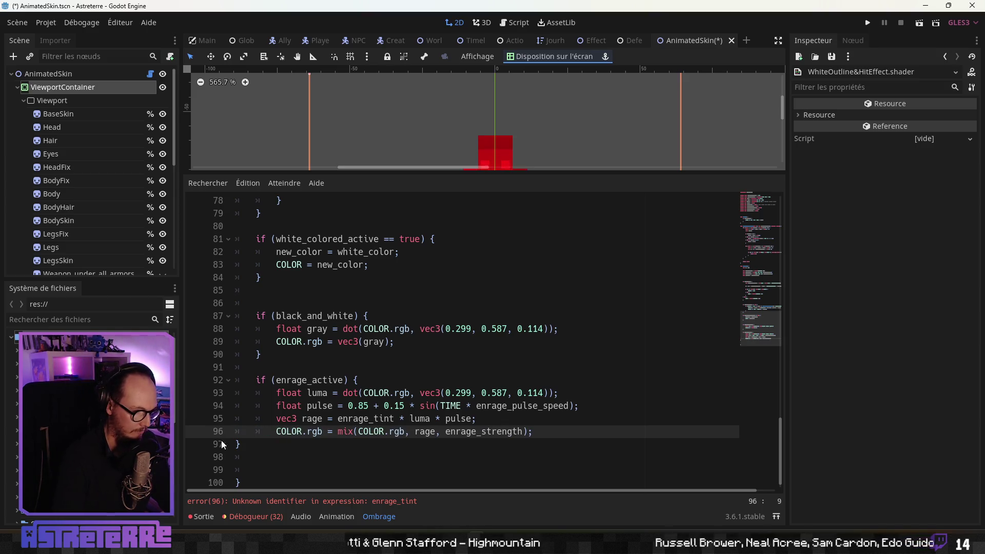
Step: Add the closing brace after the enrage block and save the scene
left_click(236, 444)
type("}")
scroll(267, 441, "down", 1)
key("Up")
key("ctrl+s")
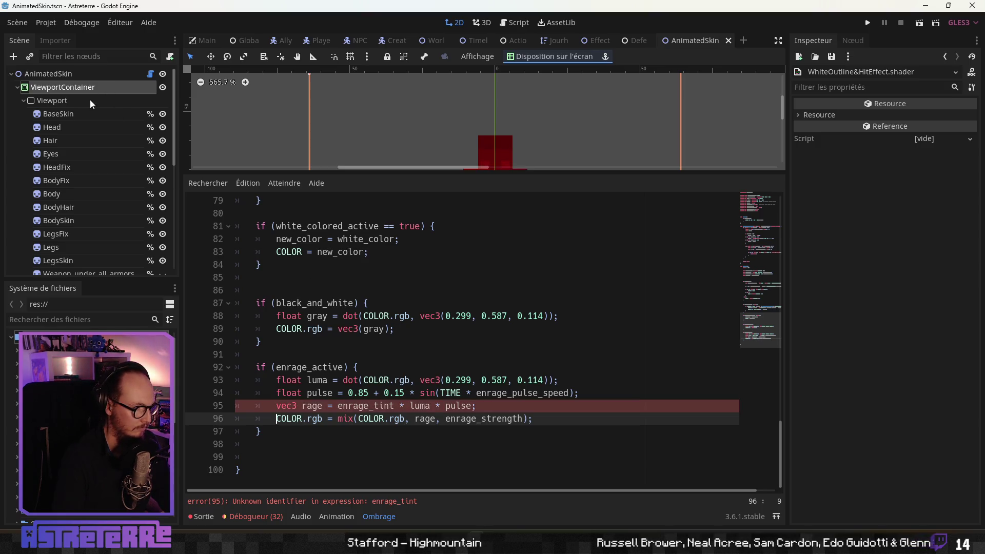
Step: Inspect ViewportContainer's ShaderMaterial properties in the Inspector
left_click(60, 119)
left_click(61, 87)
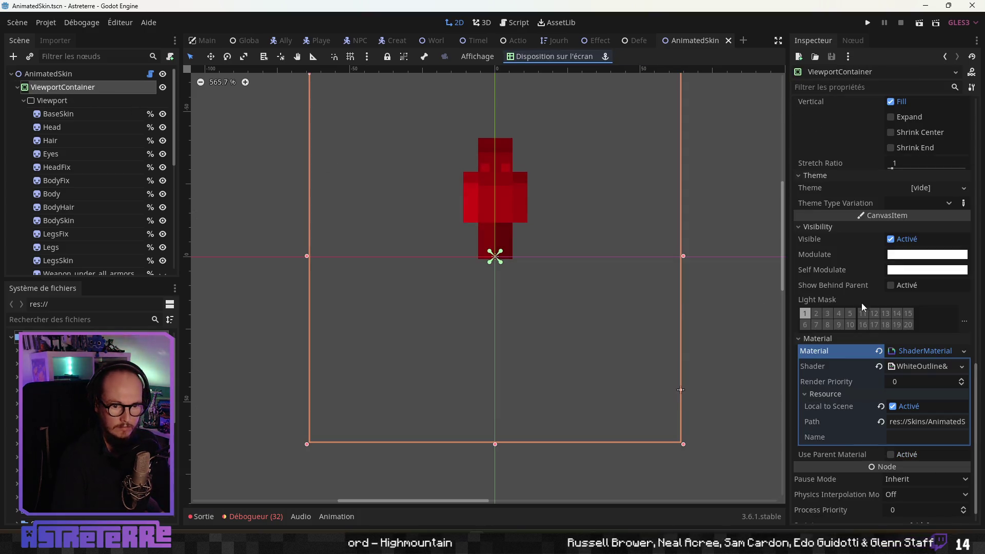
scroll(918, 372, "down", 1)
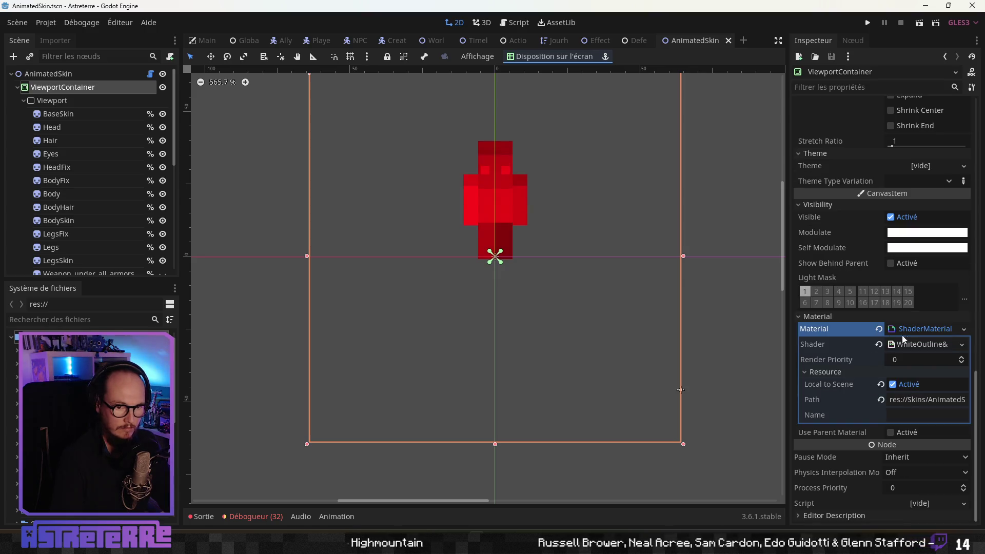
left_click(919, 330)
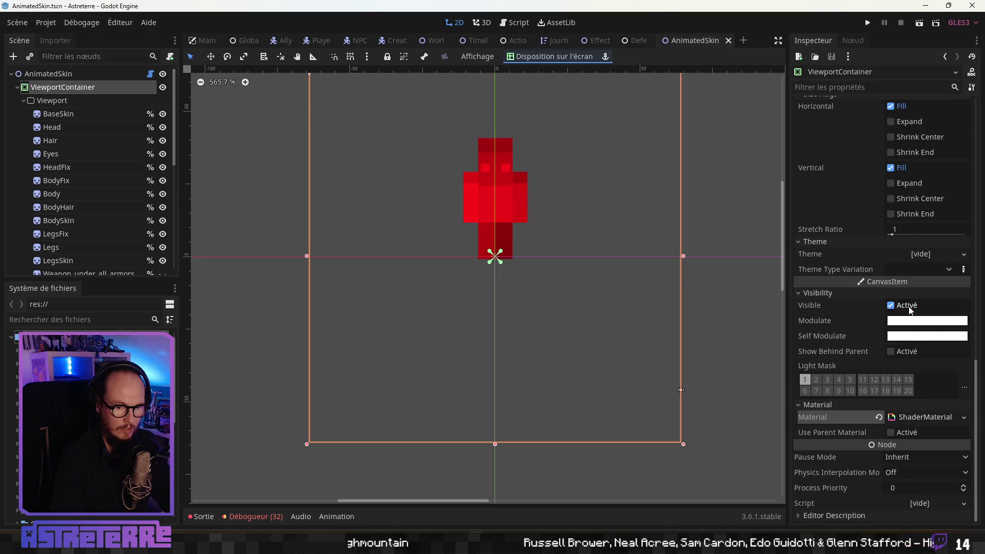
left_click(52, 100)
left_click(66, 88)
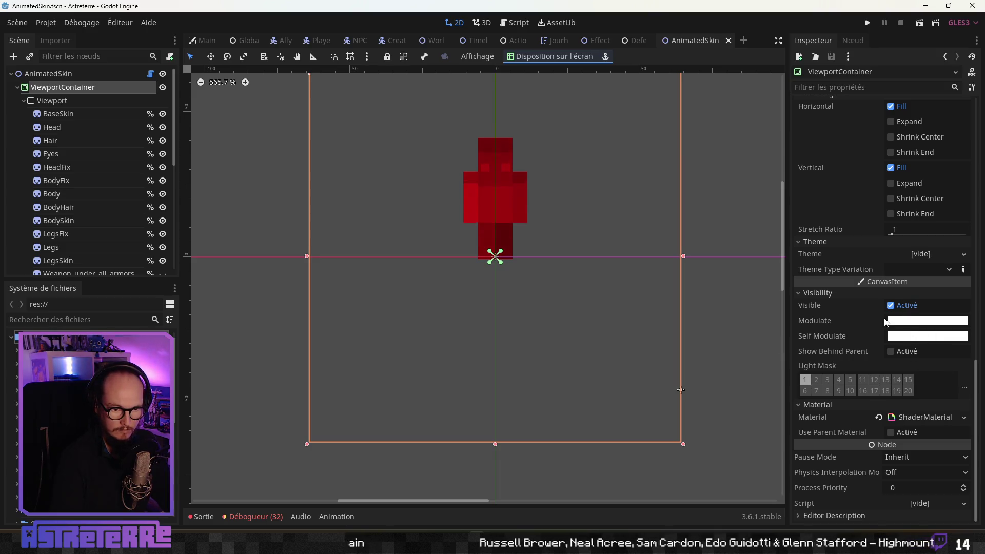
left_click(929, 418)
Step: Reopen the shader to check the unknown enrage_tint error on line 95, then return to ChatGPT
left_click(916, 345)
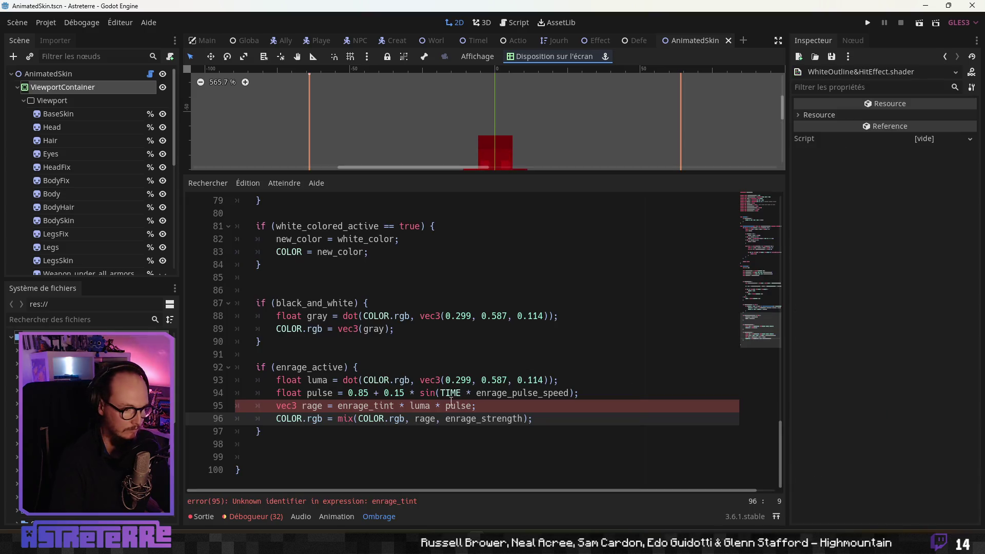
left_click(360, 405)
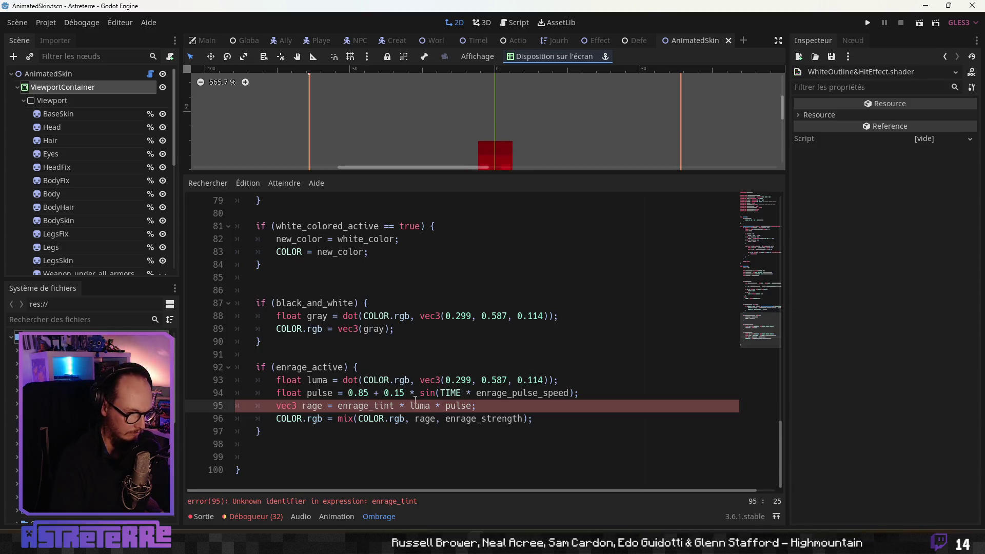
left_click(462, 406)
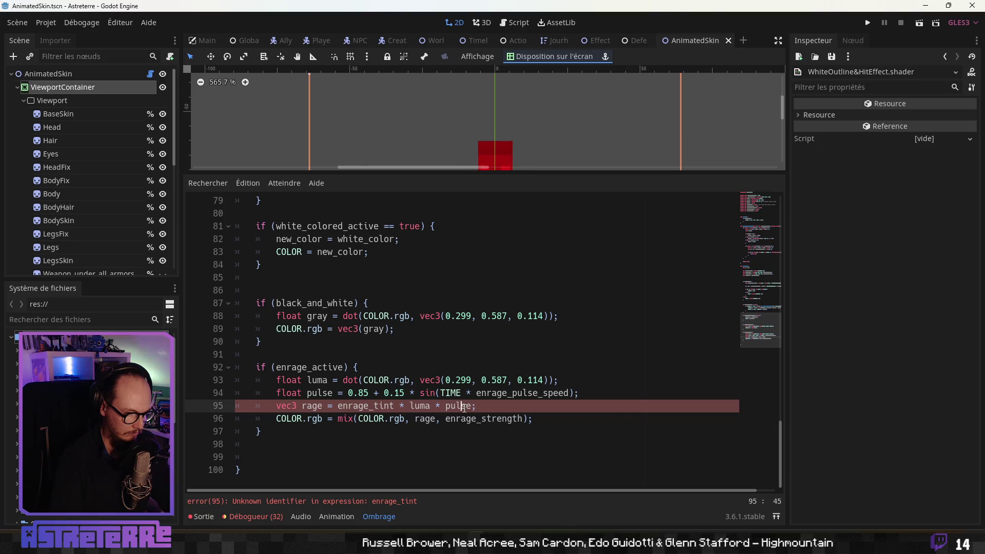
key("alt+Tab")
left_click(528, 341)
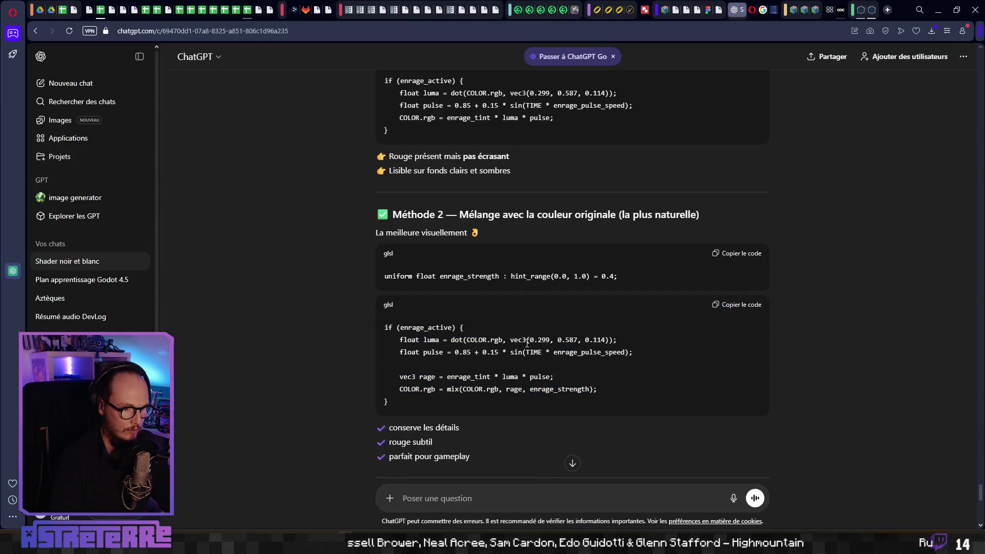
Step: Copy the enrage_tint uniform line under 'Version modulable' and bring it back to Godot
scroll(480, 373, "up", 4)
left_click(572, 463)
scroll(470, 335, "up", 12)
scroll(469, 334, "up", 10)
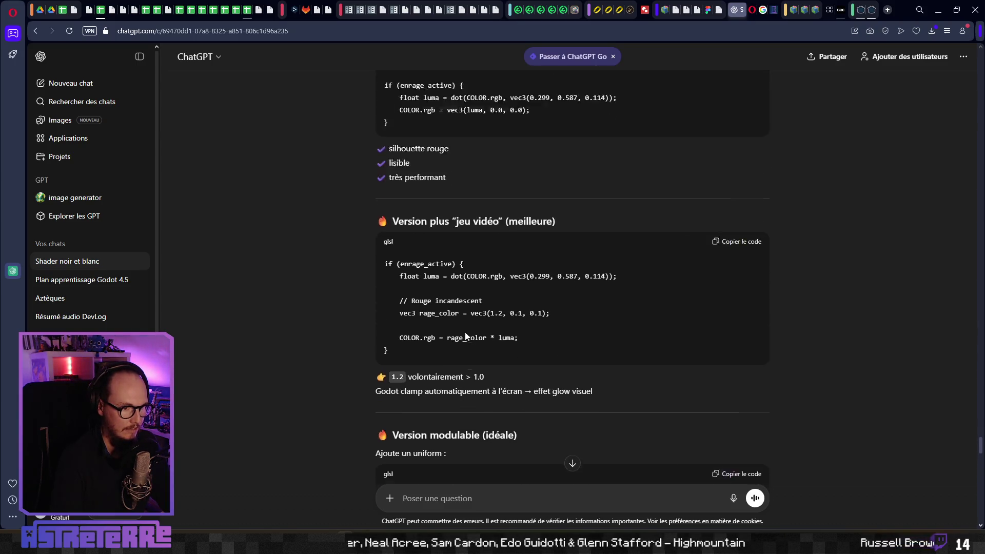
scroll(465, 336, "up", 7)
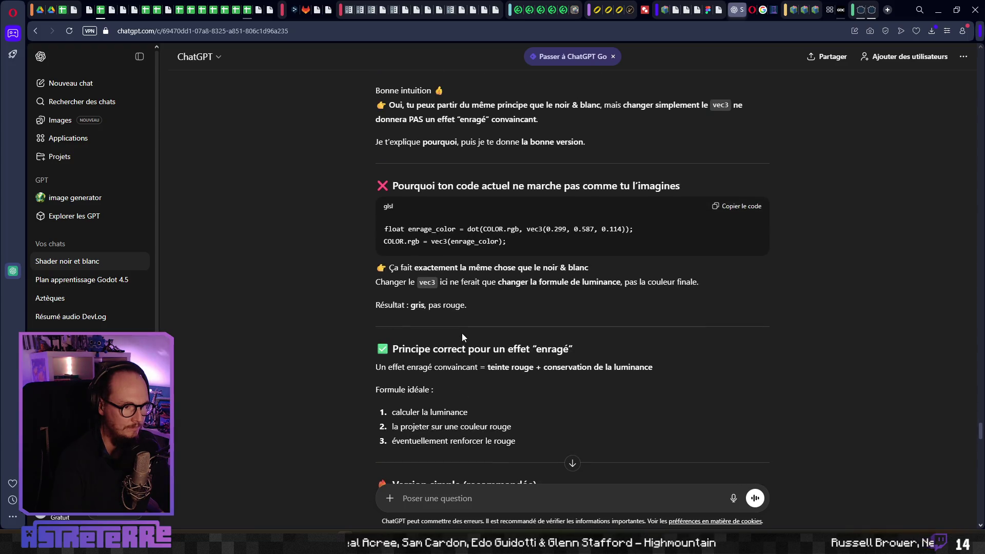
scroll(465, 337, "down", 15)
scroll(463, 334, "down", 1)
left_click_drag(621, 272, 382, 272)
key("ctrl+c")
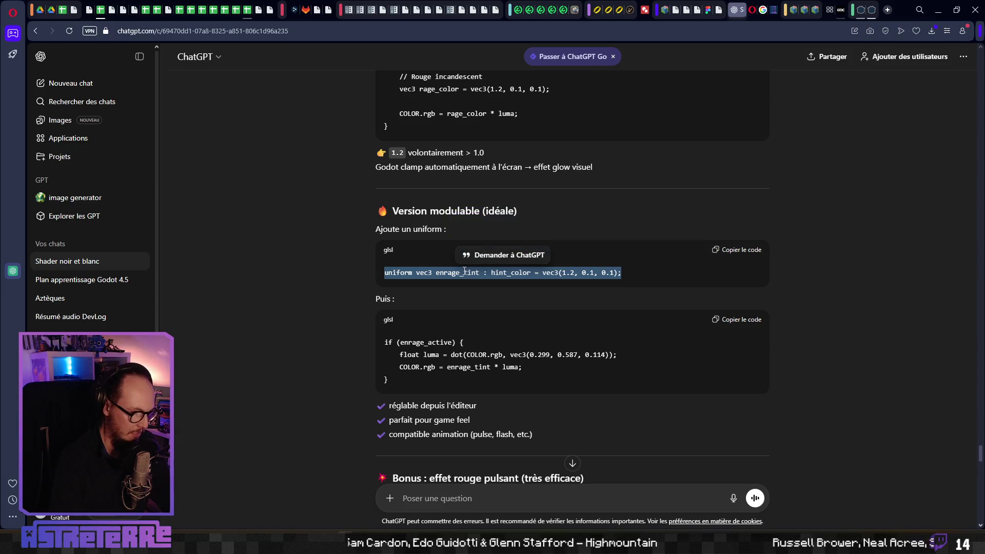
key("alt+Tab")
scroll(381, 296, "up", 20)
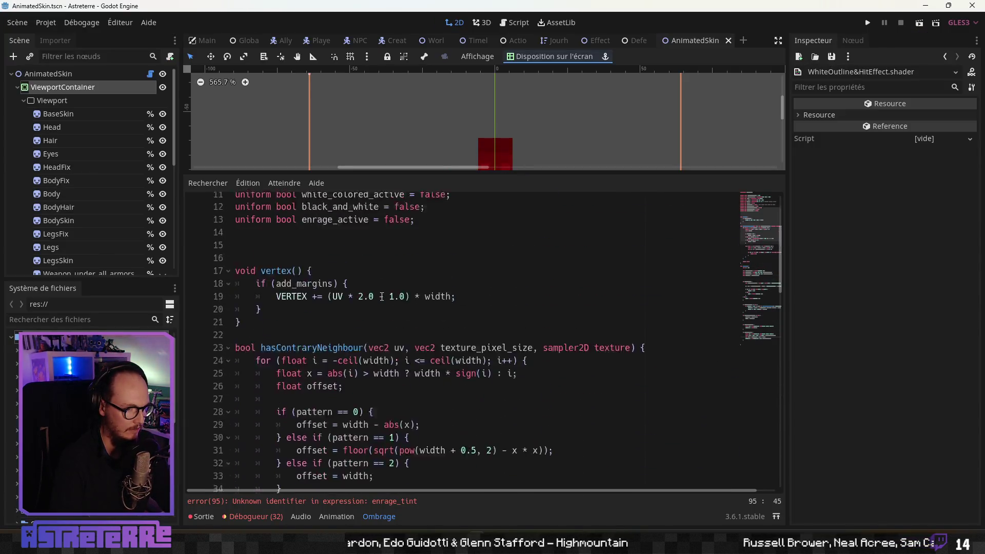
Step: Paste the enrage_tint uniform as line 5 and remove its hint_color, giving vec3(1.2, 0.1, 0.1)
left_click(557, 237)
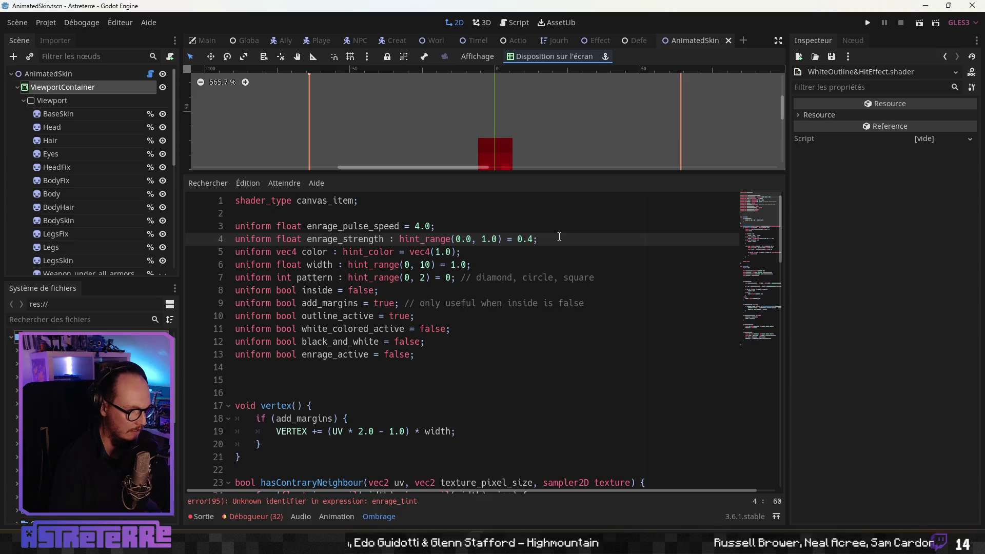
key("Return")
key("ctrl+v")
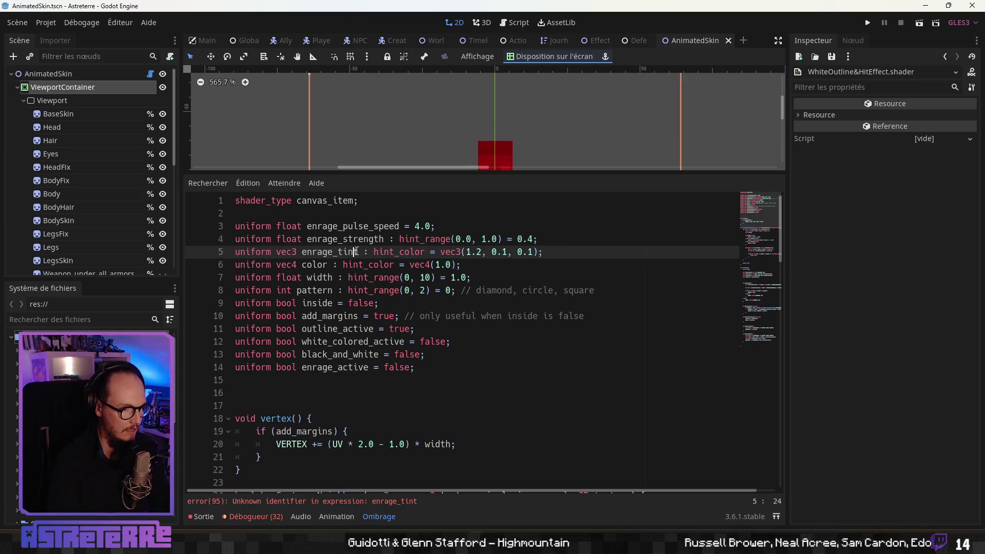
left_click(370, 252)
key("BackSpace")
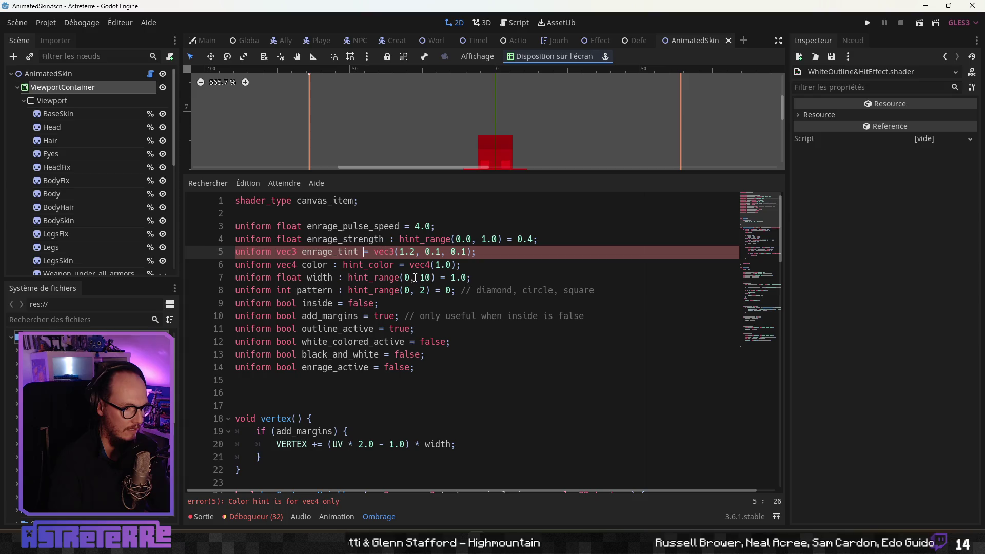
left_click(416, 278)
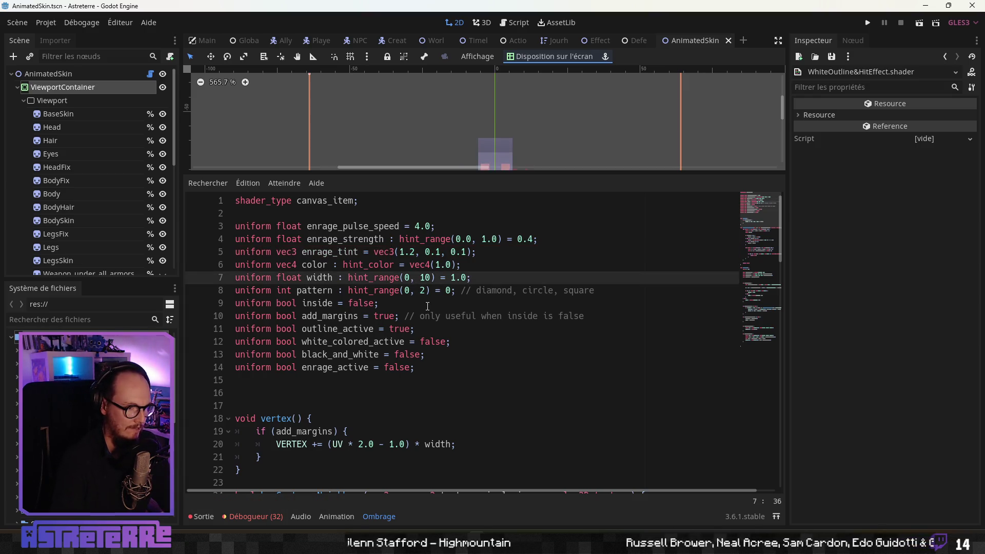
left_click(472, 265)
Step: Pan to the whole character and select ViewportContainer to show its shader parameters
mouse_move(459, 162)
left_mouse_down()
mouse_move(446, 159)
mouse_move(448, 92)
left_mouse_up()
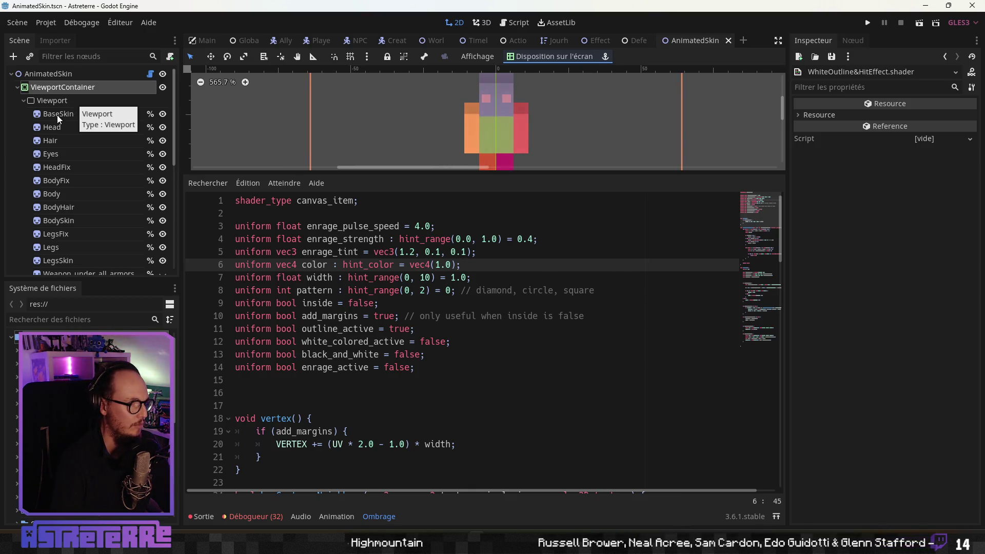
left_click(60, 92)
scroll(882, 307, "down", 5)
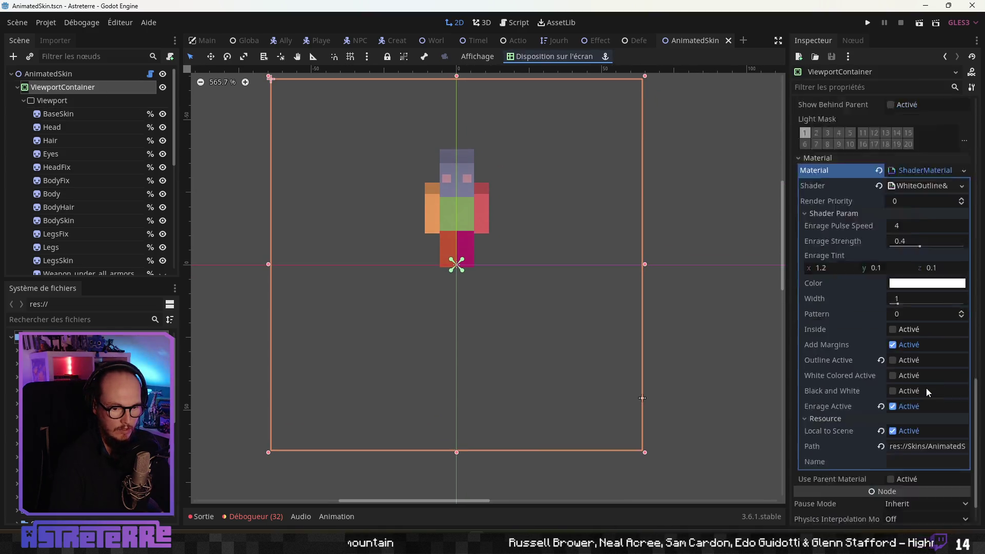
Step: Tick Enrage Active in the ViewportContainer's Shader Param section for a pulsing red tint
left_click(893, 360)
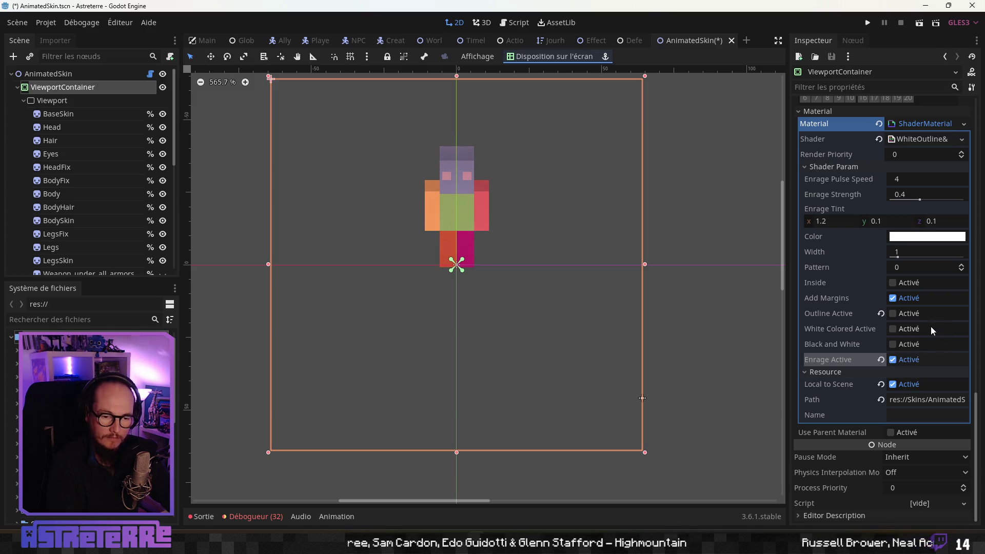
scroll(919, 294, "up", 2)
Step: Open the shader code and inspect the enrage_tint and enrage_strength uniform lines
left_click(913, 191)
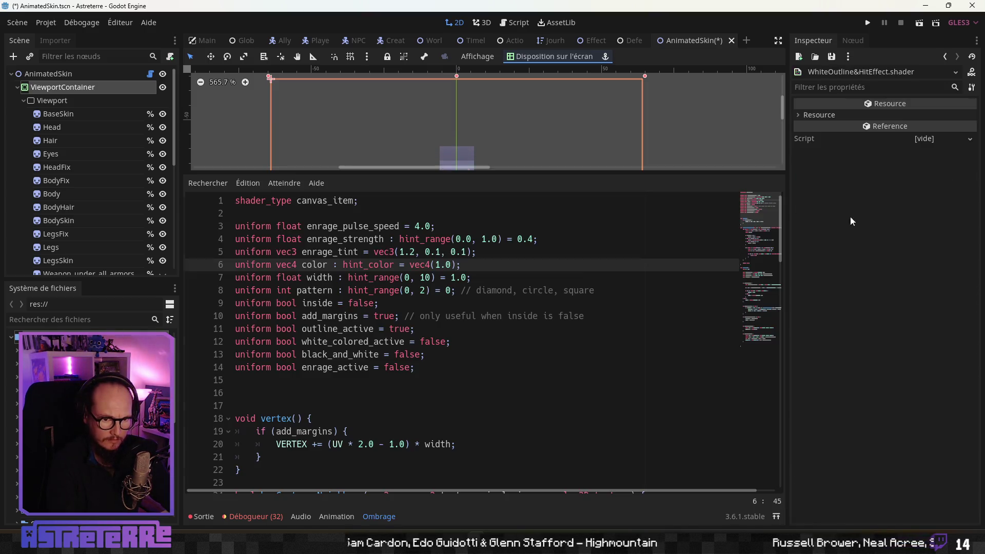
left_click(411, 390)
scroll(410, 359, "down", 6)
scroll(410, 359, "up", 6)
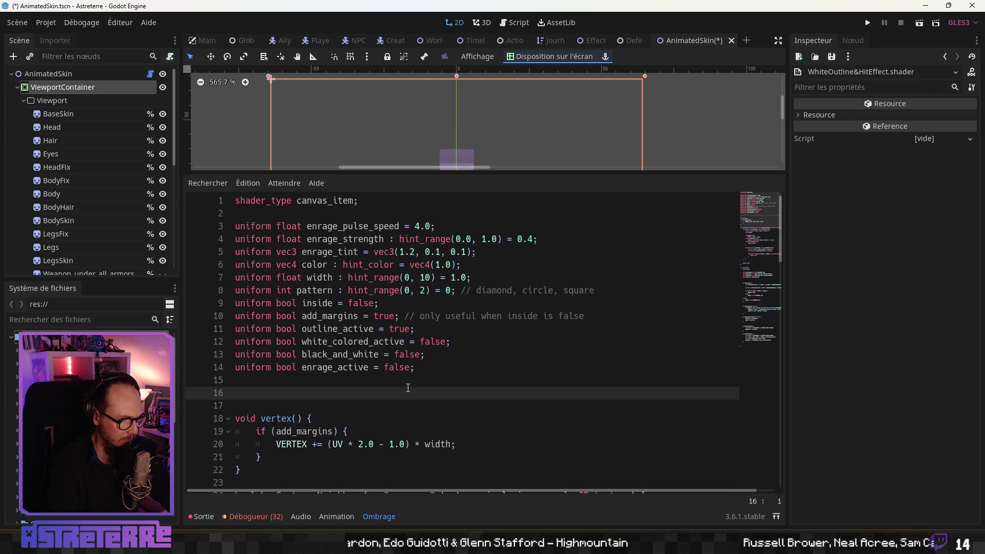
left_click(430, 252)
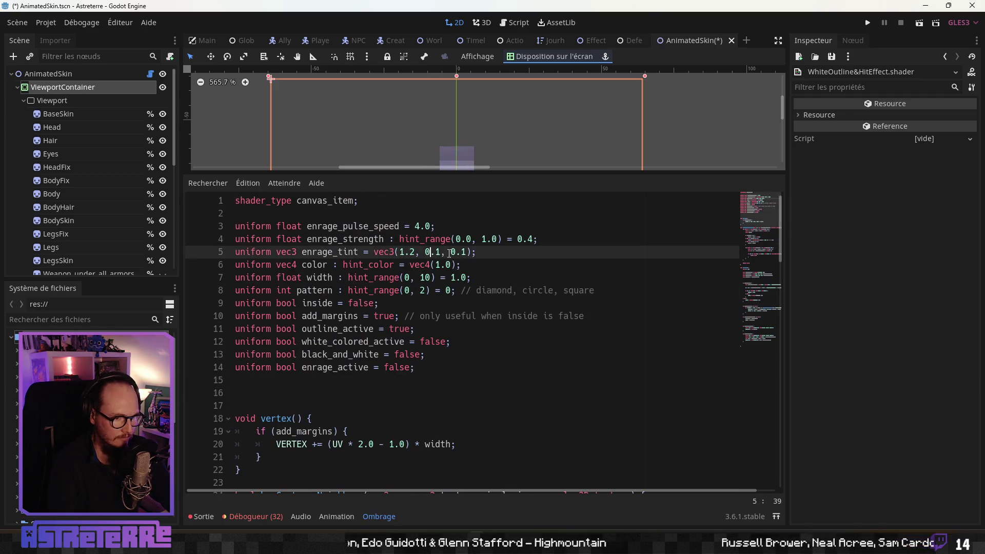
left_click(485, 240)
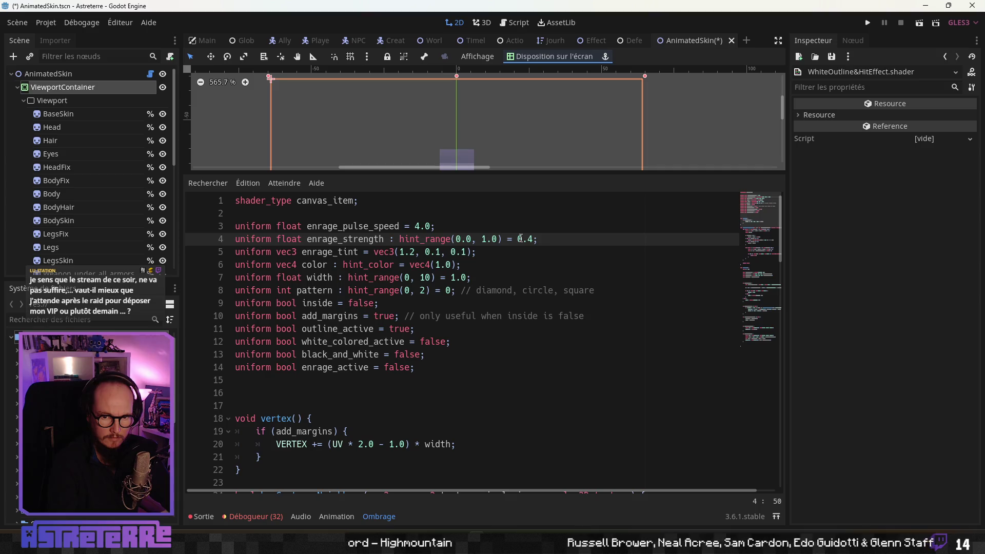
Step: Scroll through the shader's enrage block, then bring ChatGPT's enrage_tint snippet back on screen
scroll(475, 311, "down", 20)
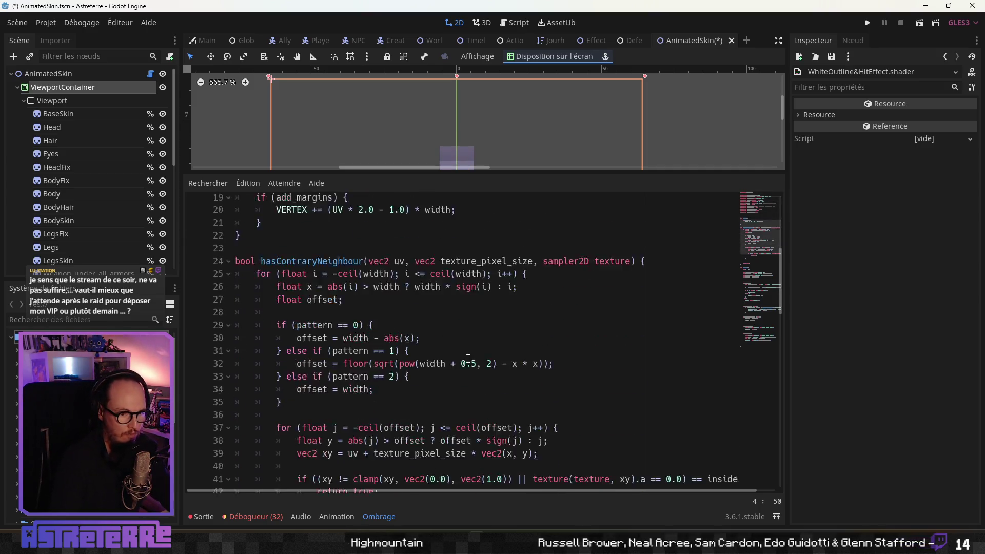
scroll(468, 358, "down", 2)
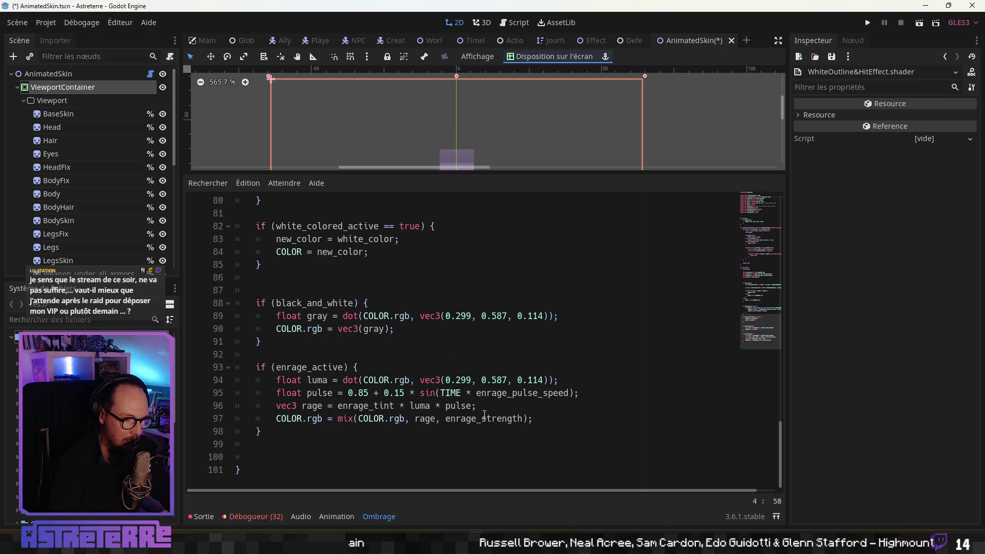
scroll(480, 412, "up", 13)
key("alt+Tab")
key("alt+Tab")
key("alt+Tab")
left_click(345, 187)
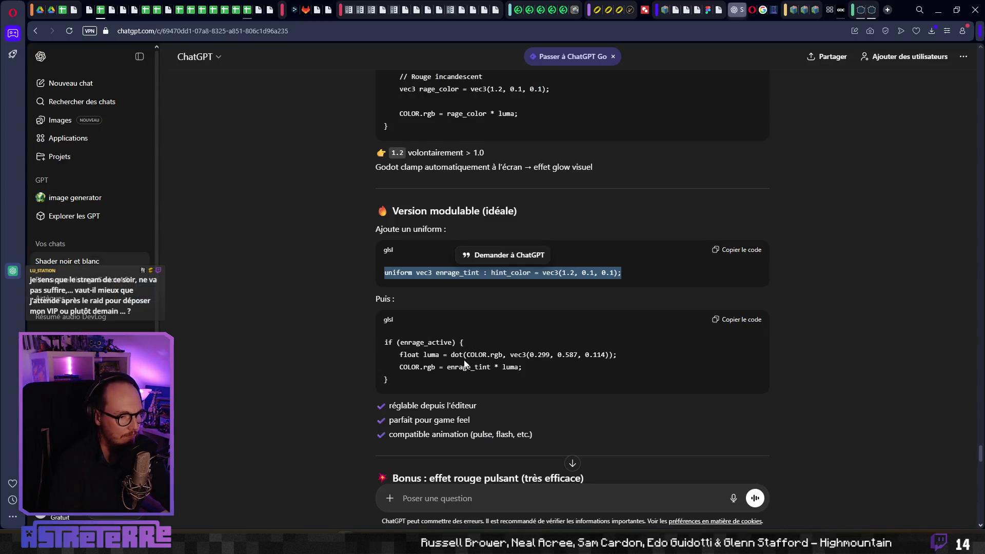
Step: Read ChatGPT's recommended settings (tint 0.9, 0.3, 0.3; strength 0.35; speed 3.0), then return to Godot
scroll(465, 363, "down", 20)
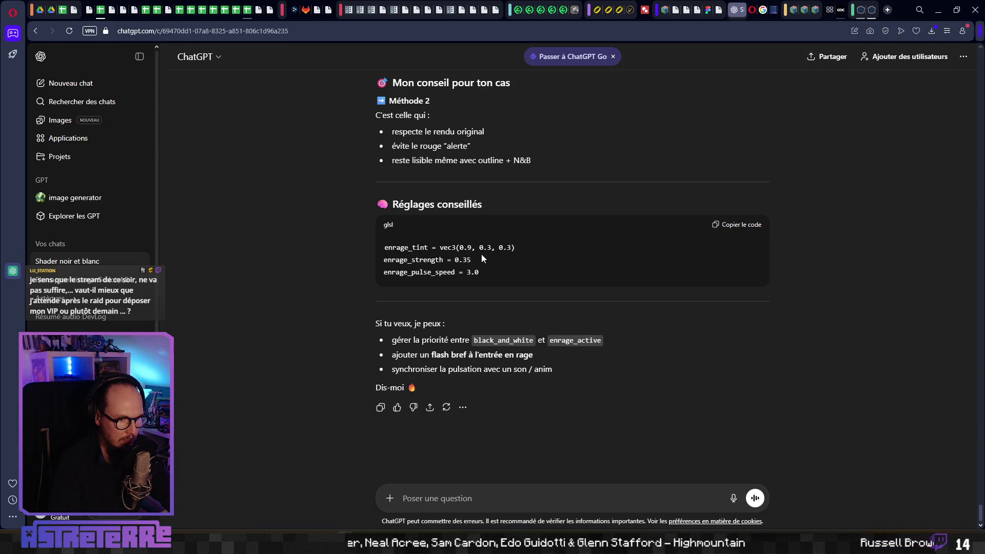
key("alt+Tab")
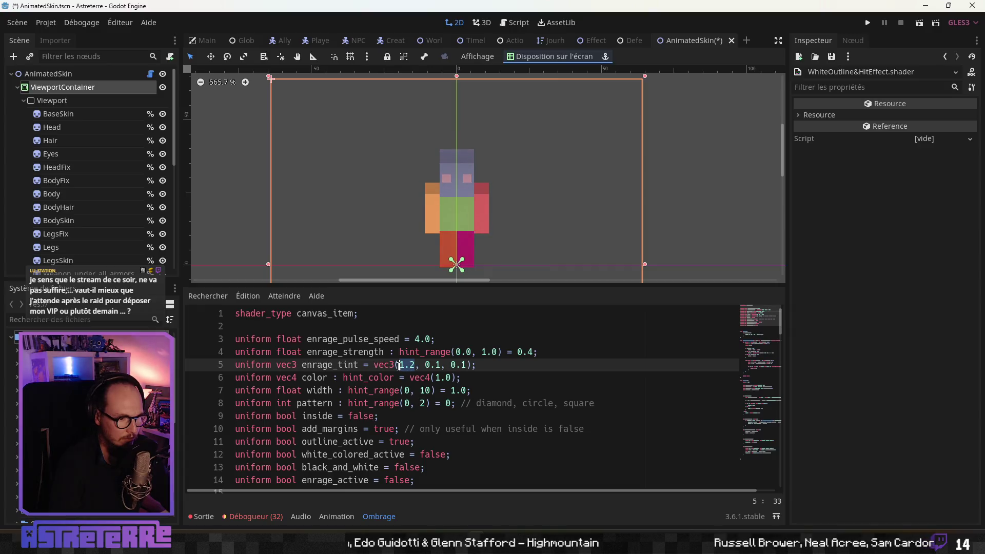
Step: Try new first and last enrage_tint values on line 5 and save to preview the tint
left_click(413, 365)
key("BackSpace")
type("9")
left_click(440, 365)
key("BackSpace")
type("3")
left_click(451, 390)
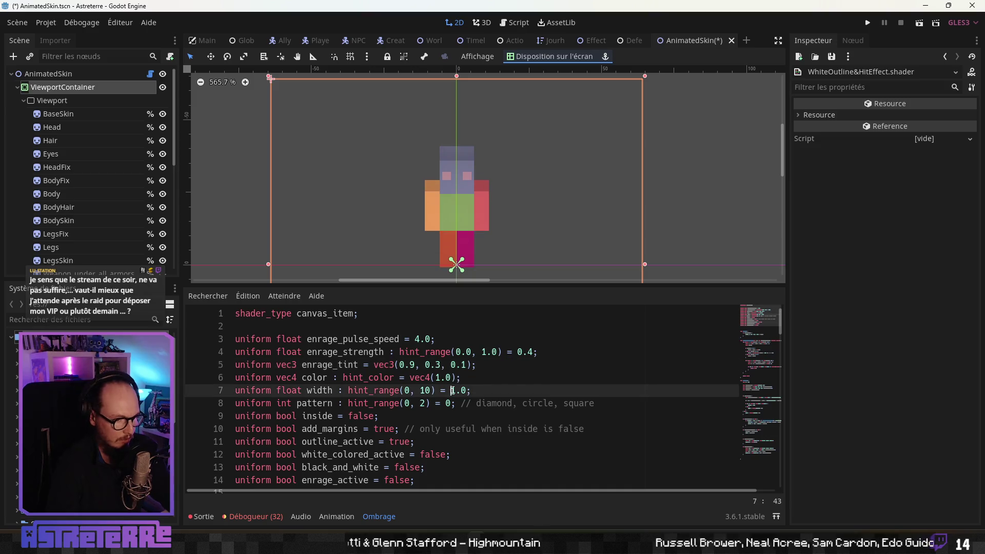
key("ctrl+s")
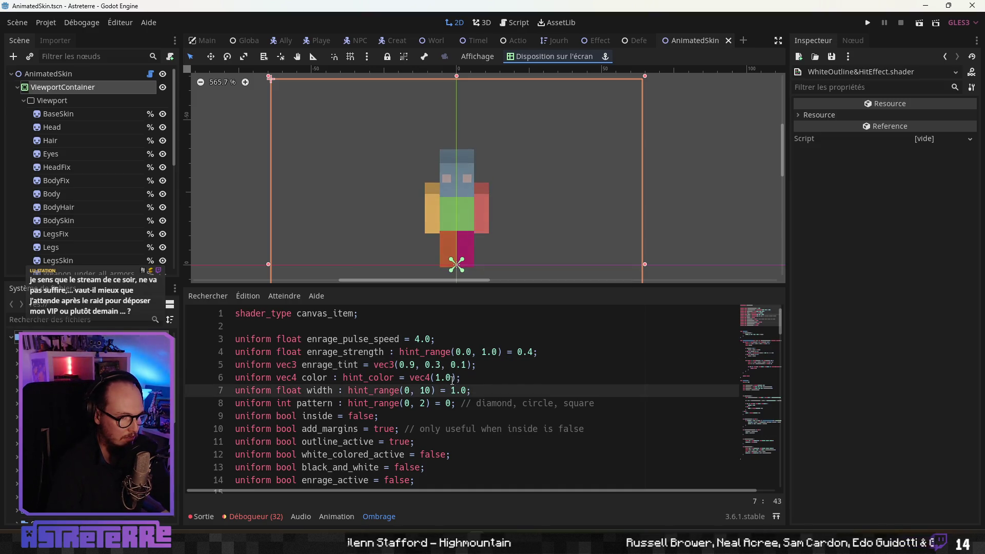
Step: Raise the red enrage_tint component to 2.0 and save to preview the stronger tint
left_click_drag(415, 364, 404, 365)
key("BackSpace")
key("BackSpace")
type("2.0")
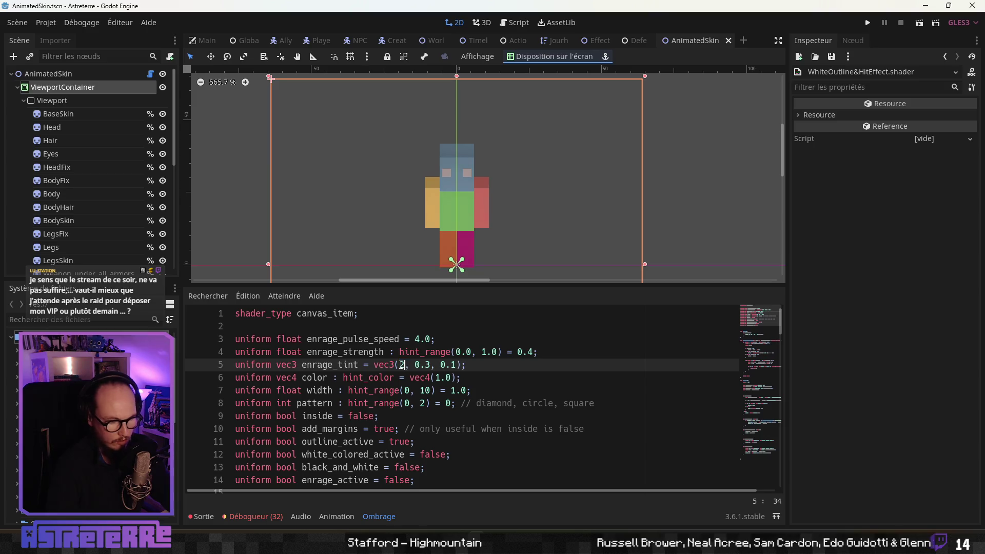
key("ctrl+s")
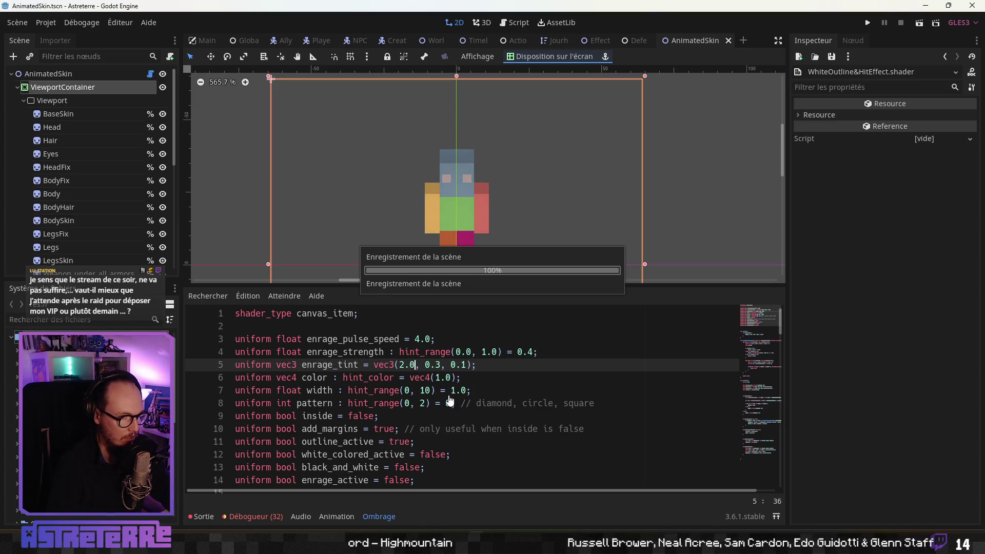
Step: Finish tuning enrage_tint to vec3(1.5, 0.1, 0.1) and save so the character shows red
left_click_drag(439, 365, 425, 365)
type("1")
left_click(445, 365)
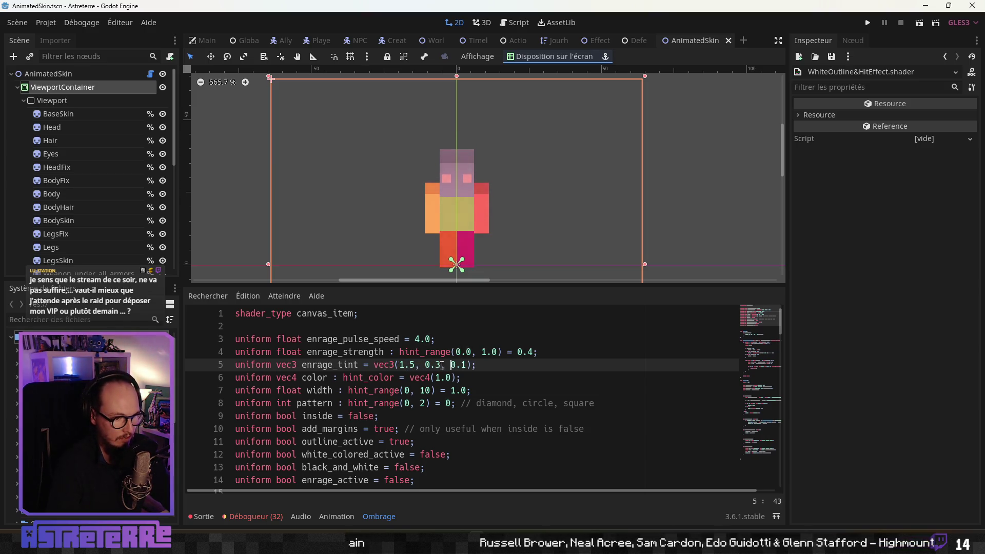
left_click_drag(420, 365, 425, 365)
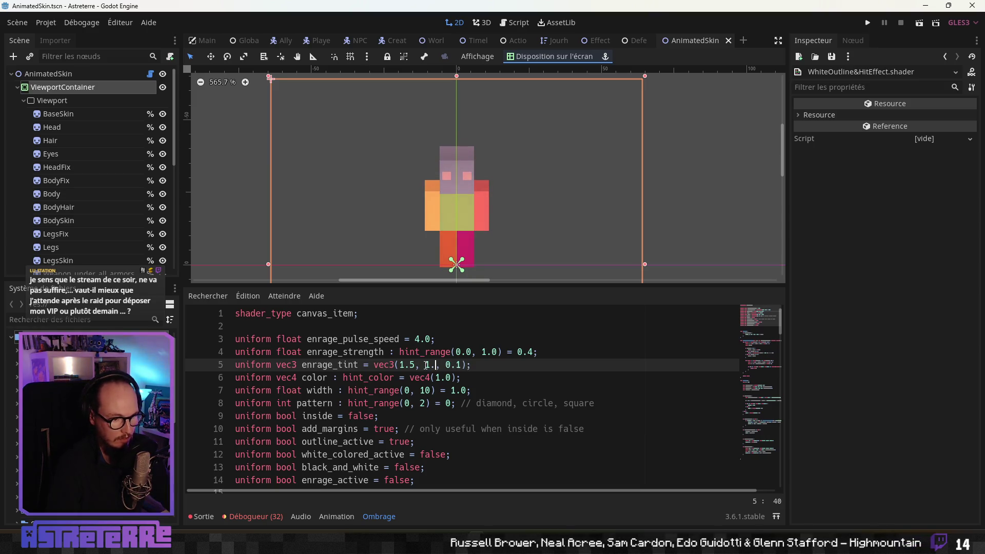
type("0")
key("ctrl+s")
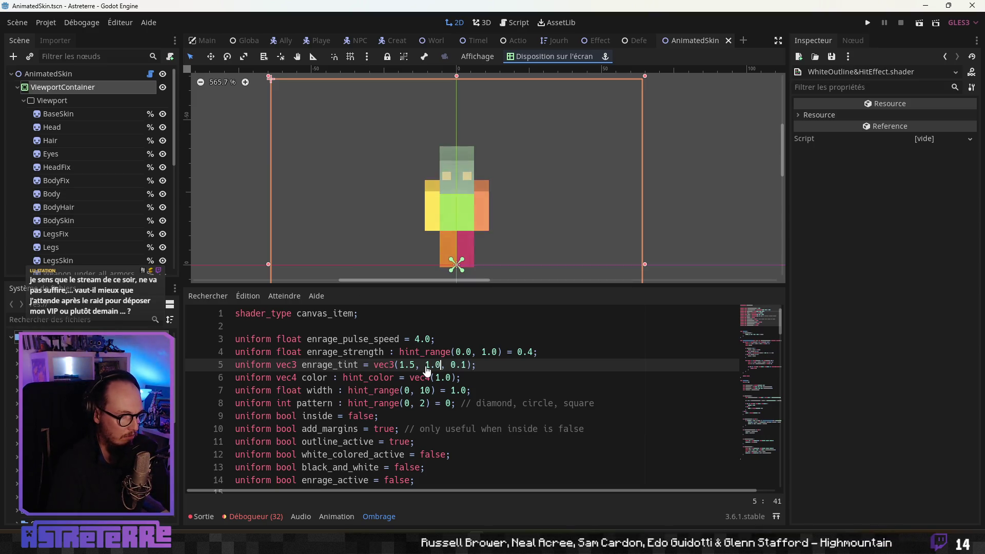
key("BackSpace")
key("BackSpace")
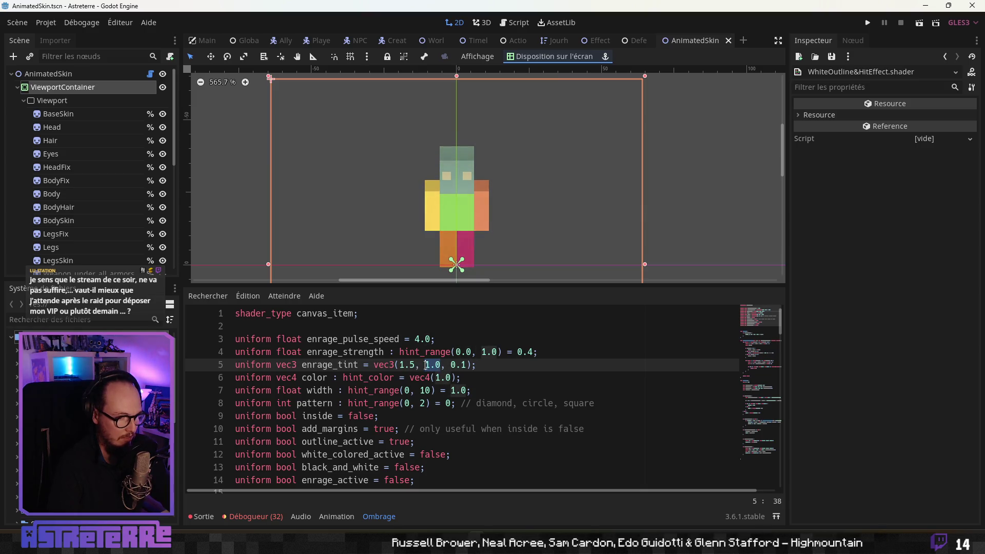
type("0.")
key("ctrl+s")
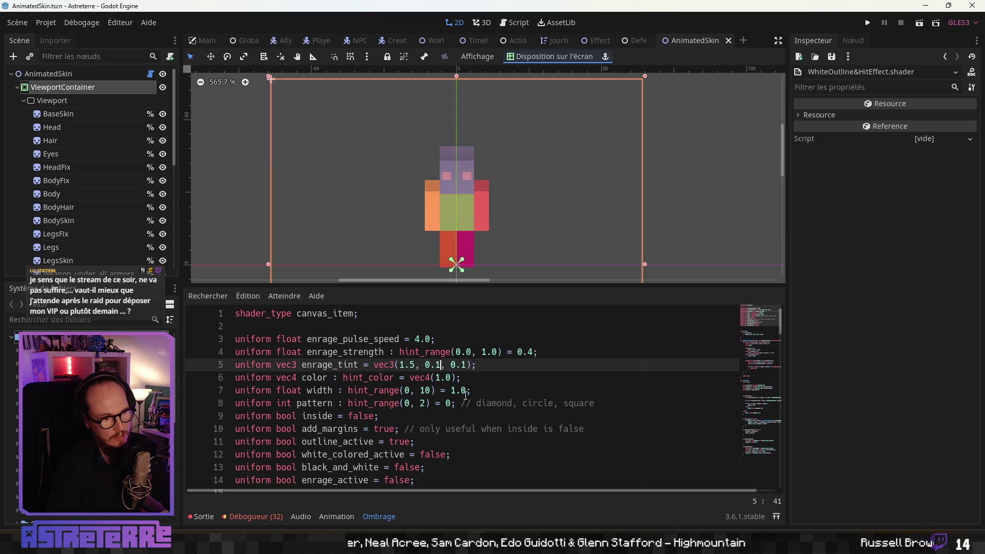
Step: On ViewportContainer, test Black and White and White Colored Active with enrage, then turn both off
left_click(62, 101)
left_click(62, 87)
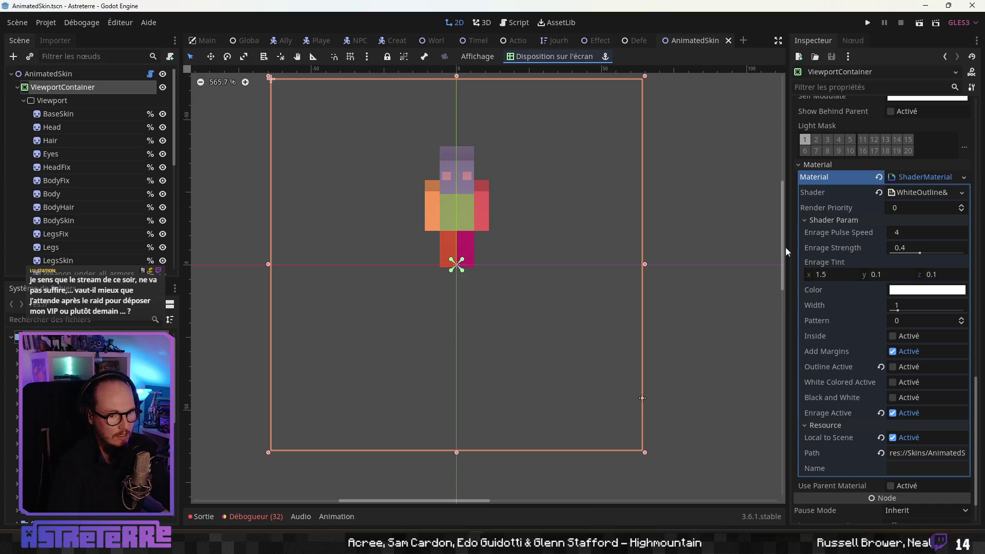
left_click(892, 398)
left_click(892, 398)
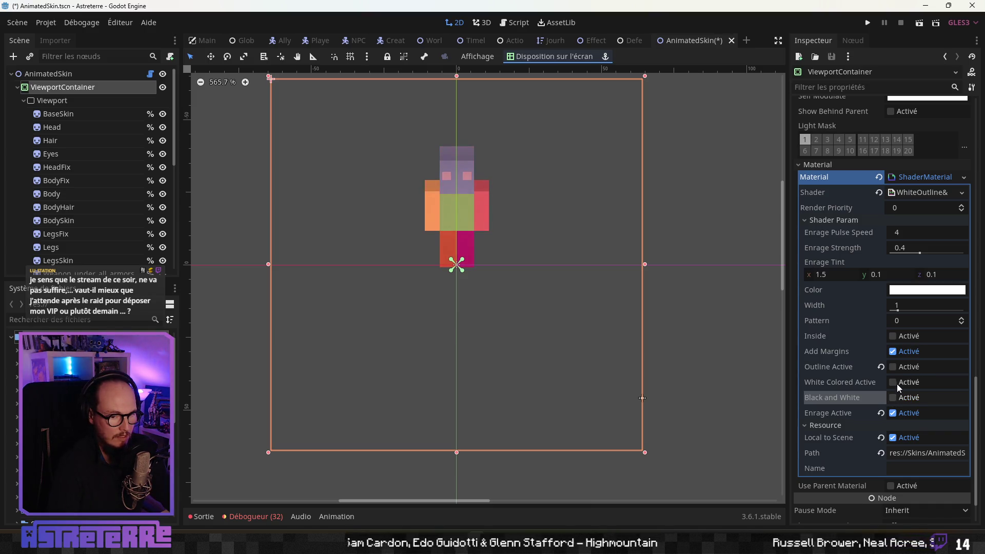
left_click(893, 383)
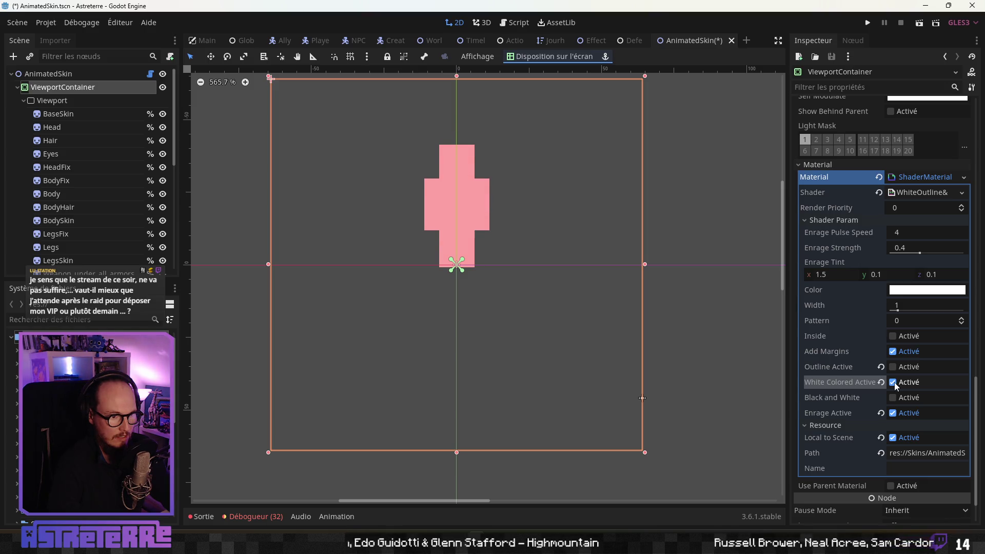
left_click(895, 384)
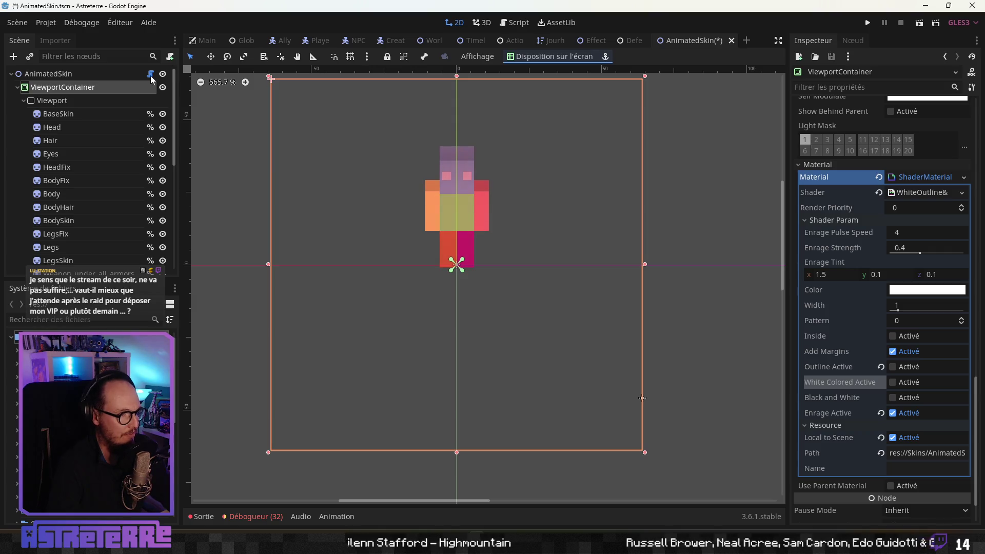
Step: Reopen the shader at enrage_strength and recheck ChatGPT's suggested enrage settings
left_click(927, 193)
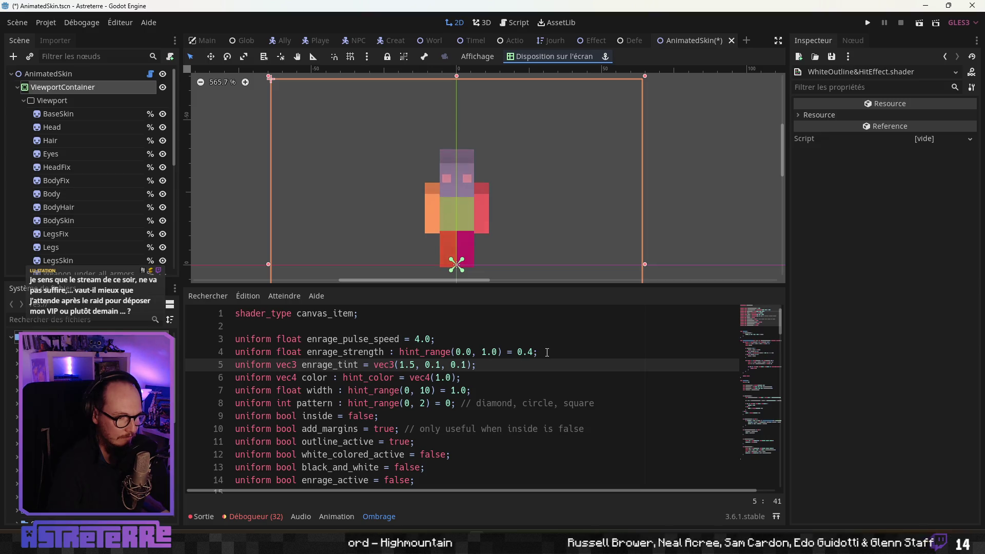
left_click(523, 352)
key("alt+Tab")
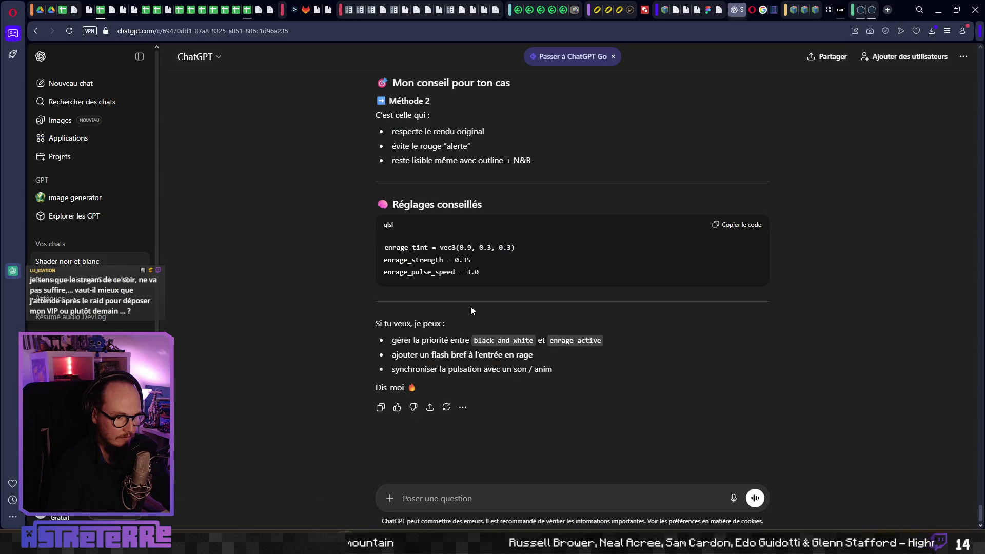
key("alt+Tab")
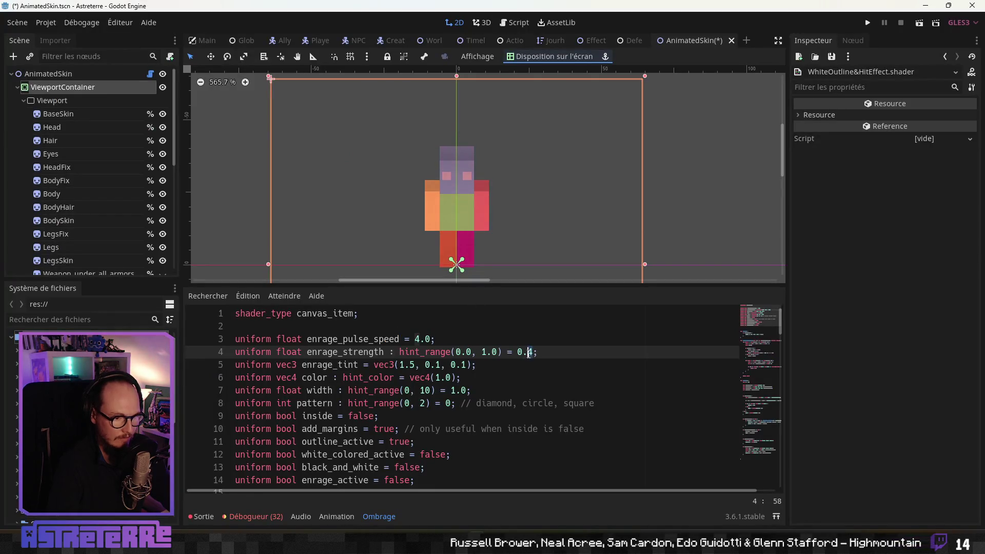
type("6")
Step: Set the enrage_strength default to 0.6, then to 0.45, saving the scene each time
left_click(527, 394)
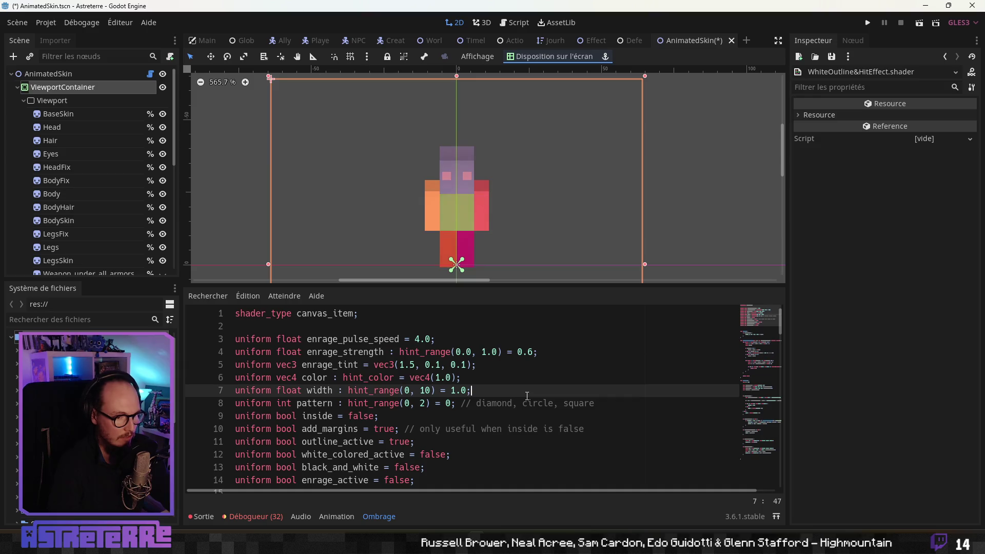
key("ctrl+s")
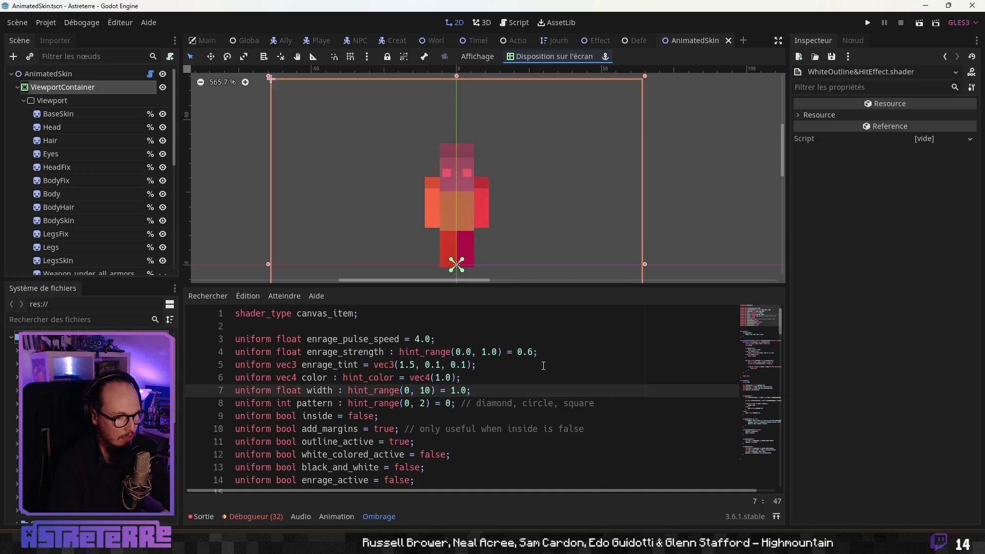
left_click(528, 353)
key("Delete")
type("45")
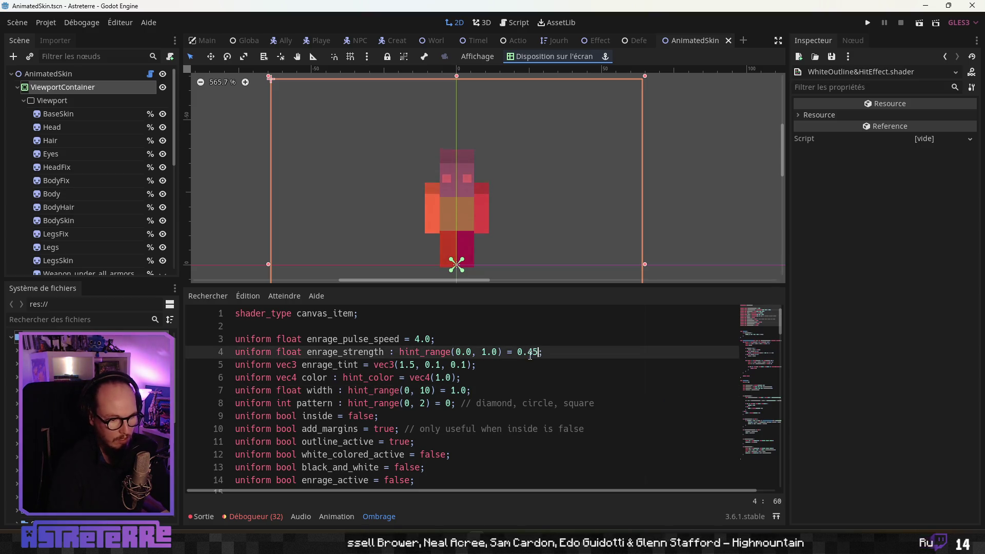
left_click(528, 365)
key("ctrl+s")
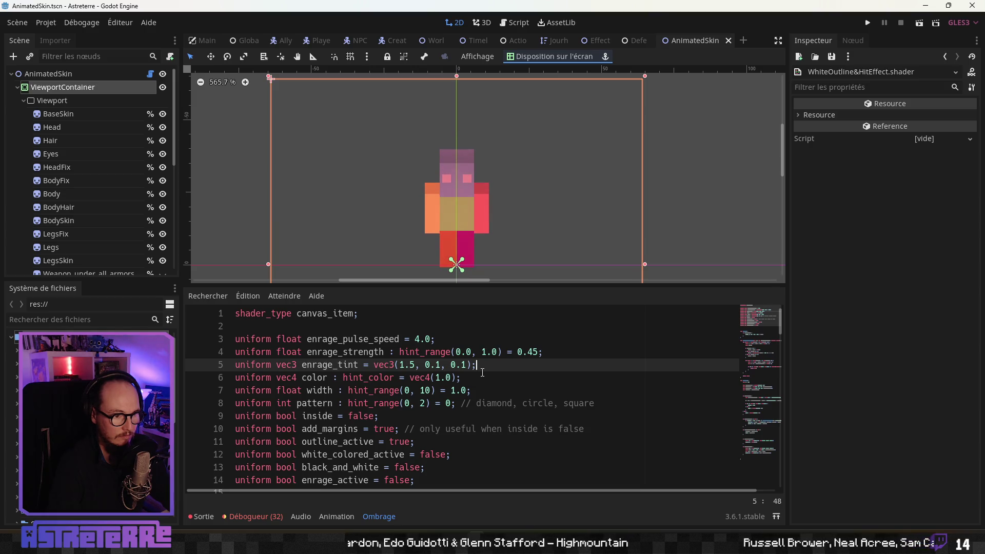
key("ctrl+s")
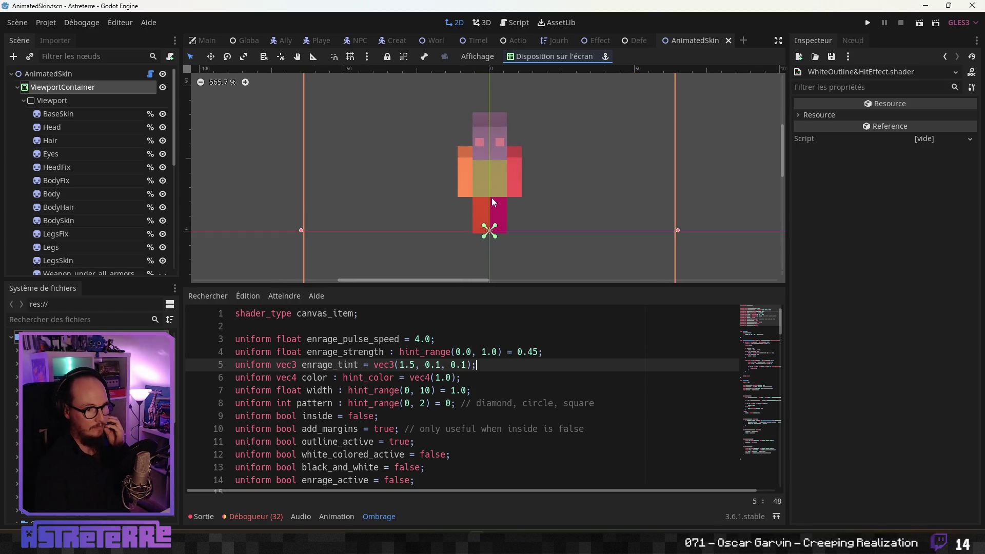
Step: Open AnimatedSkin.gd from the AnimatedSkin scene and widen the code editor
left_click(653, 45)
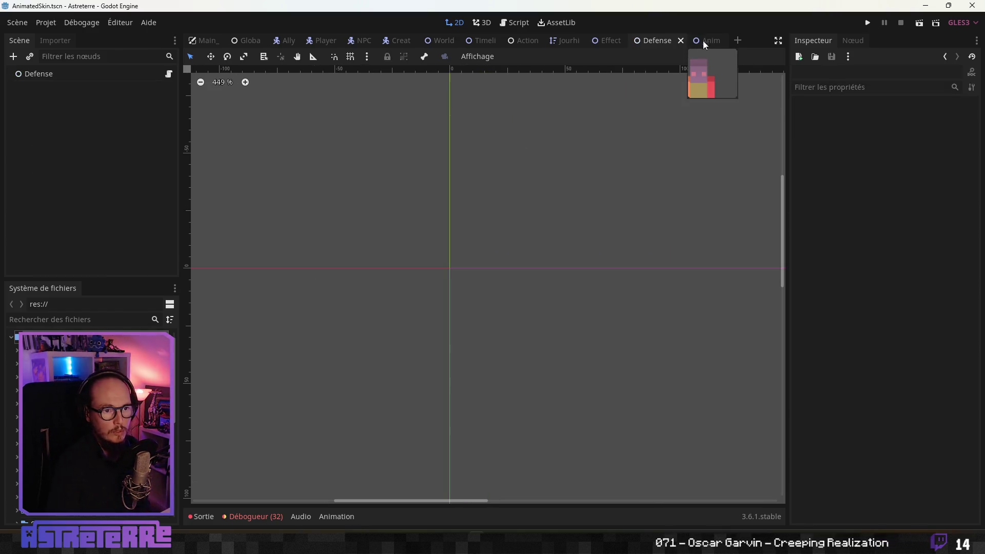
left_click(704, 40)
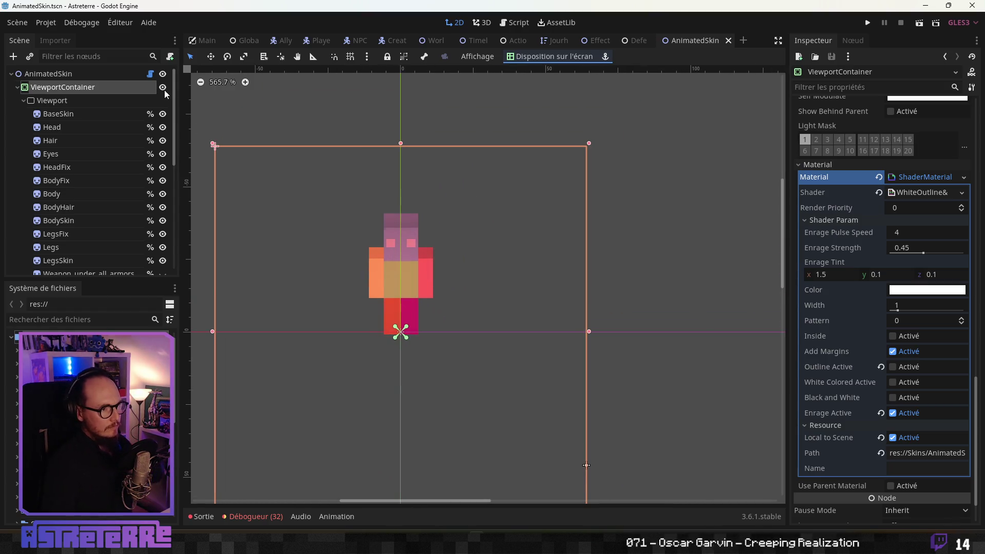
left_click(150, 74)
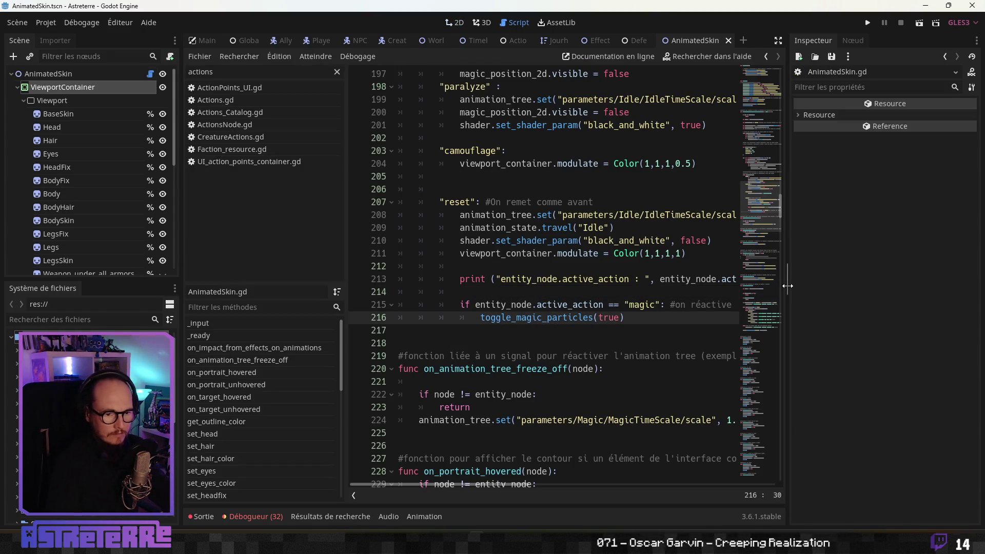
left_click_drag(784, 282, 831, 292)
left_click_drag(343, 262, 119, 248)
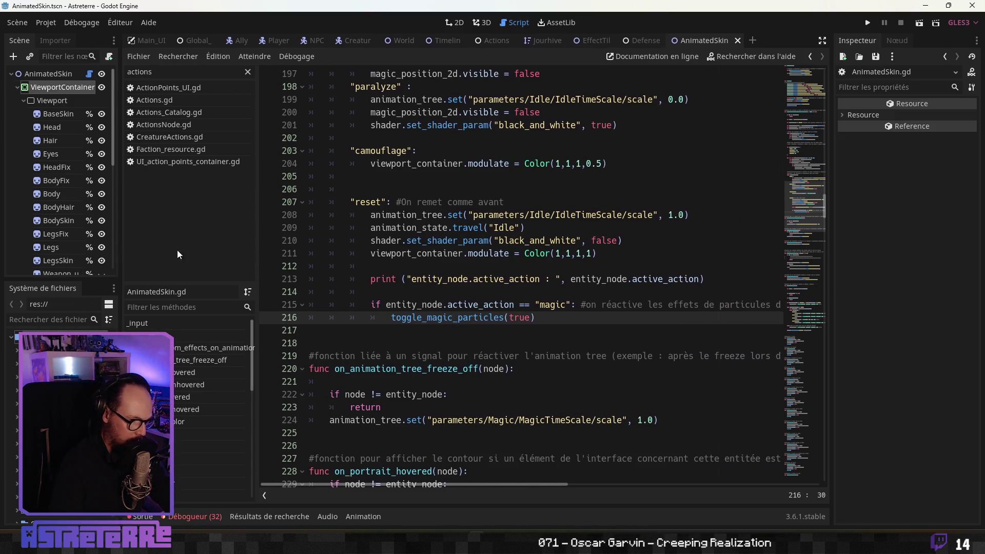
left_click(550, 295)
scroll(495, 278, "up", 2)
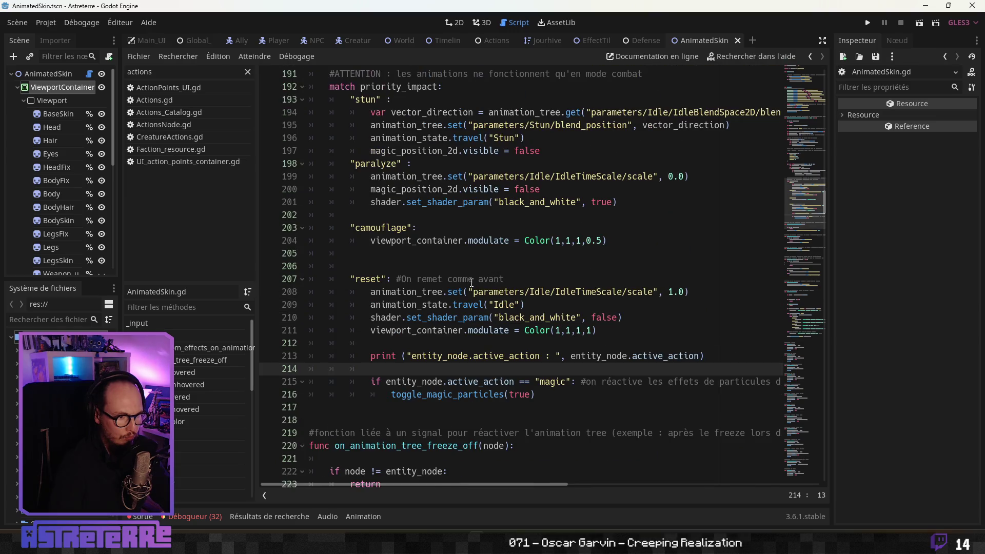
Step: Insert an empty "enrage": branch after camouflage in the priority_impact match, then switch to the browser
left_click(506, 342)
left_click(376, 240)
left_click(376, 253)
key("Return")
key("Return")
key("Up")
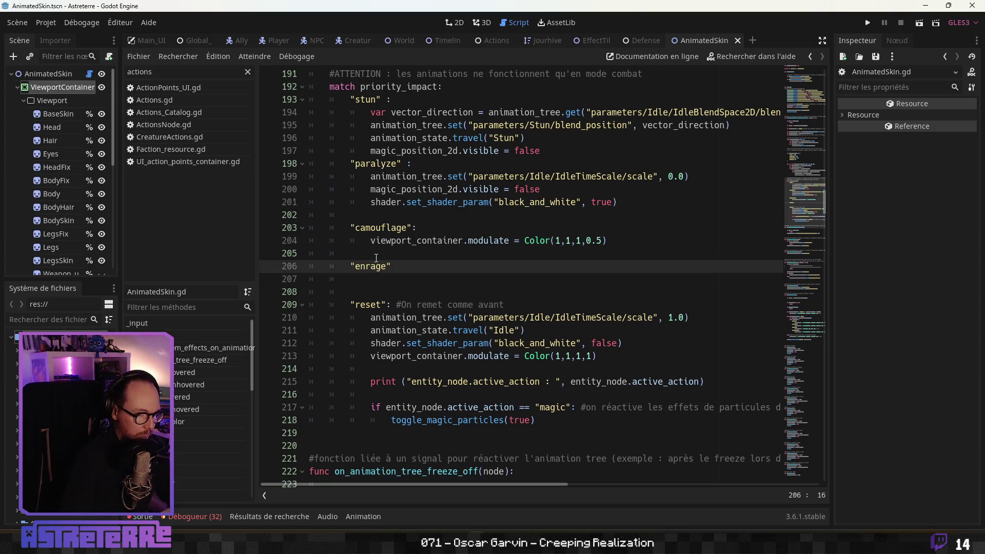
type(":")
key("Return")
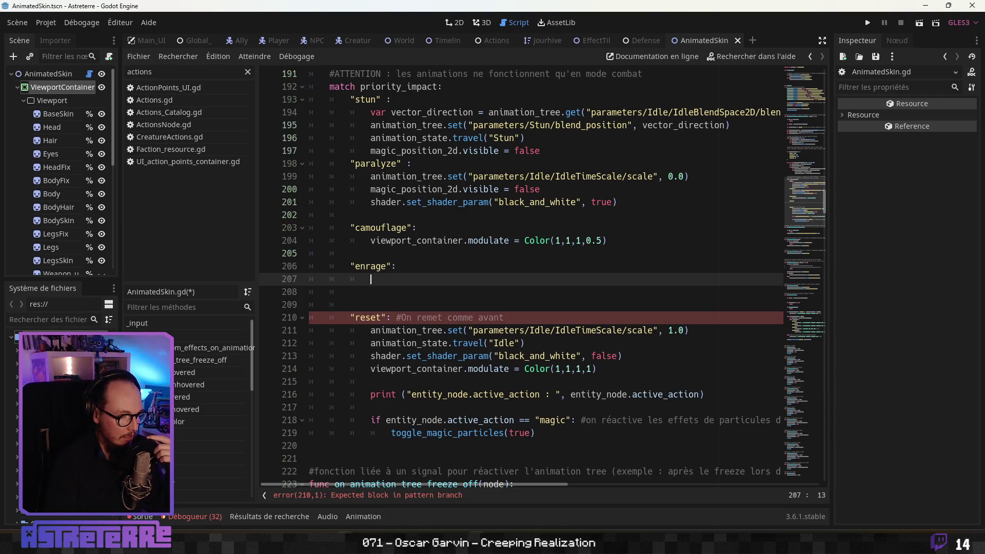
key("alt+Tab")
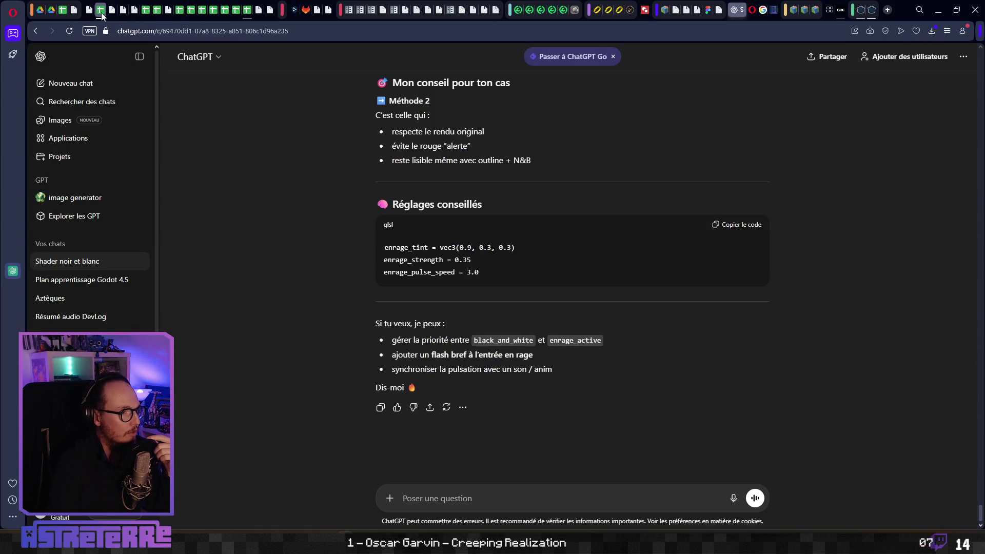
Step: Review Effects_data row 8 (enrage) equip, cast, self_use, trap, attack and move values, then minimize Chrome
left_click(102, 14)
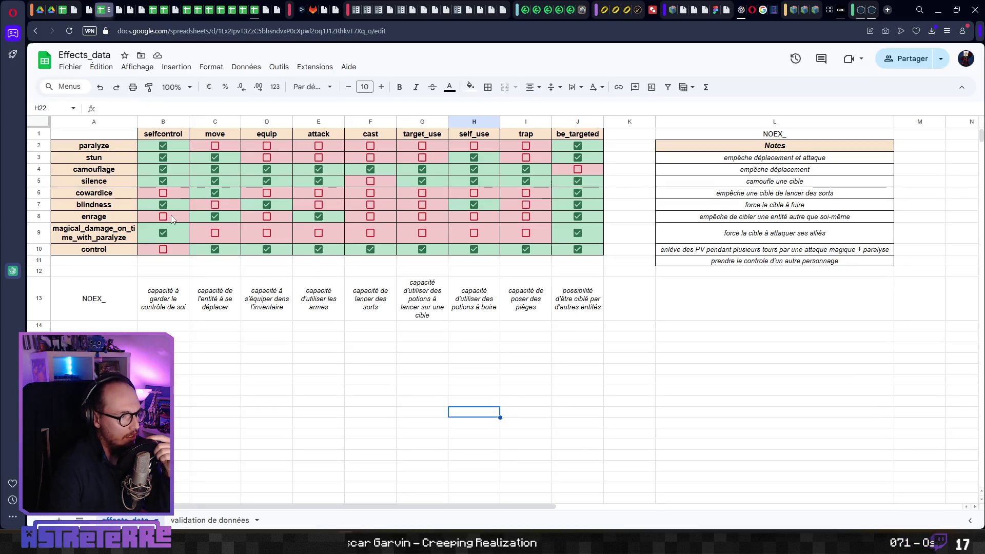
left_click(184, 221)
left_click(285, 217)
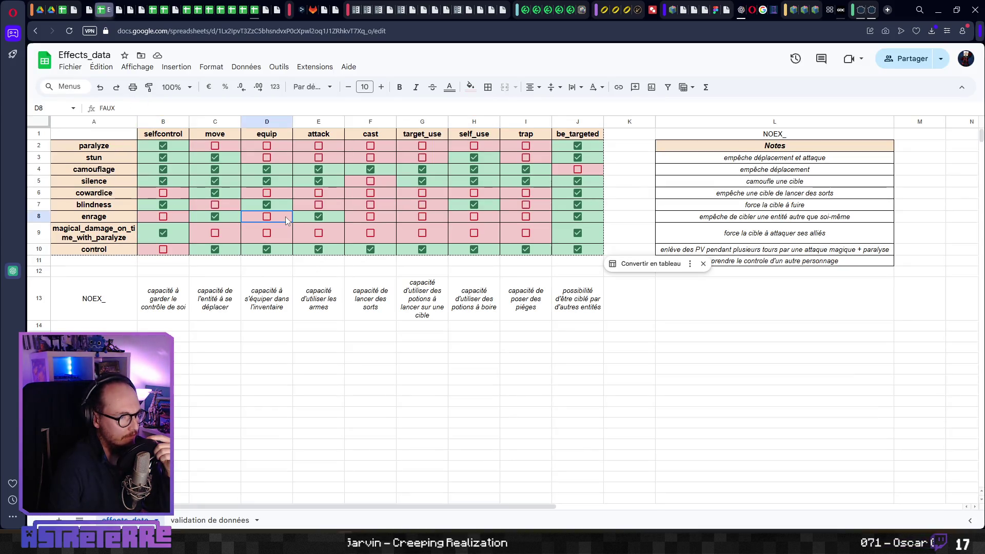
left_click(382, 220)
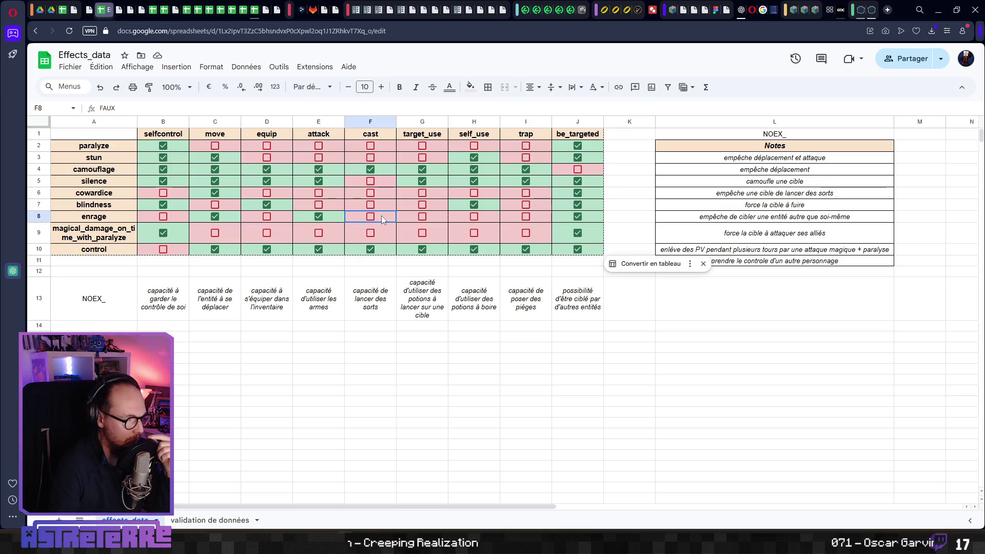
left_click(418, 217)
left_click(479, 218)
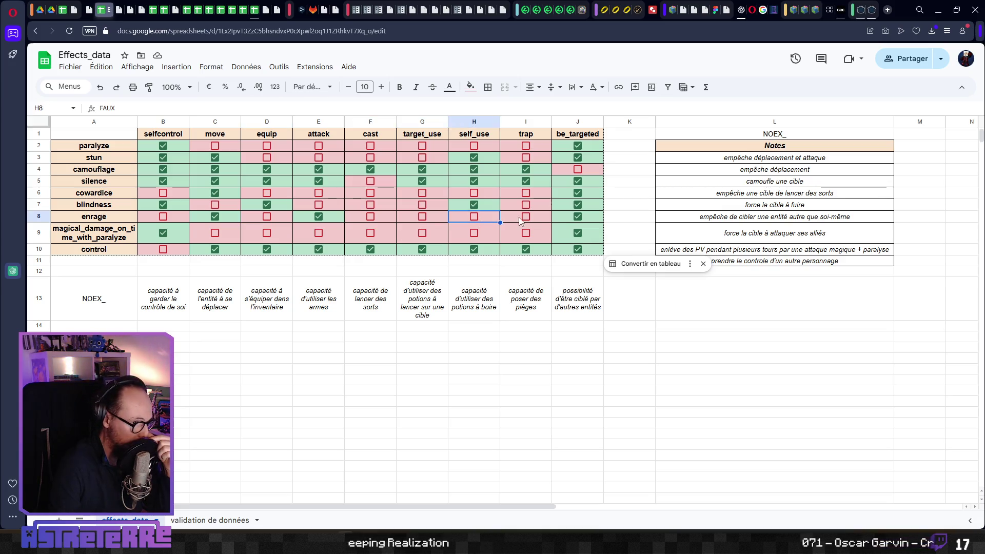
left_click(537, 220)
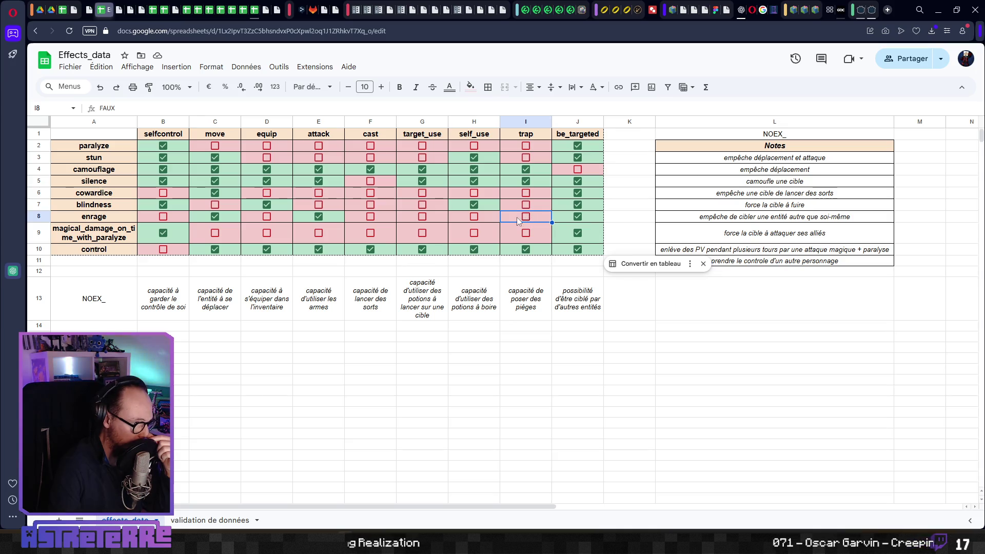
left_click(323, 220)
left_click(237, 221)
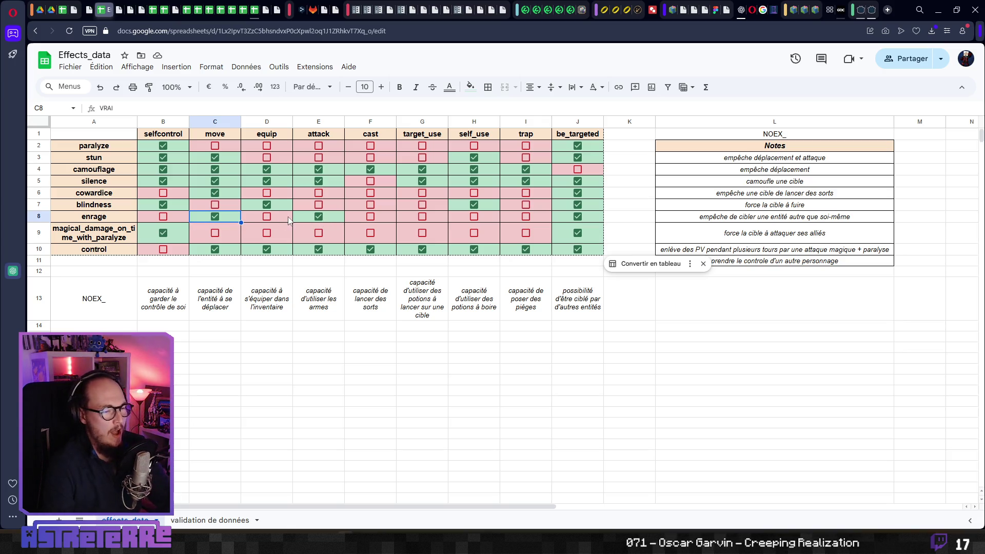
left_click(937, 10)
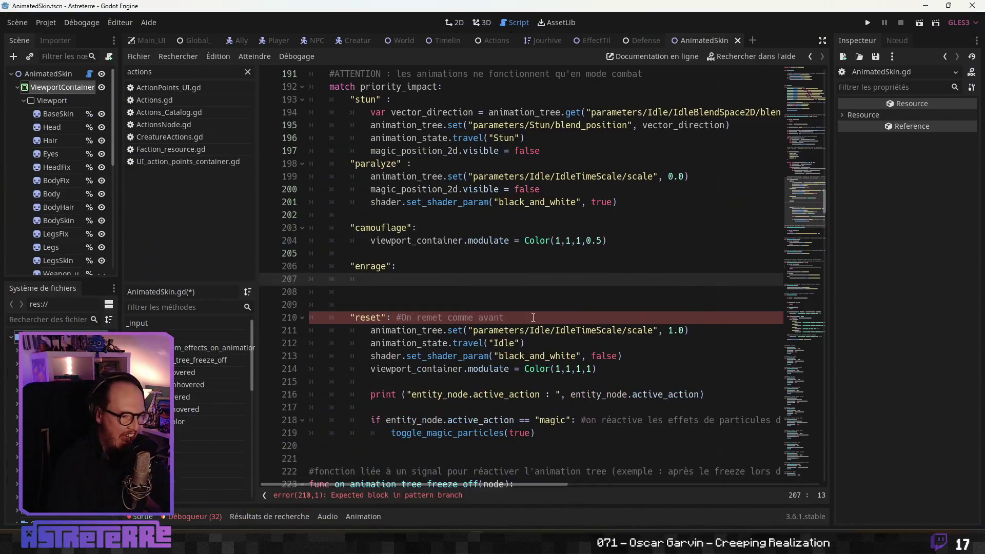
Step: Paste the paralyze branch's set_shader_param call into the enrage branch, renamed to enrage_active
scroll(473, 233, "up", 1)
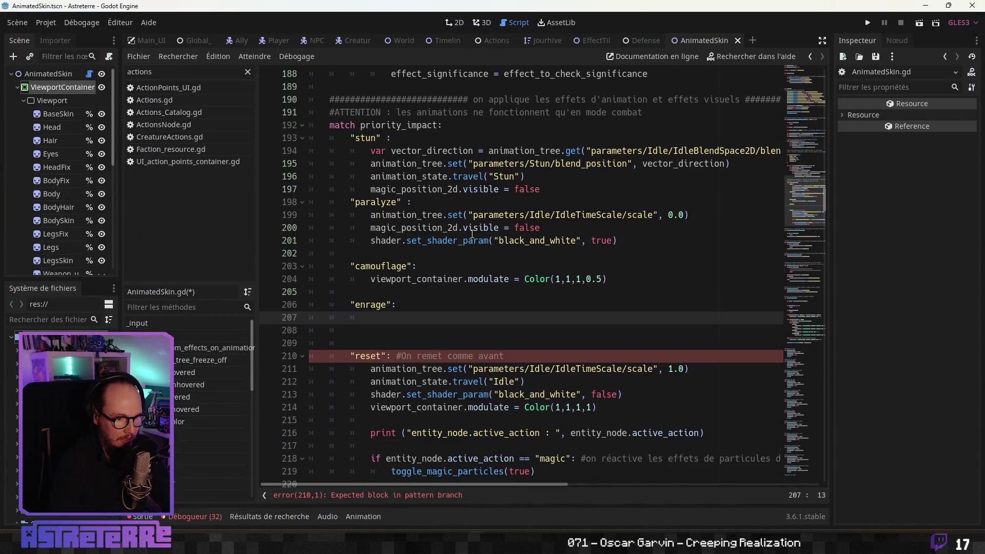
left_click_drag(632, 243, 377, 242)
left_click(380, 316)
type("shader.set_shader_param(\"black_and_white\", true)")
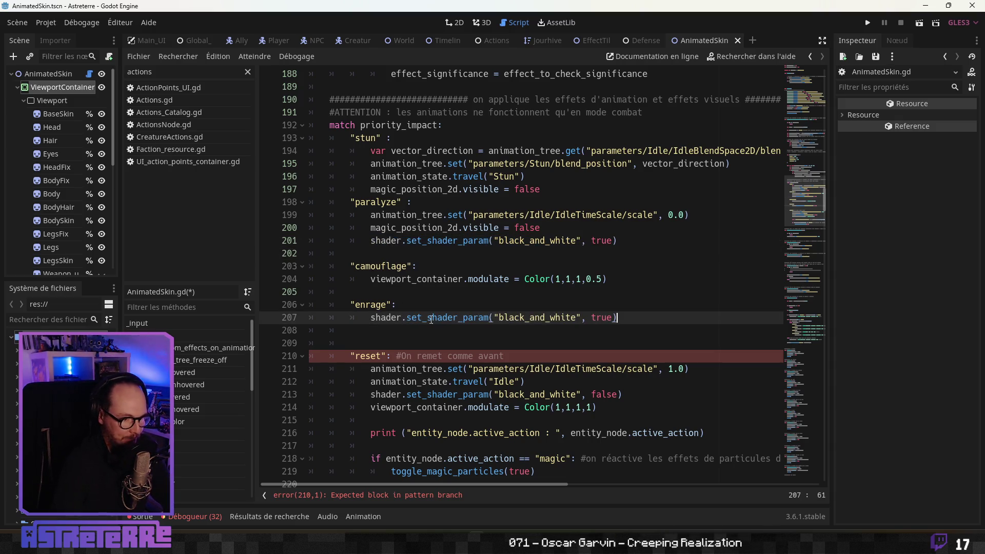
double_click(565, 317)
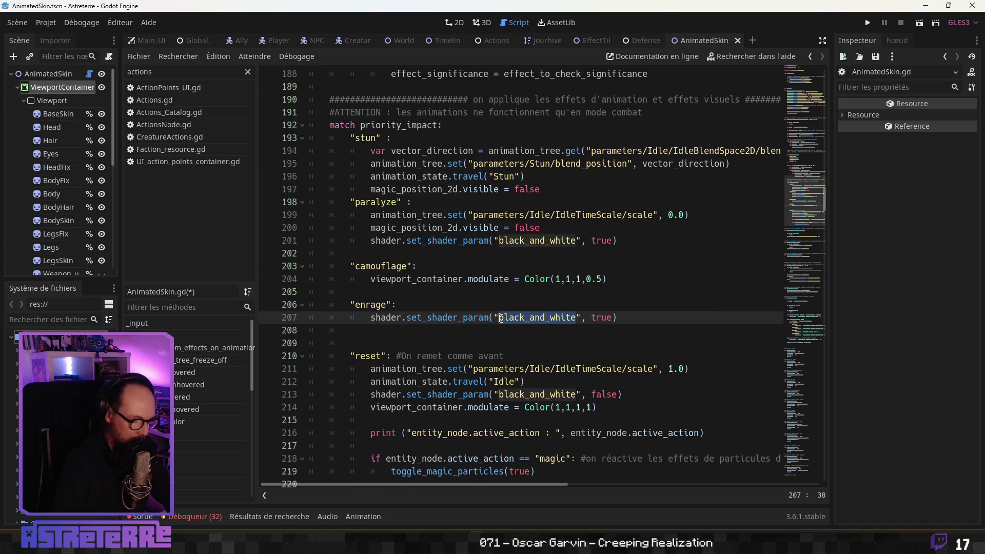
type("e,nra")
key("BackSpace")
key("BackSpace")
key("BackSpace")
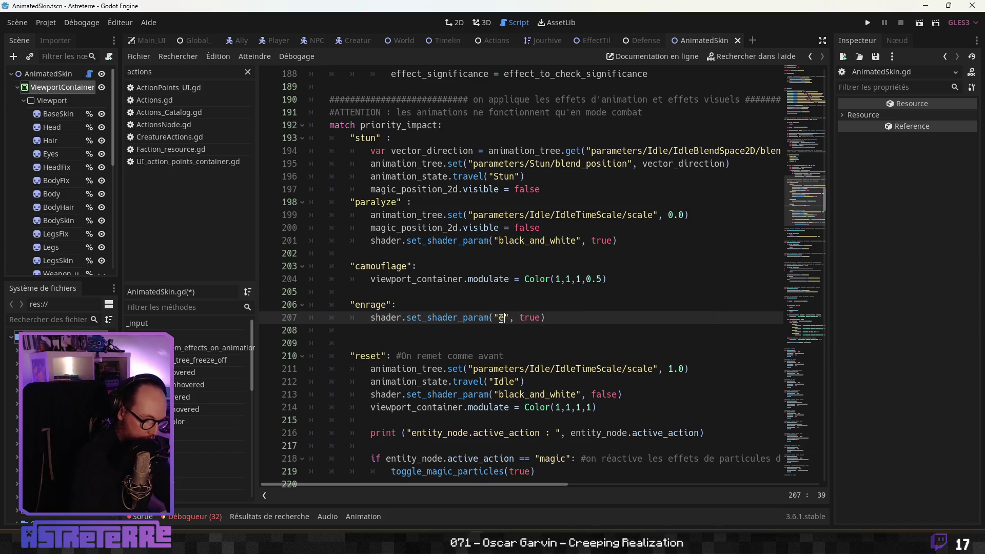
type("ctive")
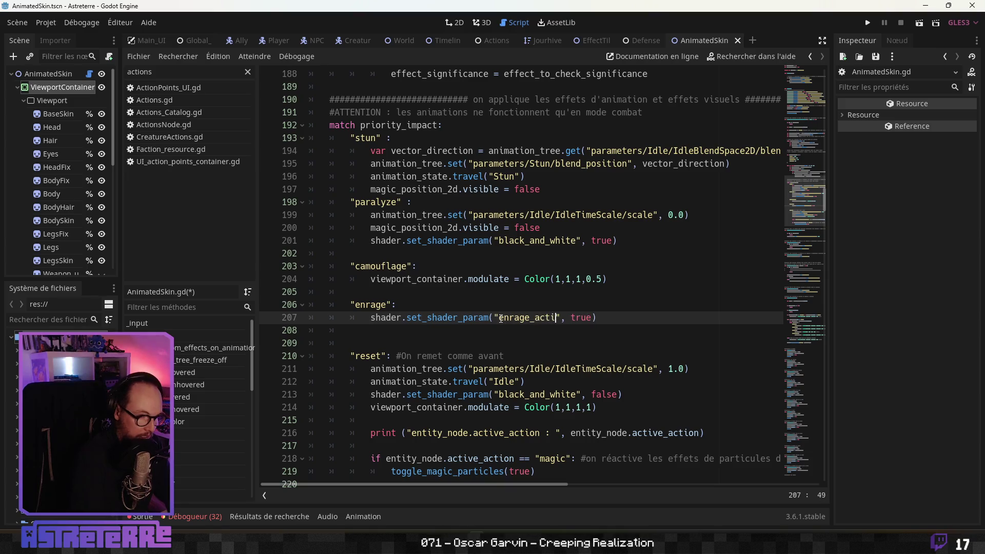
Step: Add an enrage_active false call to the reset branch, save AnimatedSkin.gd, and return to the spreadsheet
scroll(586, 313, "down", 3)
mouse_move(616, 200)
left_mouse_down()
mouse_move(328, 202)
mouse_move(374, 201)
left_mouse_up()
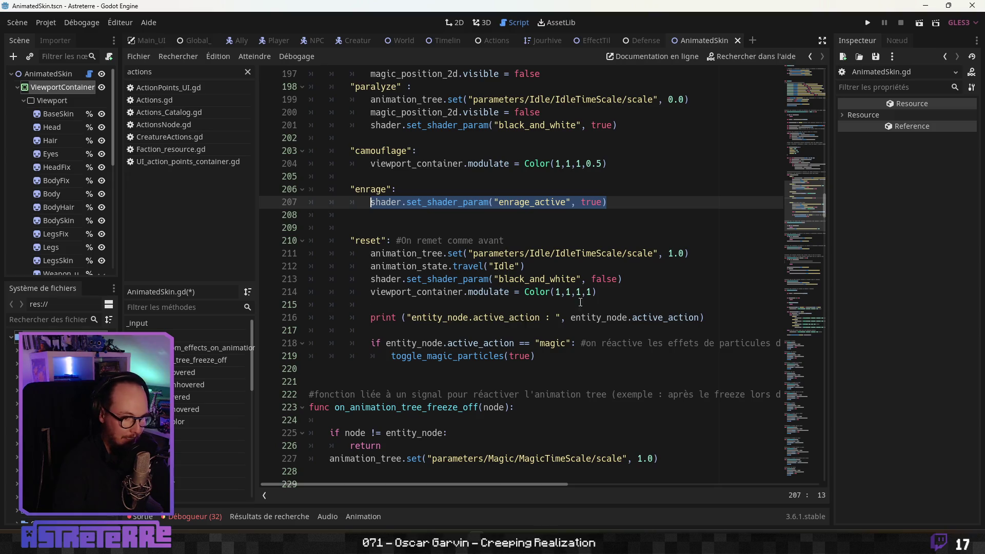
left_click(477, 302)
left_click(637, 277)
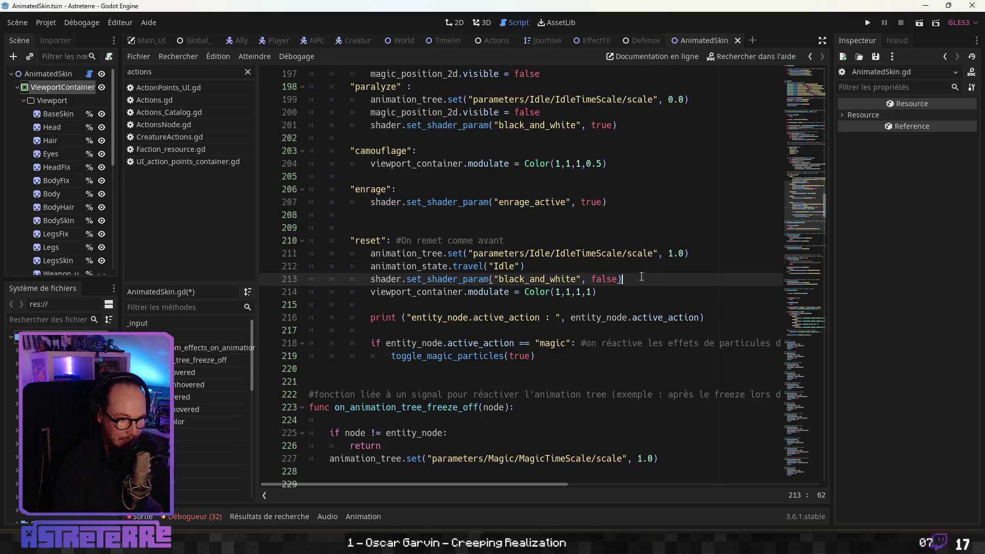
key("Return")
type("shader.set_shader_param(\"enrage_active\", true)")
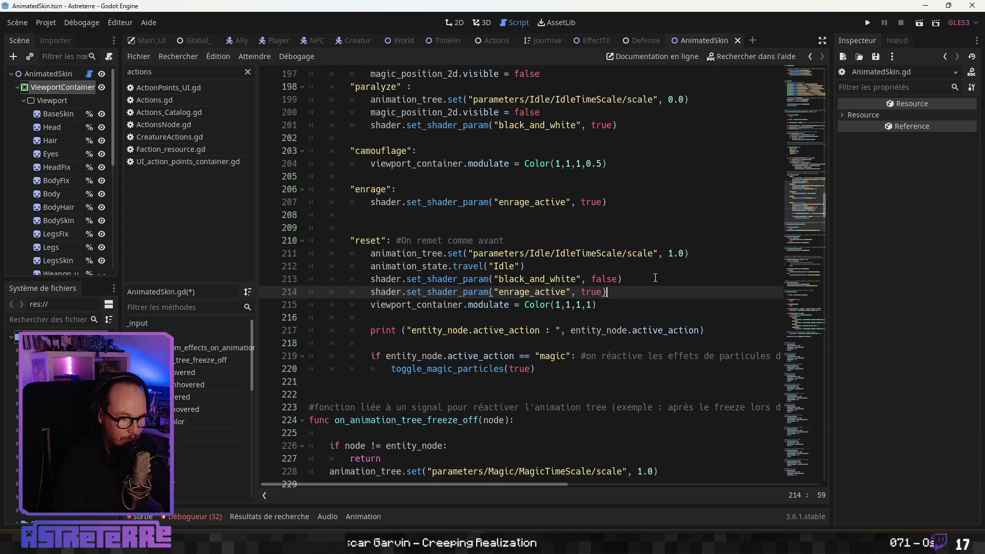
double_click(591, 292)
type("false")
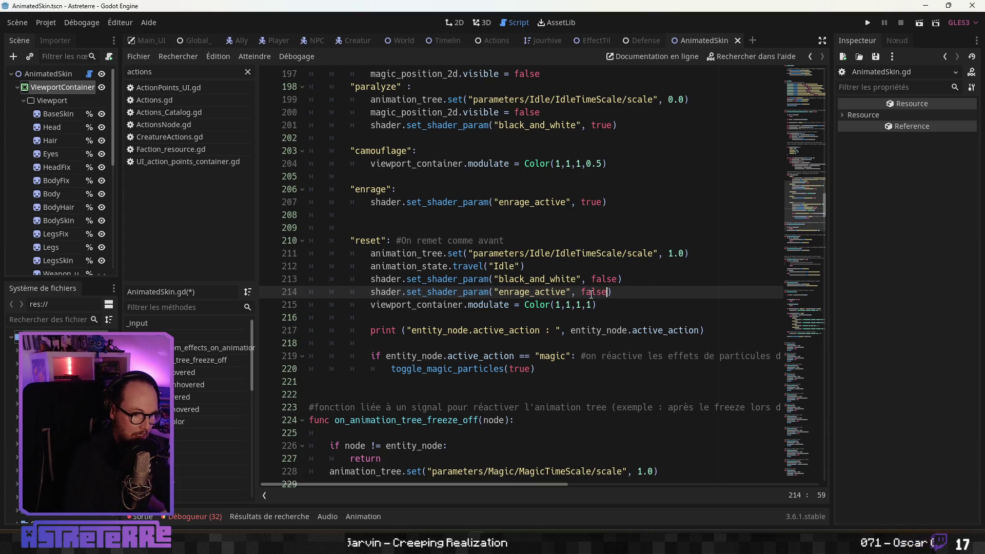
left_click(588, 253)
key("ctrl+s")
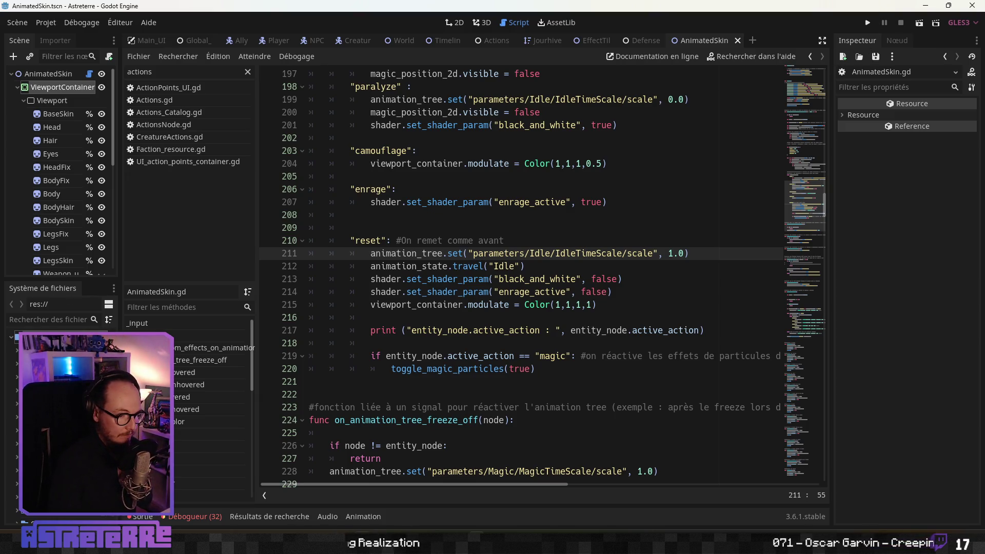
key("alt+Tab")
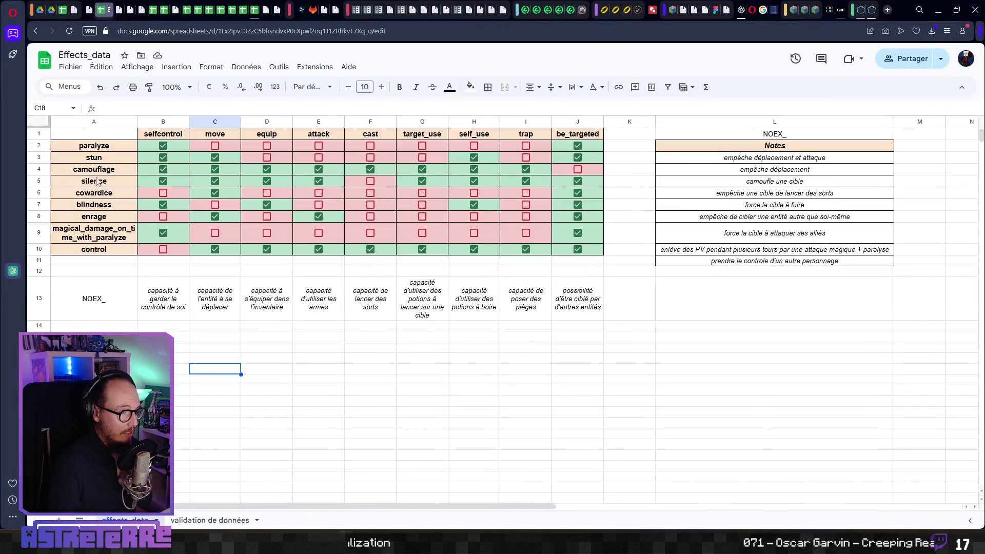
Step: Open the Actions_Catalog sheet and search it for 'enrage'
mouse_move(206, 10)
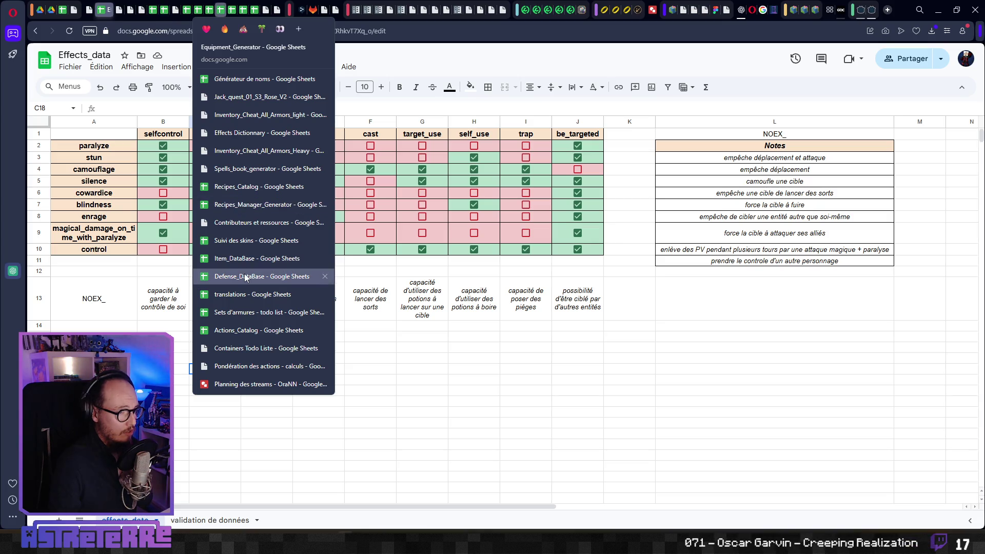
left_click(247, 330)
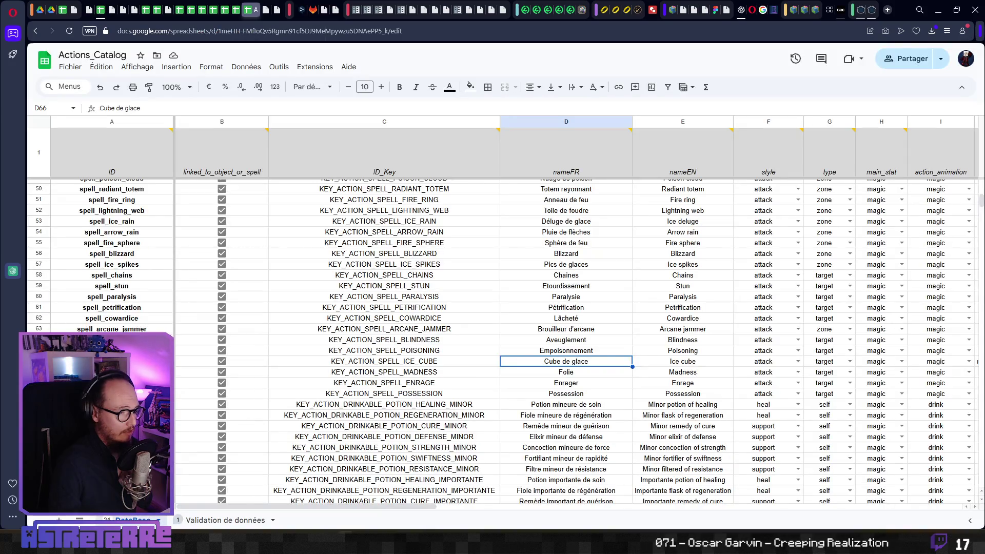
scroll(131, 280, "up", 3)
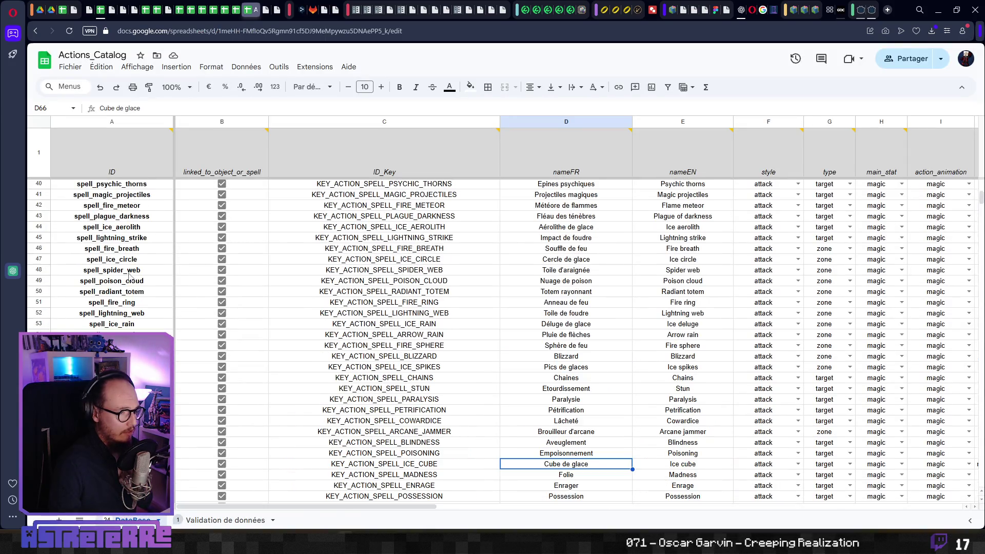
left_click(128, 270)
key("ctrl+f")
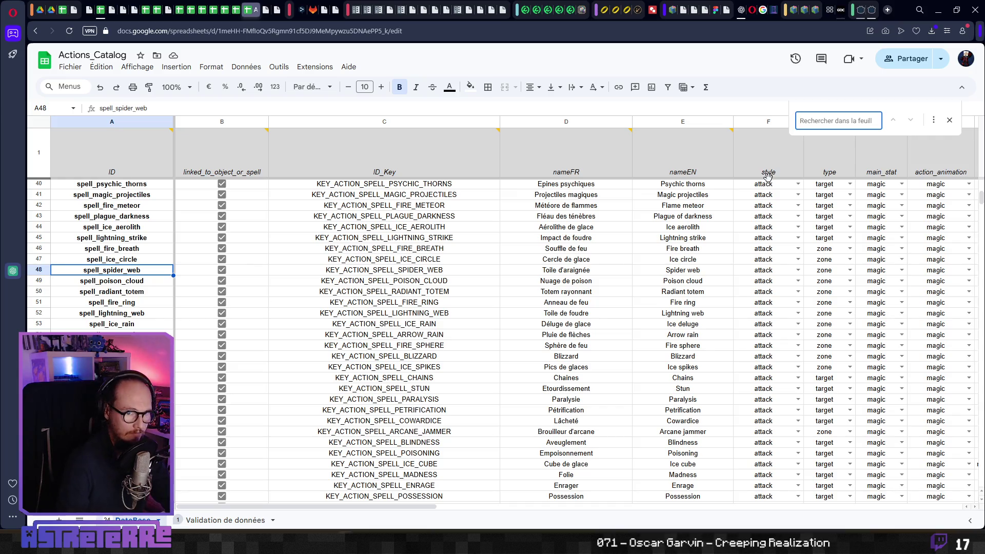
type("enrage")
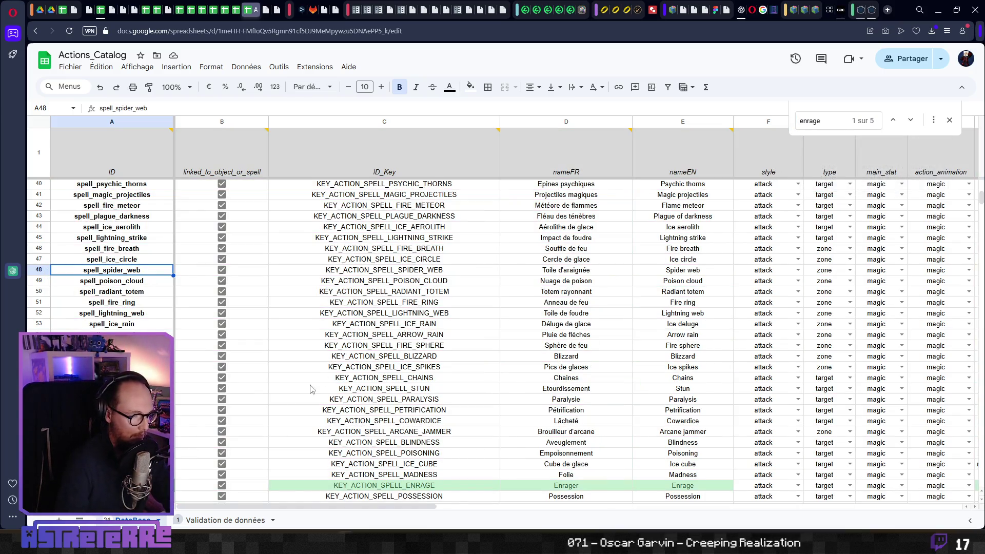
Step: Confirm KEY_ACTION_SPELL_ENRAGE's basic effect in row 68 is enrage, then run the game in Godot
scroll(666, 308, "down", 5)
left_click(479, 405)
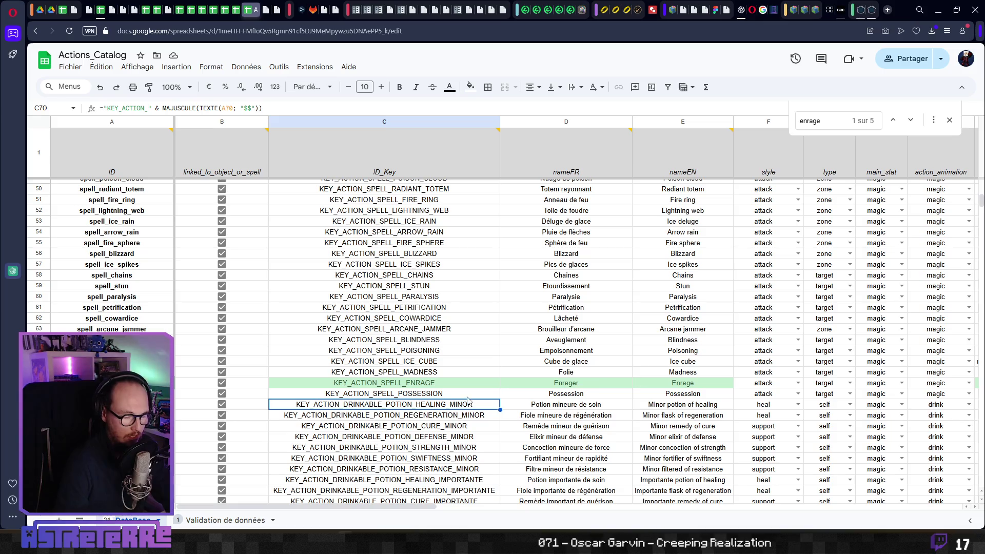
left_click(436, 386)
key("Right")
key("Right")
key("Right")
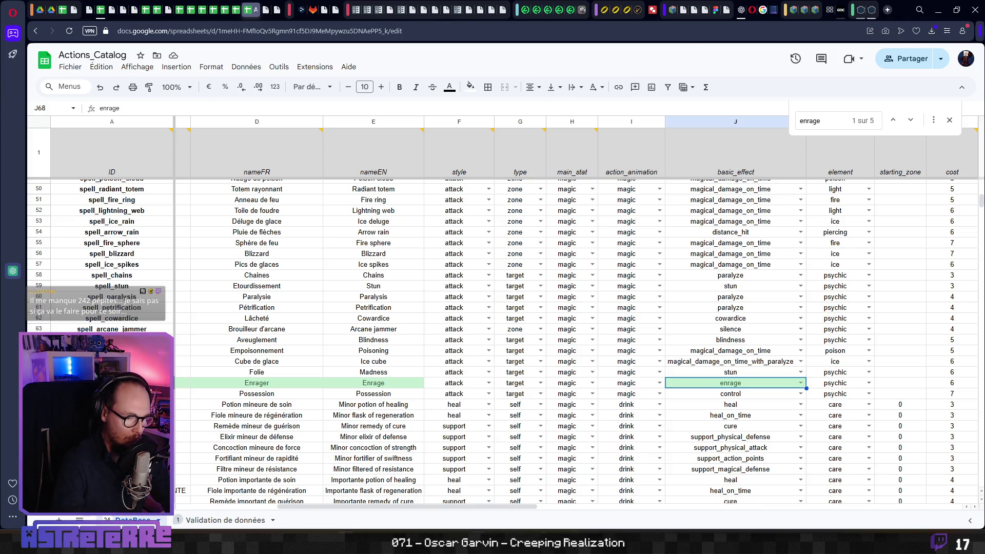
key("alt+Tab")
left_click(860, 19)
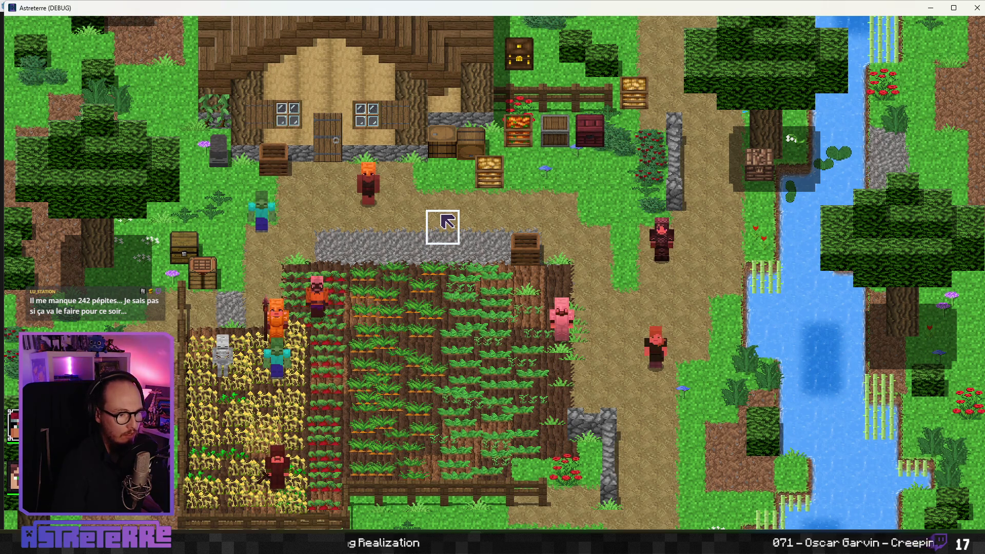
Step: Show health bars, send the orange villager into the carrot patch, then close the game
key("alt")
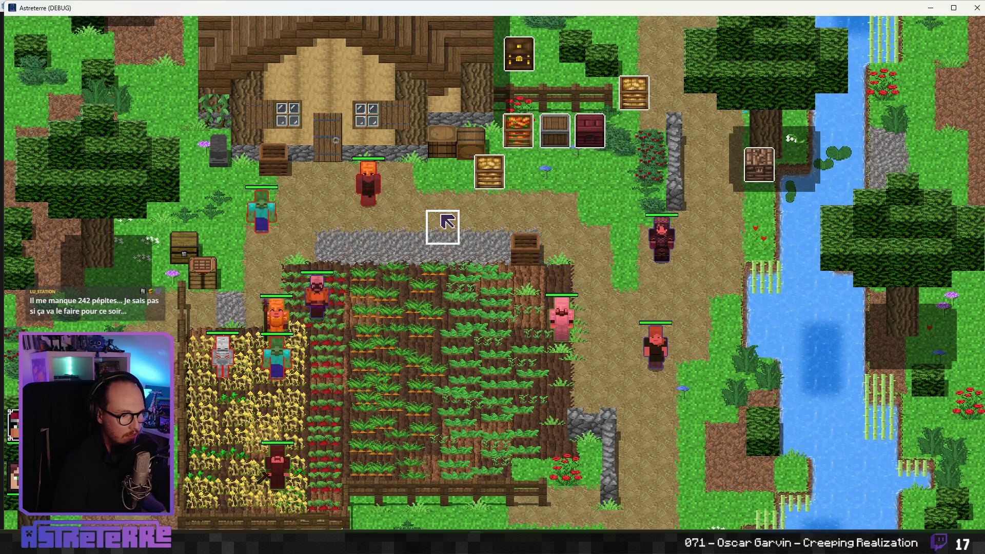
left_click(413, 290)
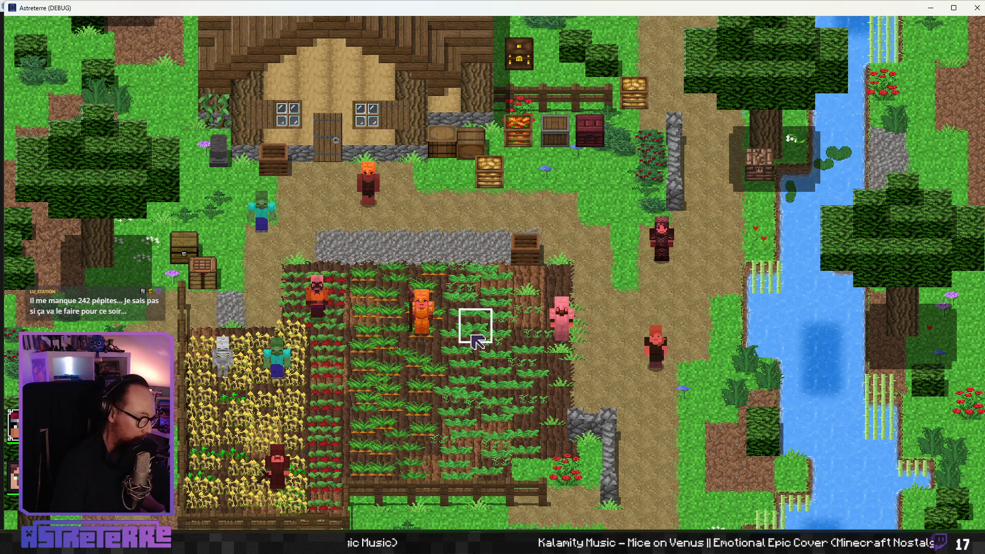
left_click(976, 7)
Step: Uncheck Enrage Active on the ViewportContainer's shader in the 2D view, then save and run with F5
left_click(449, 173)
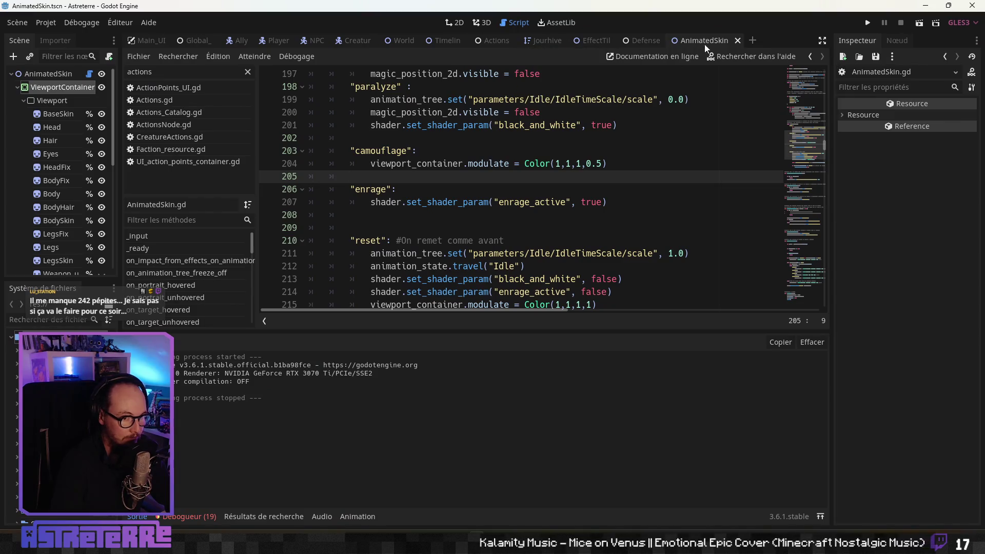
left_click(461, 23)
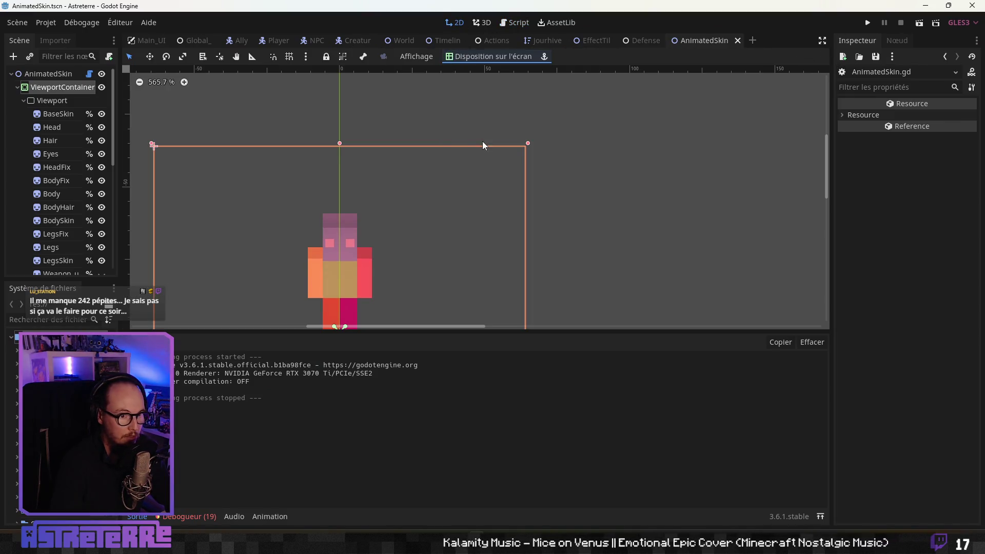
left_click(67, 91)
left_click(915, 412)
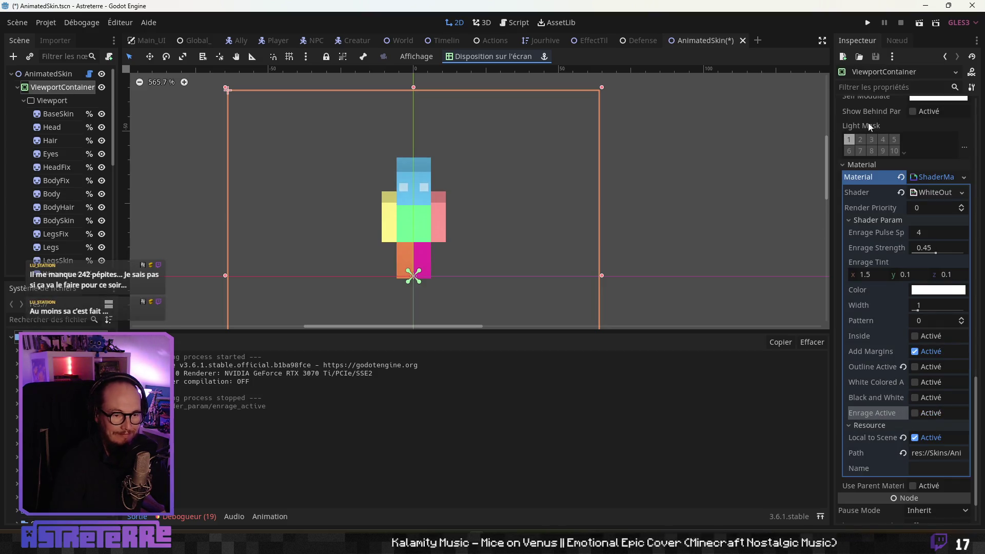
key("F5")
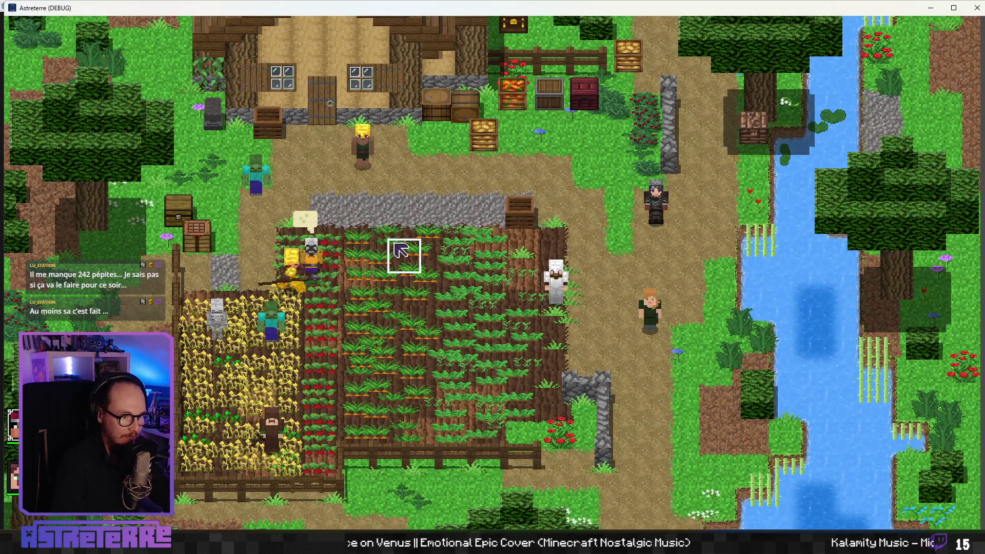
Step: Show health bars and unequip the gold helmet, chestplate and leggings from the inventory
key("alt")
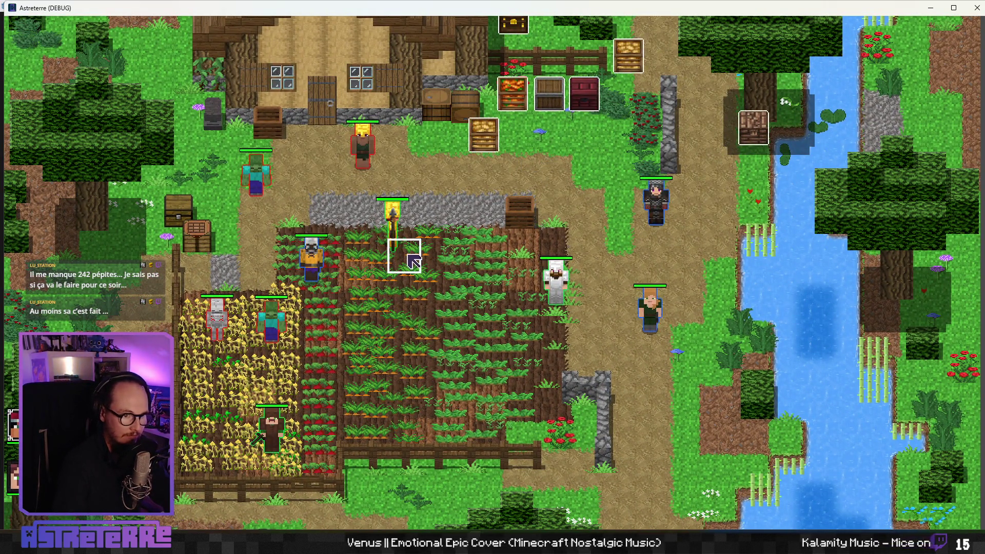
key("e")
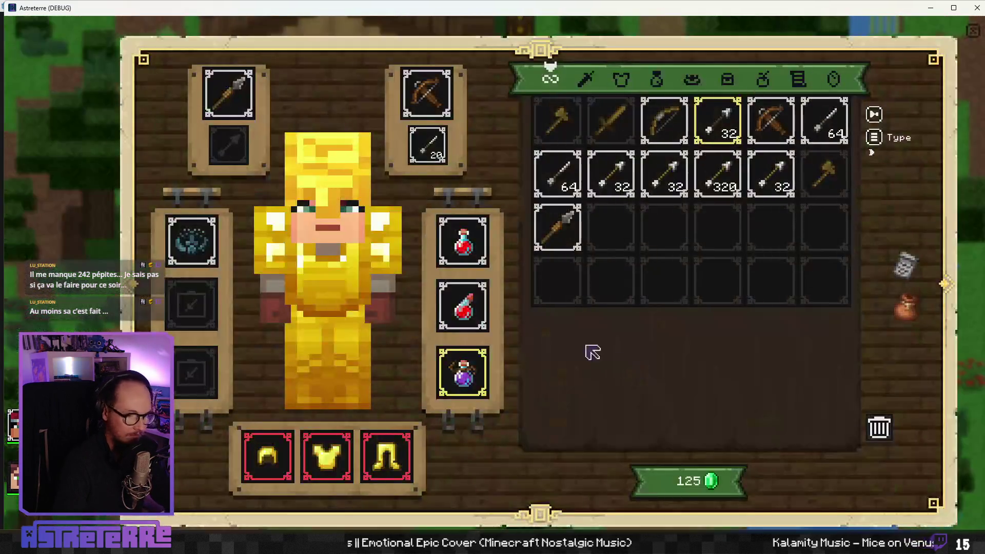
left_click(267, 456)
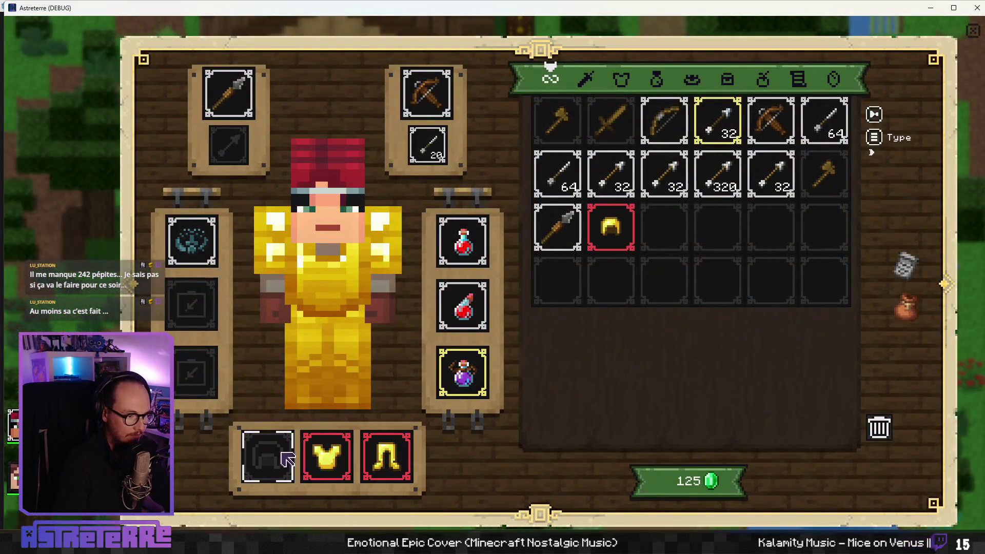
left_click(351, 467)
left_click(386, 459)
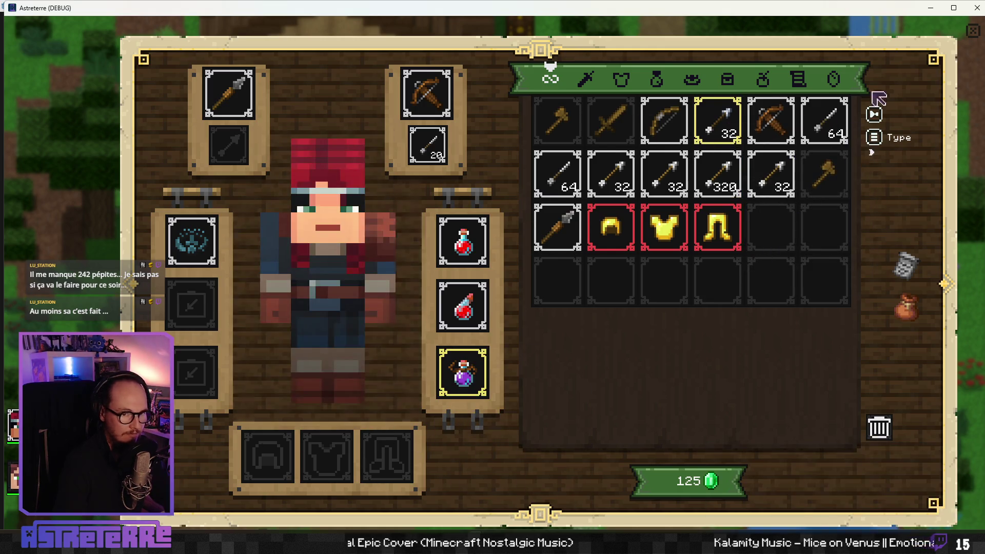
key("e")
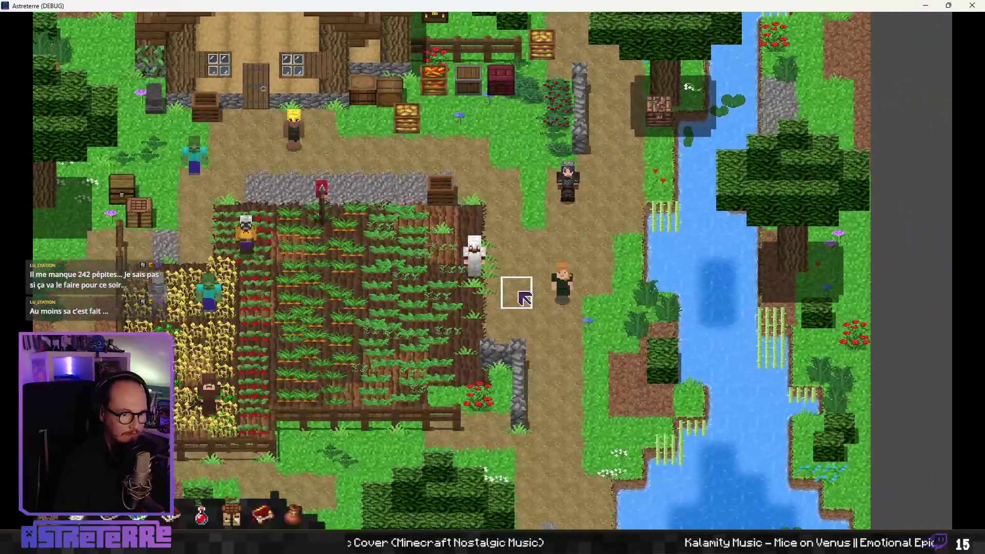
key("grave")
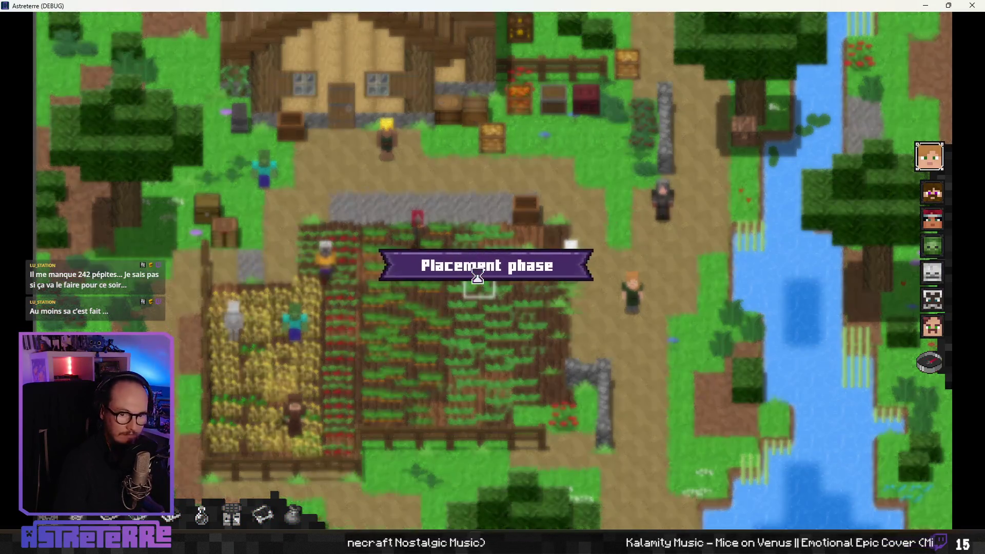
Step: End the placement phase, apply enrage via the 'addeffect enrage' console command, and move the character
left_click(931, 368)
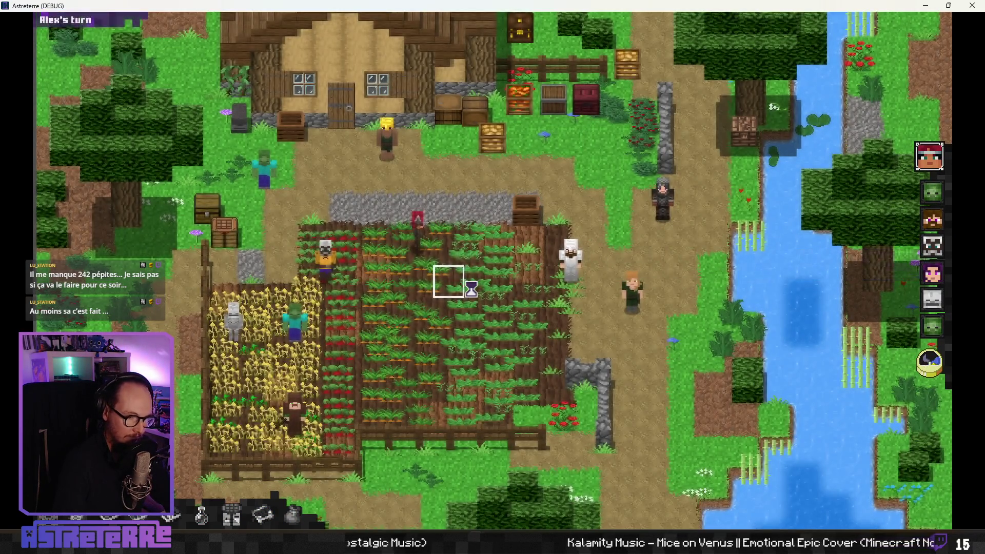
type("ADDEFFECT")
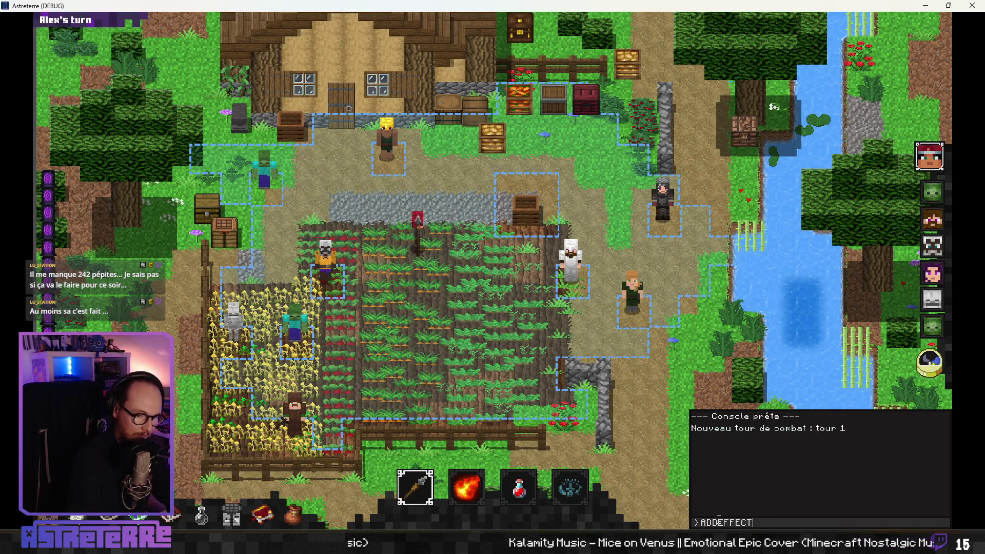
type("addeff")
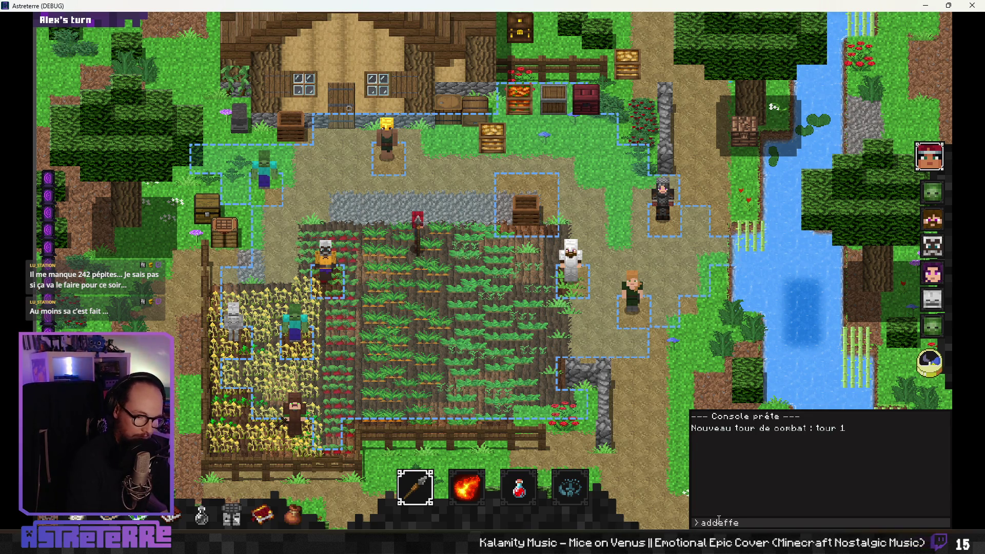
type(" enrage")
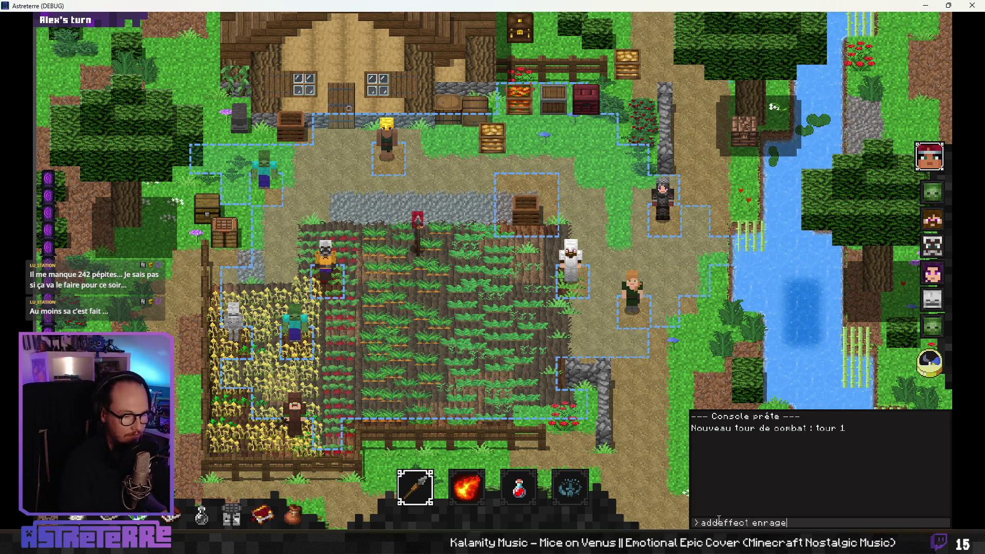
key("Return")
key("Escape")
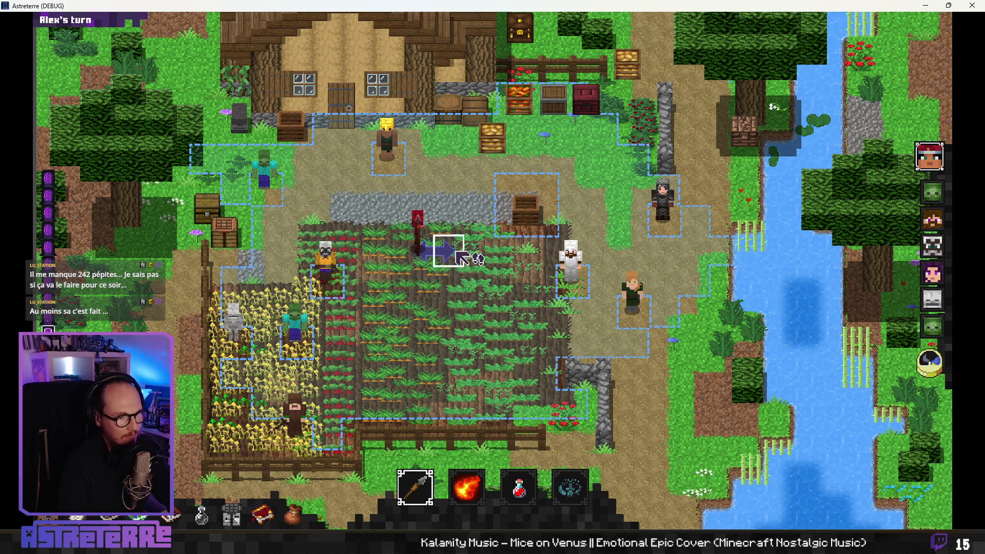
left_click(441, 275)
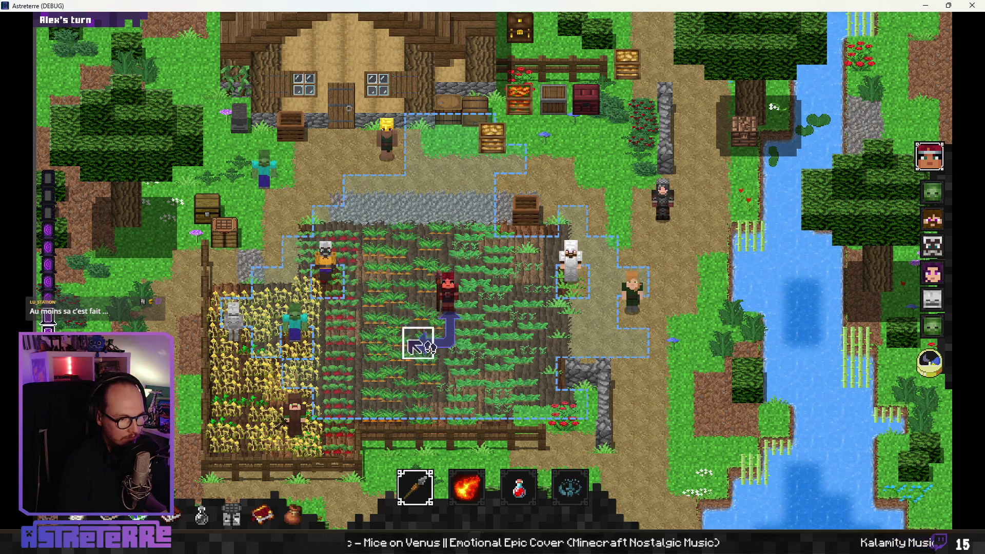
Step: Remove enrage with a 'removeeffect' console command, move Alex to another tile, and close the game
key("grave")
left_click(716, 522)
type("a")
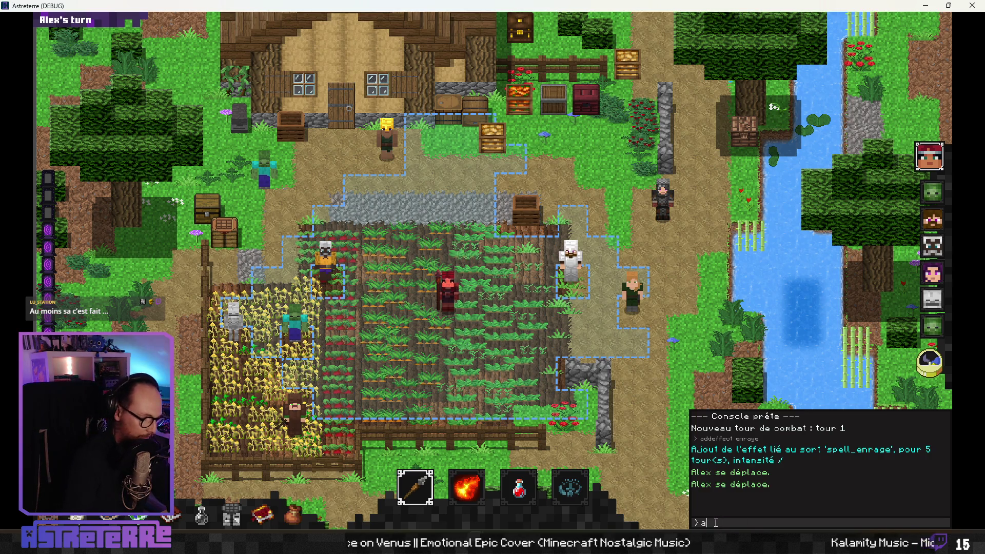
key("BackSpace")
key("BackSpace")
type("removee")
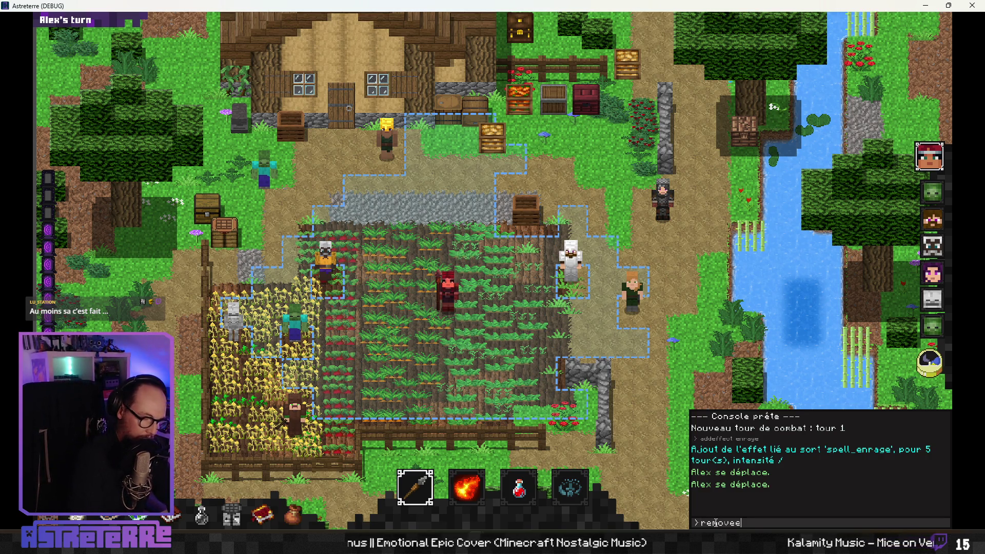
type("ffect enrage")
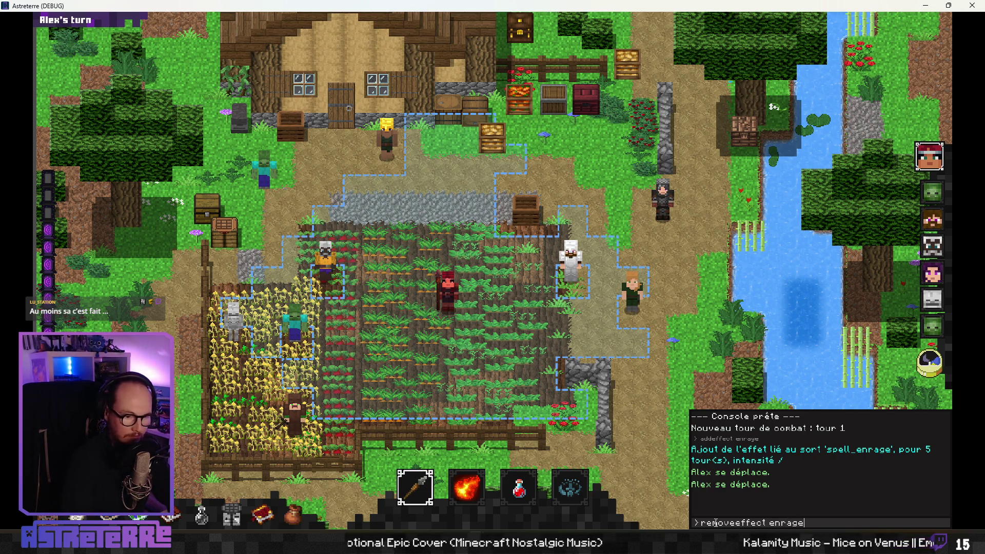
key("Return")
left_click(415, 275)
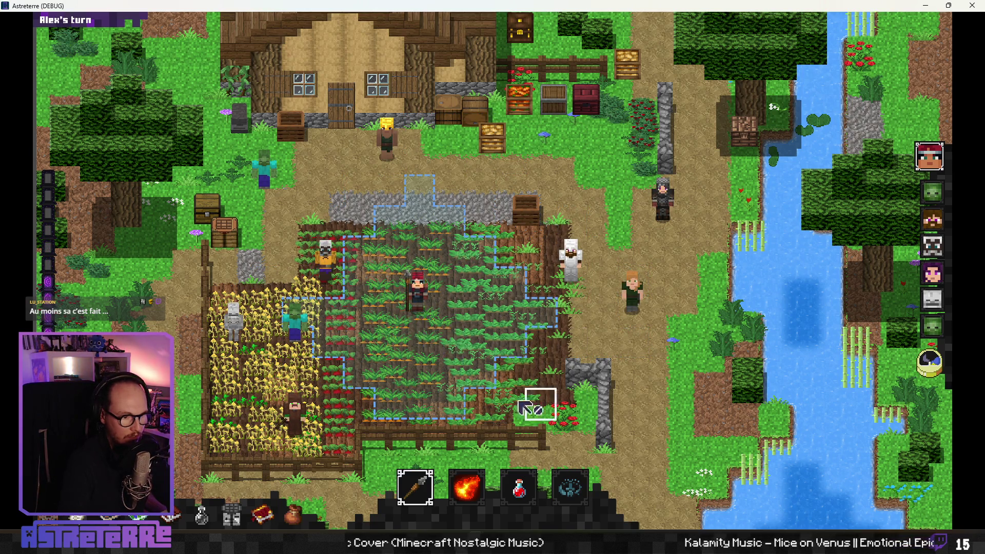
left_click(973, 7)
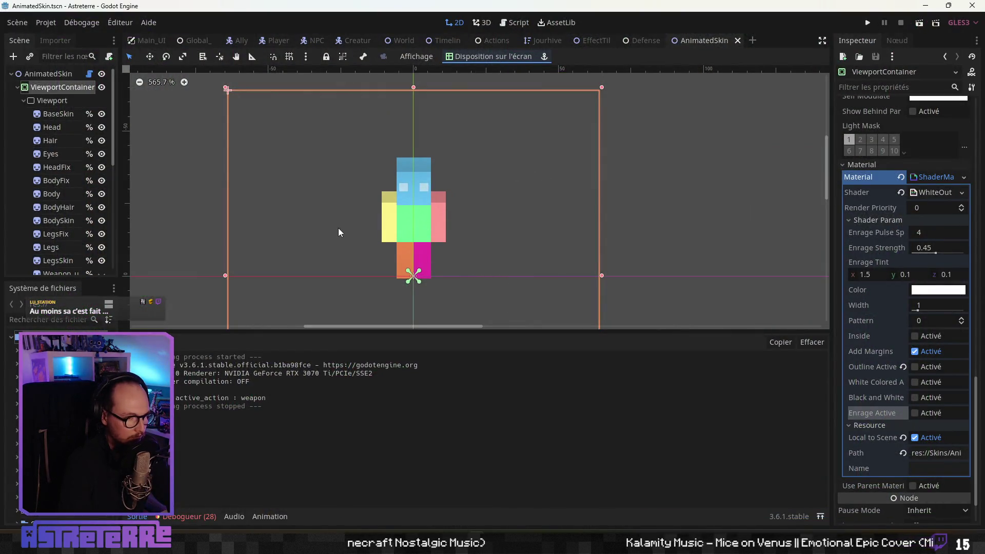
Step: Save the scene, open AnimatedSkin.gd, and delete the blank line after the enrage block
key("ctrl+s")
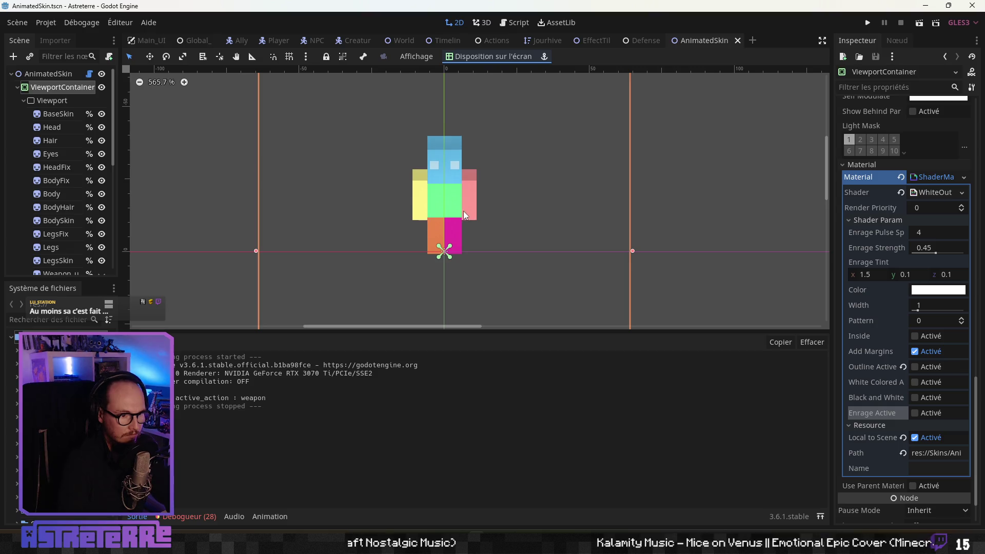
left_click_drag(464, 331, 462, 396)
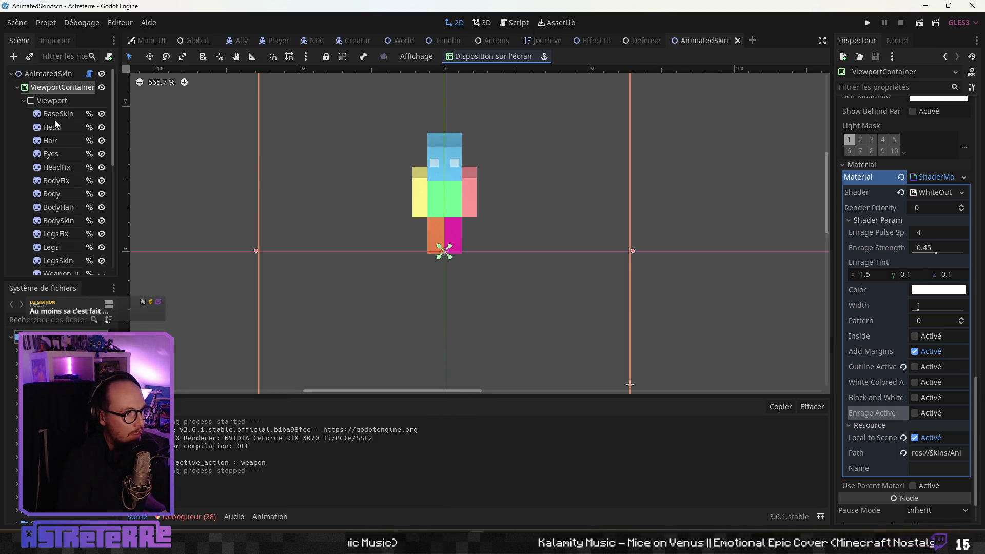
left_click(90, 73)
left_click(485, 259)
scroll(485, 259, "up", 1)
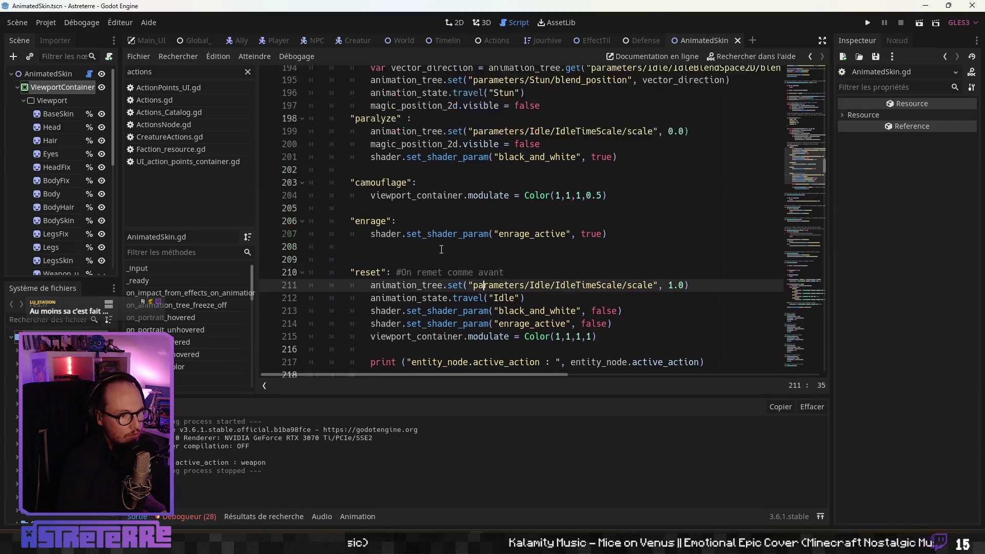
left_click_drag(359, 253, 250, 253)
key("BackSpace")
key("BackSpace")
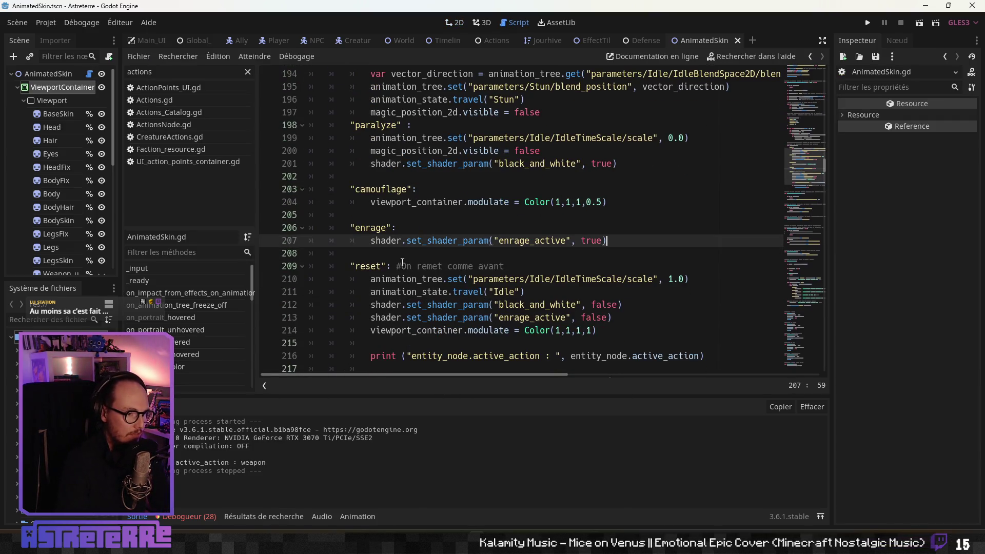
Step: Delete the entity_node.active_action debug print and its leftover empty line from the reset branch
scroll(427, 256, "down", 2)
left_click(427, 269)
scroll(428, 271, "down", 1)
mouse_move(705, 240)
left_mouse_down()
mouse_move(241, 239)
mouse_move(339, 227)
left_mouse_up()
key("BackSpace")
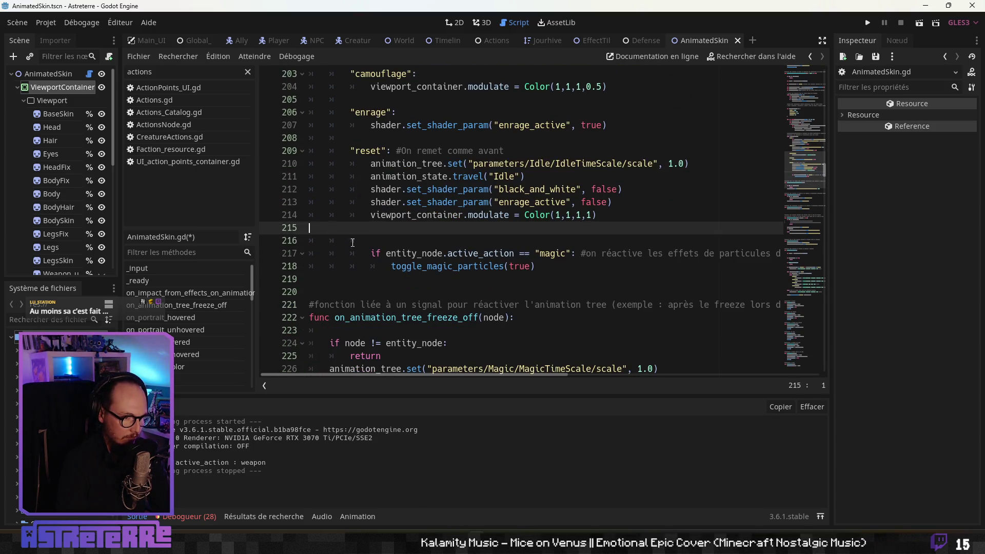
key("BackSpace")
left_click(511, 252)
scroll(595, 238, "up", 1)
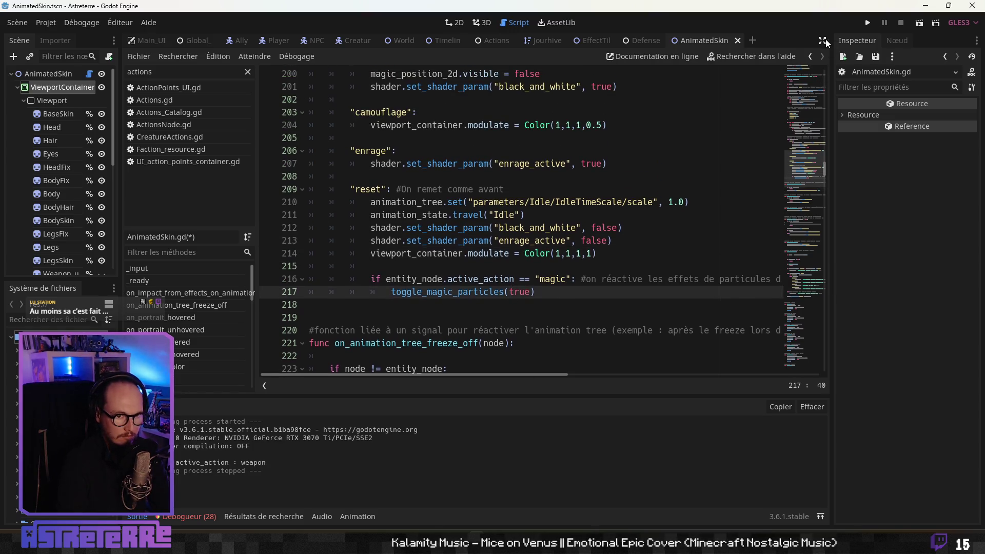
left_click(822, 40)
left_click(328, 318)
Step: Scroll up to the effects_hierarchy dictionary and select the stun-to-enrage priority comment
scroll(329, 308, "down", 1)
scroll(329, 300, "up", 4)
scroll(329, 300, "up", 3)
scroll(399, 197, "up", 5)
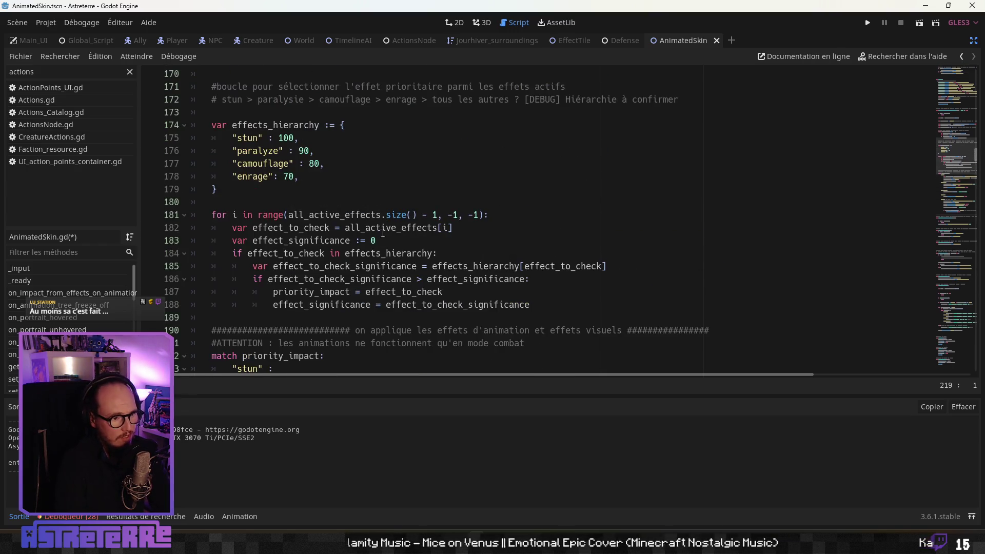
scroll(367, 267, "up", 2)
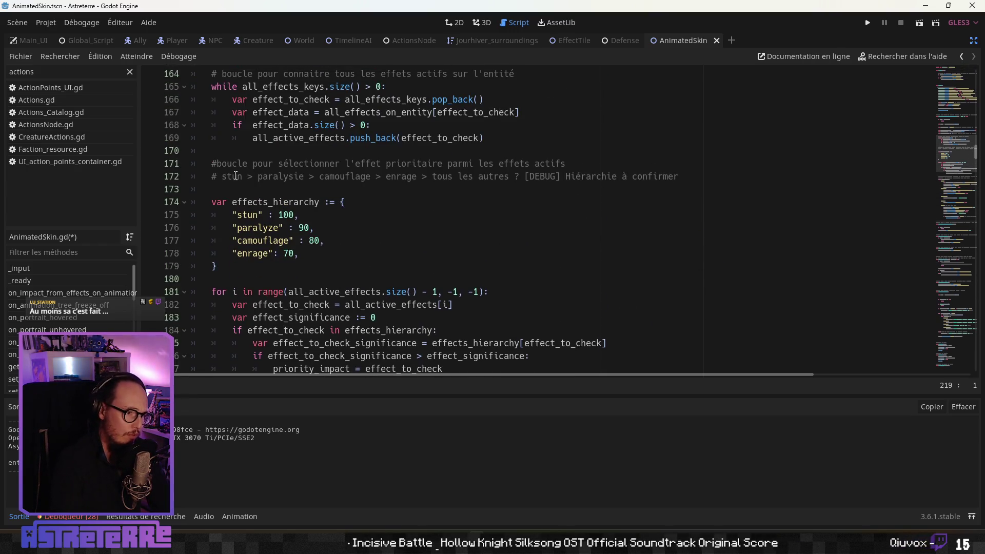
left_click_drag(225, 179, 418, 177)
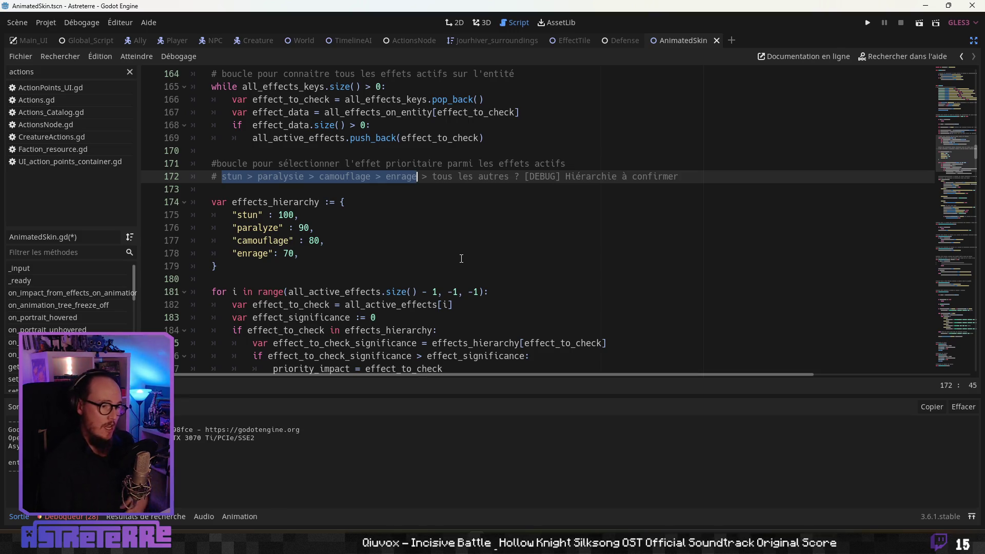
Step: Add a new line after the priority comment and place the caret after the hierarchy's closing brace
scroll(441, 263, "down", 7)
scroll(415, 271, "down", 4)
scroll(415, 271, "up", 5)
scroll(414, 271, "up", 8)
key("End")
key("Return")
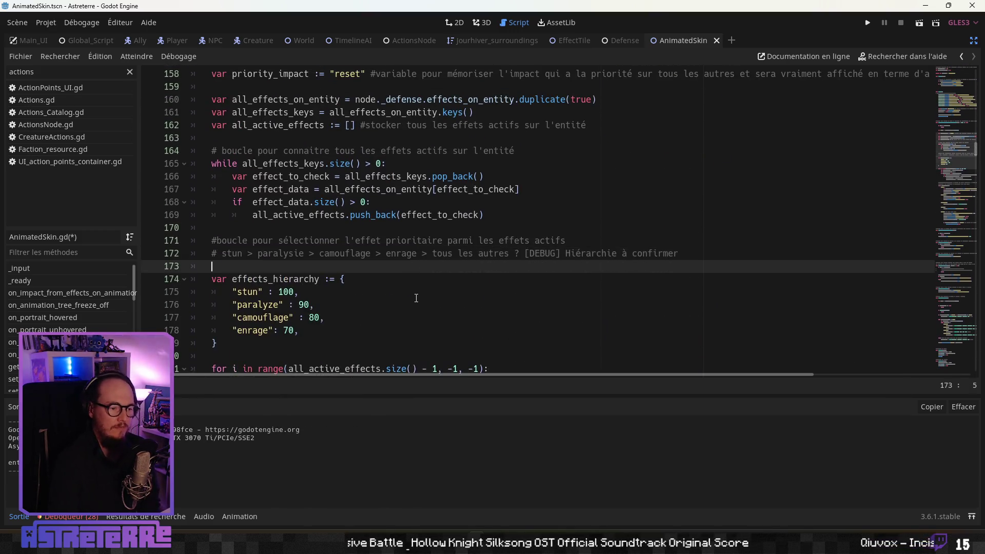
scroll(416, 296, "down", 2)
left_click(387, 266)
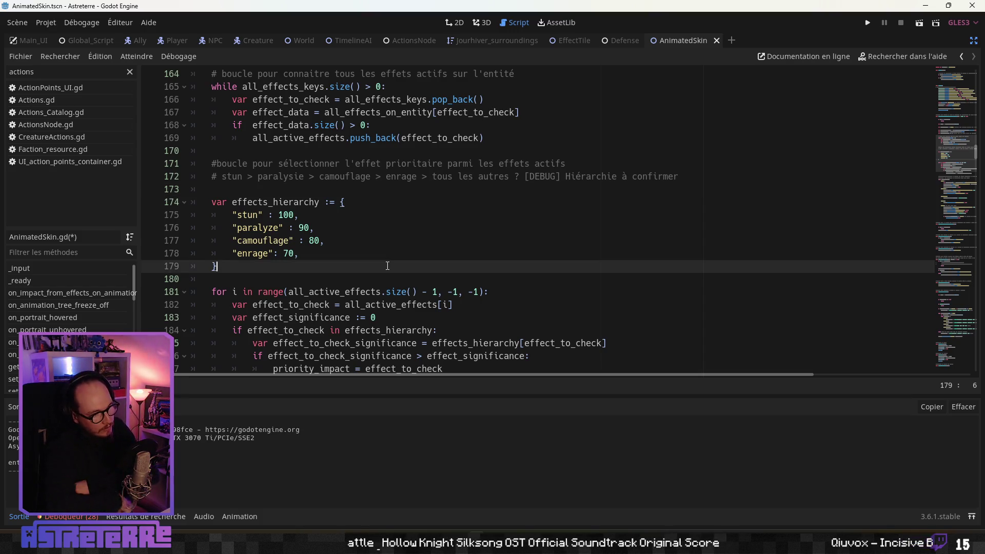
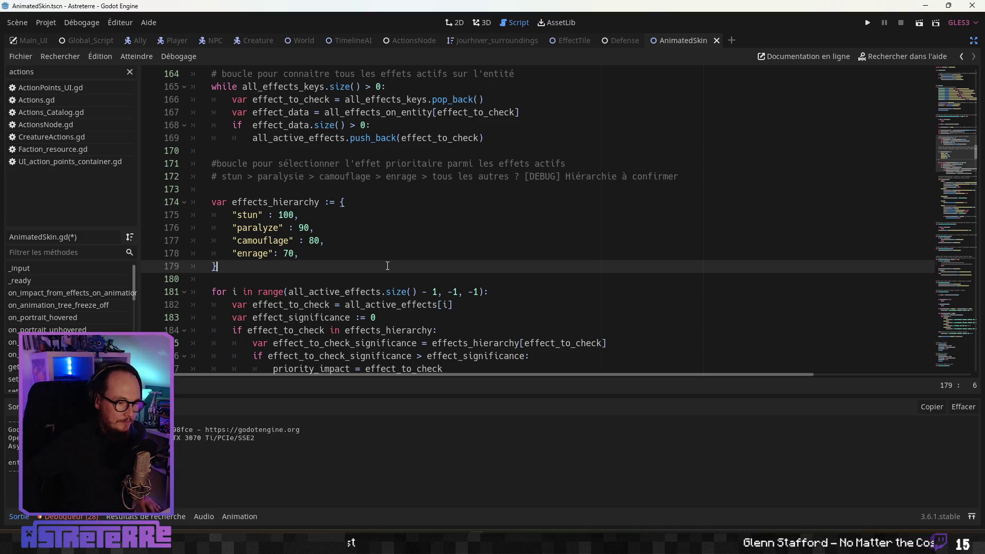
Step: Look over the paralyze and reset branches of AnimatedSkin.gd's effect match
scroll(388, 265, "down", 9)
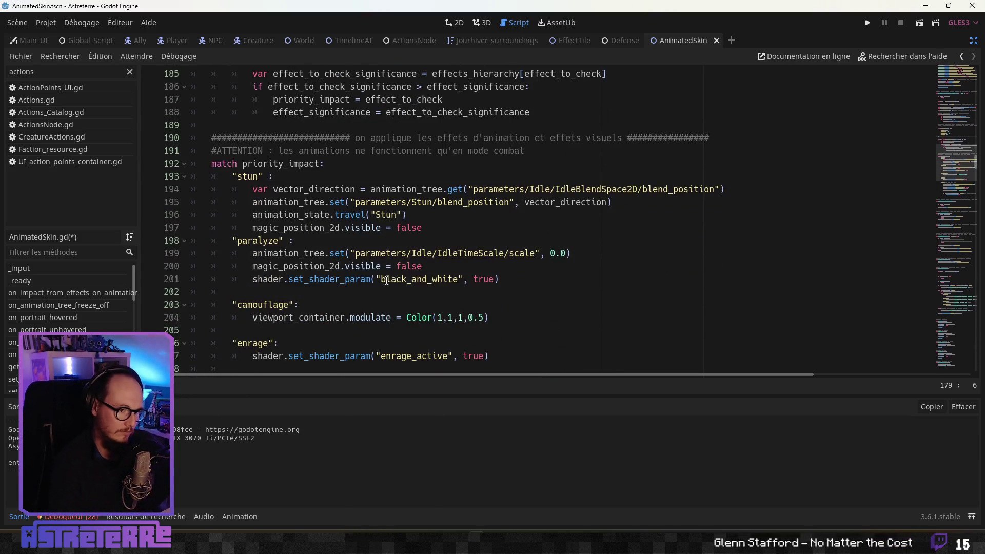
scroll(373, 284, "up", 2)
left_click(318, 268)
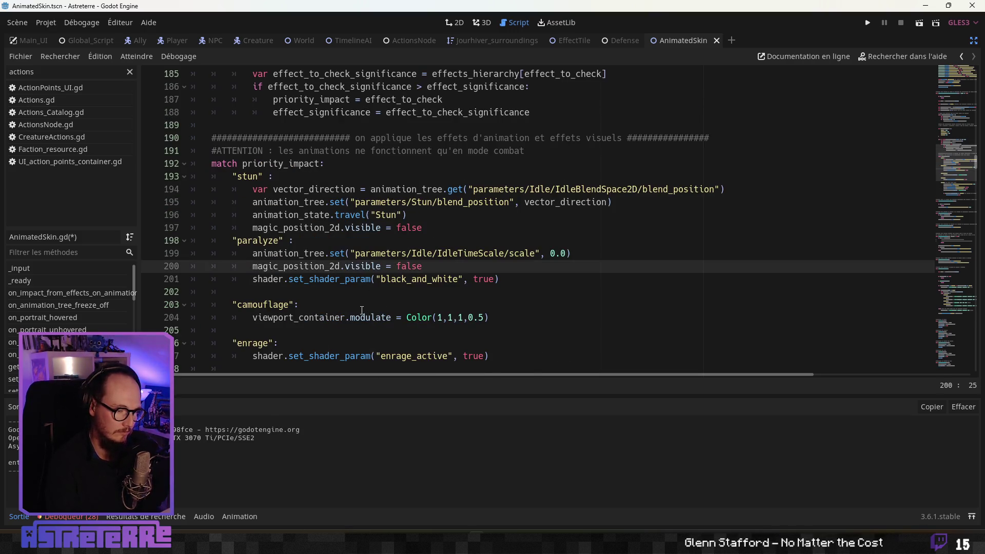
scroll(361, 310, "down", 5)
scroll(362, 310, "up", 5)
scroll(362, 309, "down", 5)
scroll(360, 310, "up", 4)
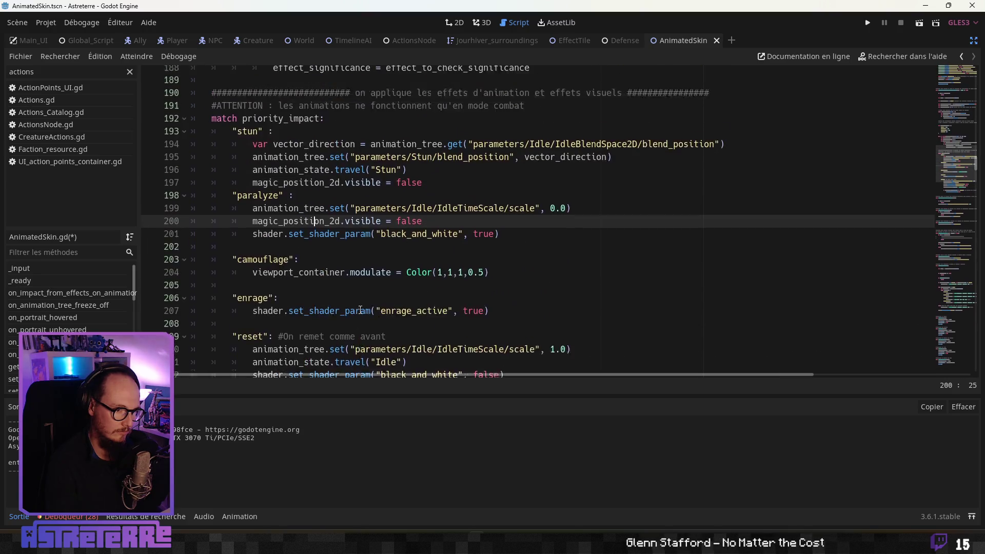
scroll(361, 310, "down", 1)
left_click(322, 300)
scroll(324, 305, "down", 2)
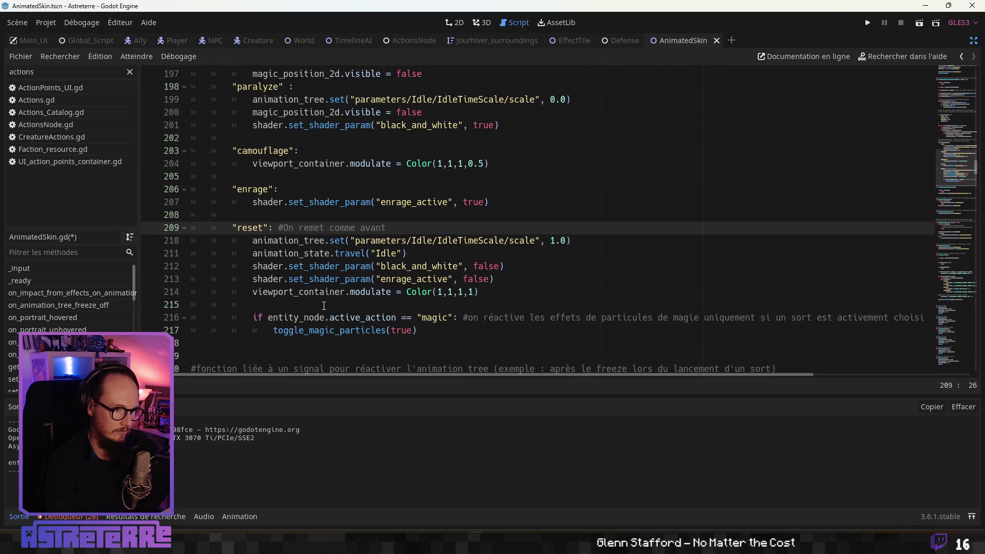
scroll(324, 306, "up", 2)
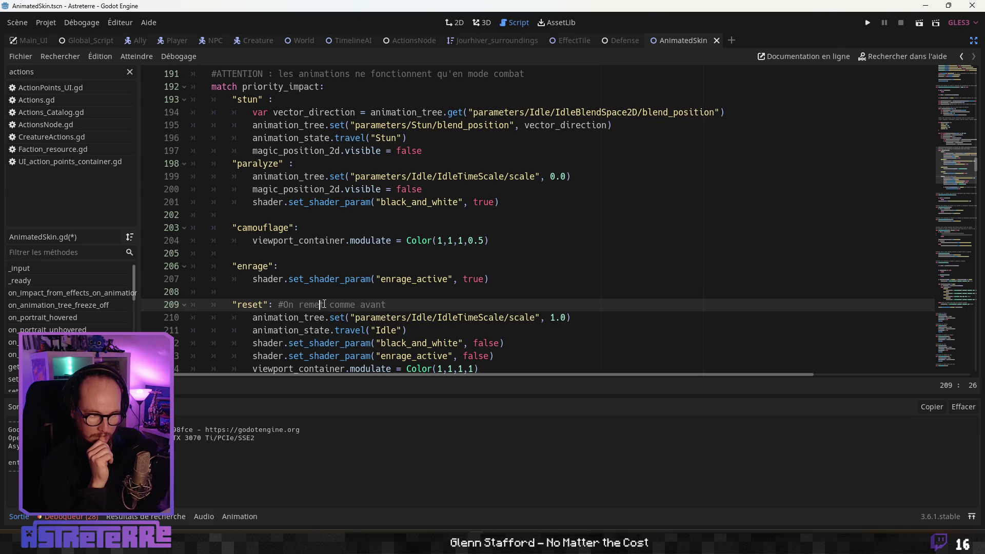
scroll(410, 294, "down", 1)
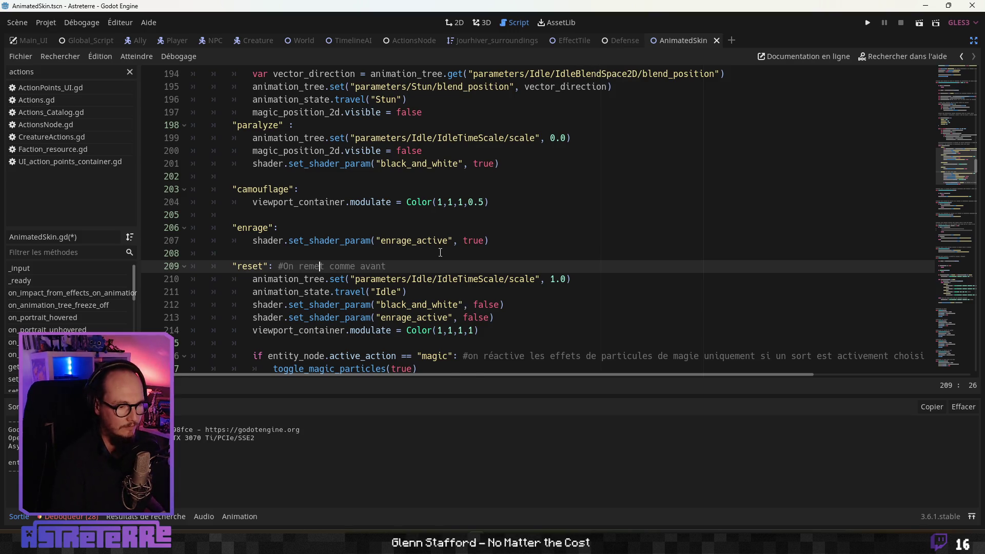
scroll(415, 262, "up", 1)
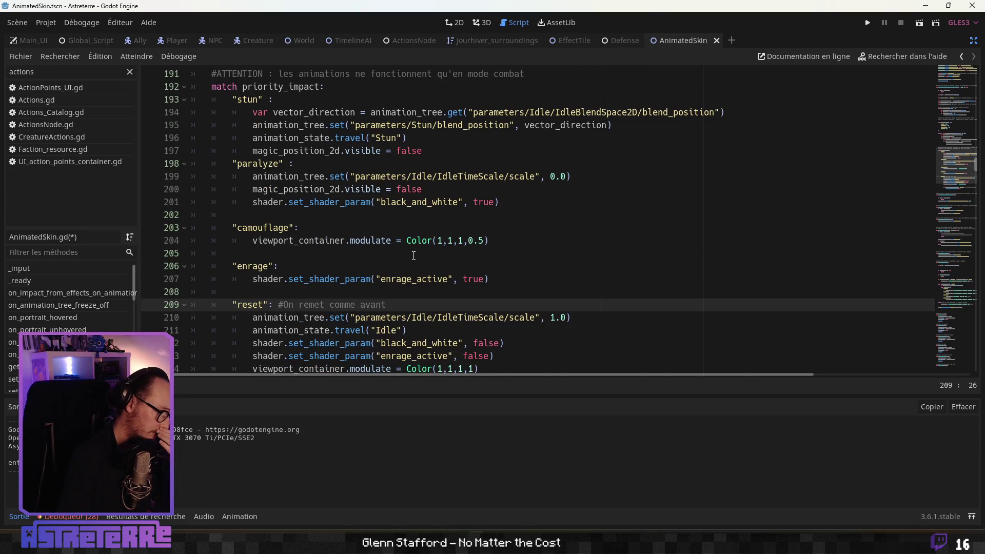
scroll(375, 255, "up", 1)
scroll(365, 245, "down", 1)
scroll(364, 245, "up", 3)
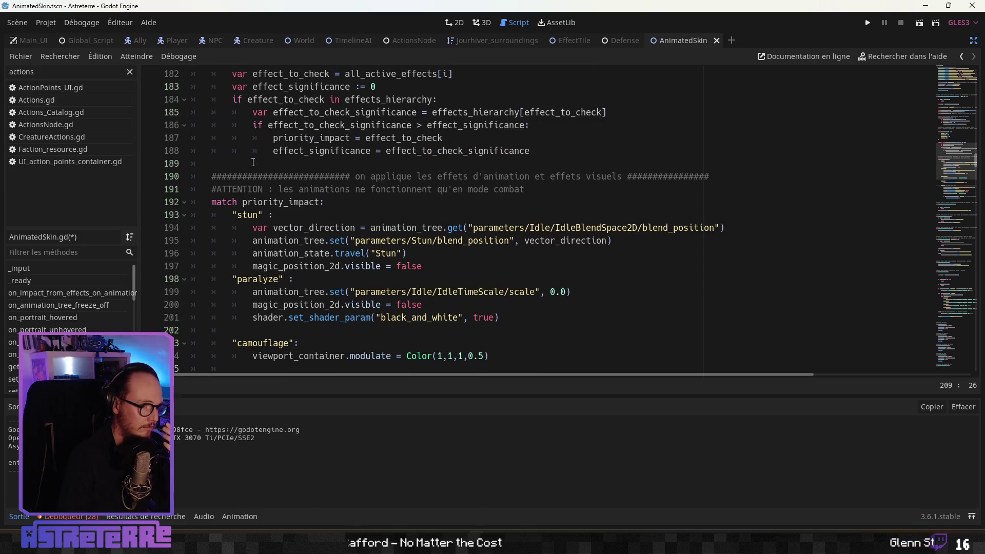
Step: Select the set_shader_param("black_and_white", false) line in the reset branch
left_click(216, 176)
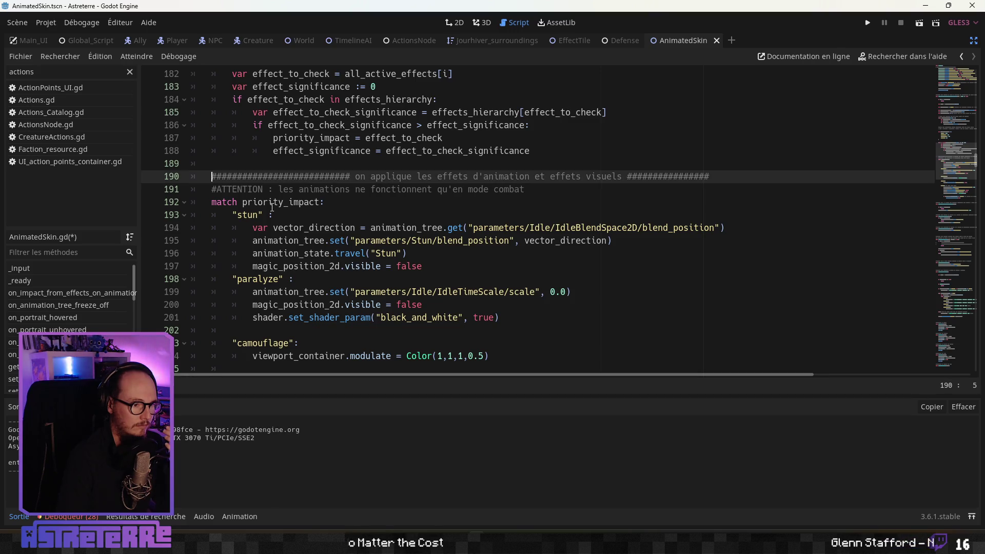
scroll(272, 207, "down", 3)
scroll(334, 238, "down", 1)
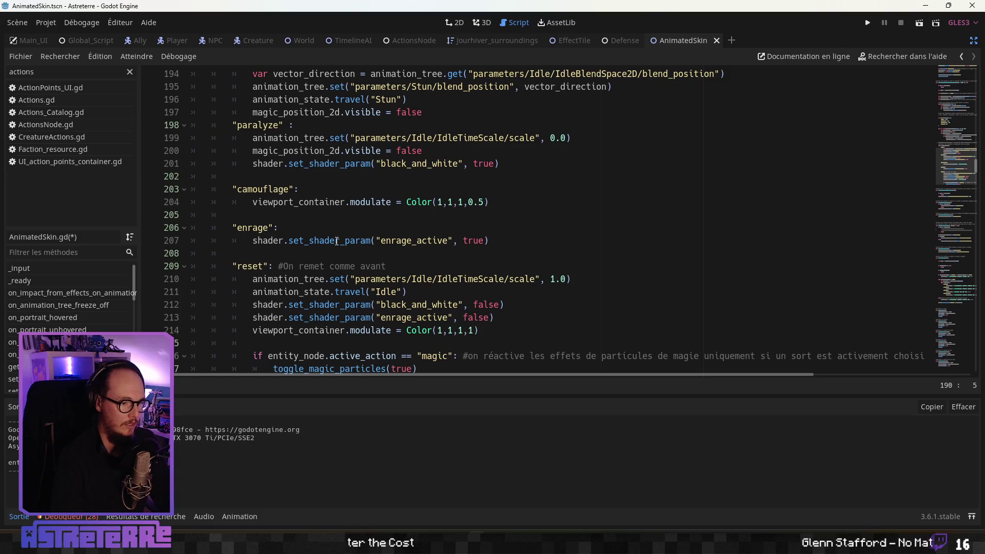
scroll(337, 240, "up", 1)
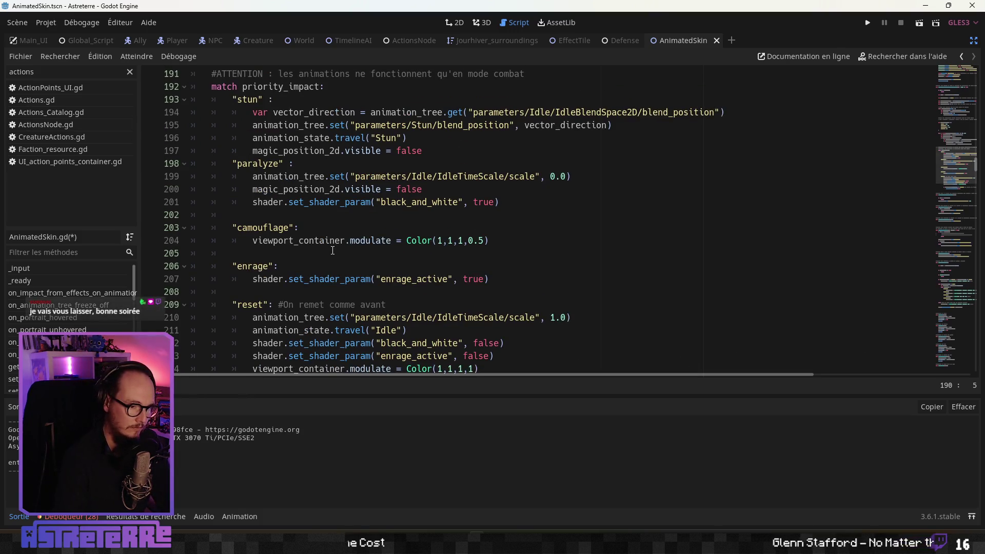
scroll(324, 252, "down", 1)
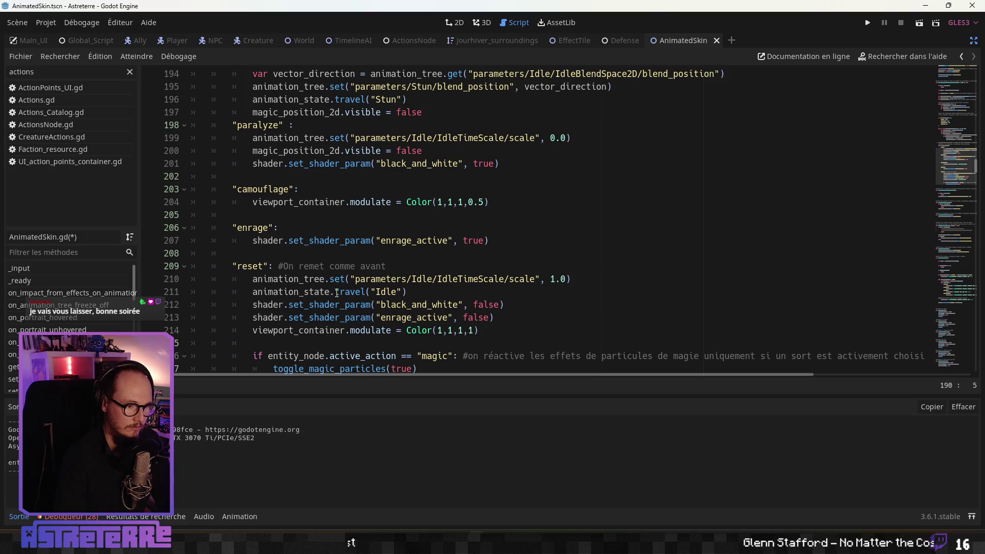
left_click(365, 304)
left_click_drag(511, 306, 252, 303)
mouse_move(515, 316)
left_mouse_down()
mouse_move(466, 305)
mouse_move(271, 305)
left_mouse_up()
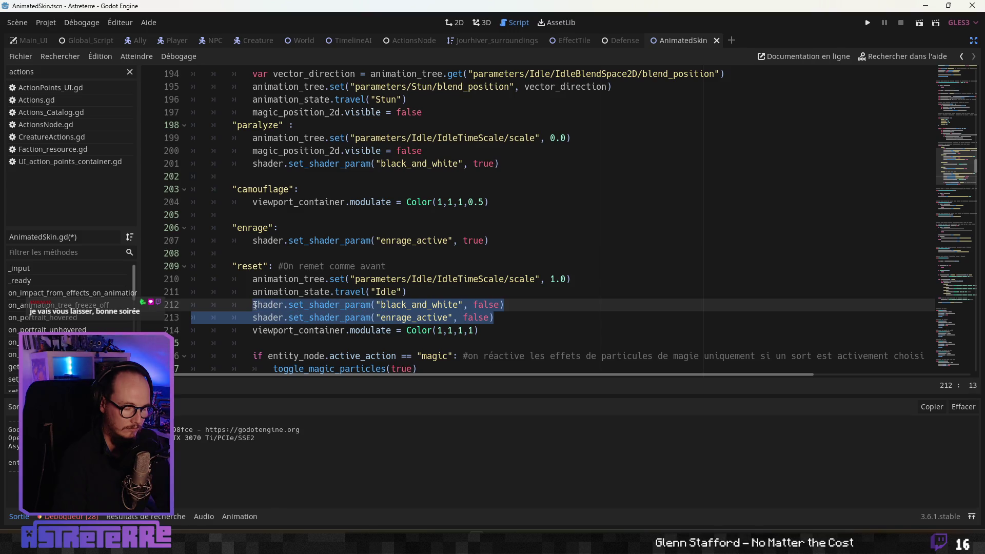
left_click(448, 304)
left_click_drag(535, 307, 252, 305)
key("ctrl+c")
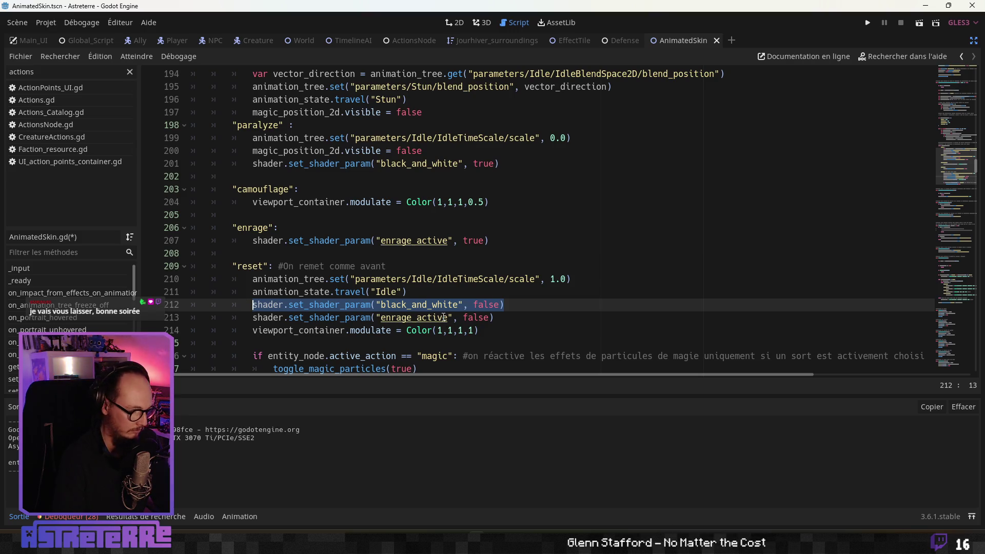
Step: Paste the black_and_white false shader line on a new line under "stun":
scroll(382, 257, "up", 2)
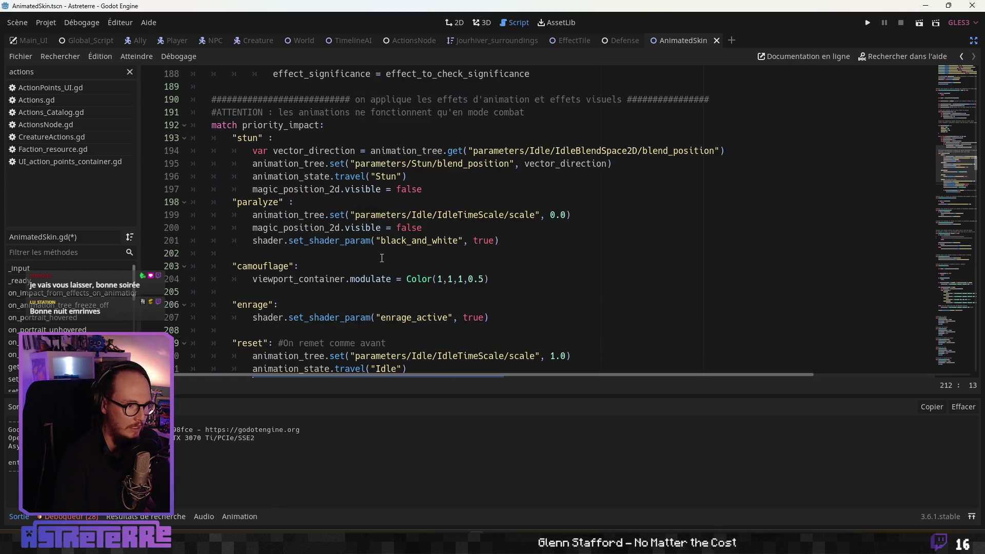
left_click(287, 139)
key("Return")
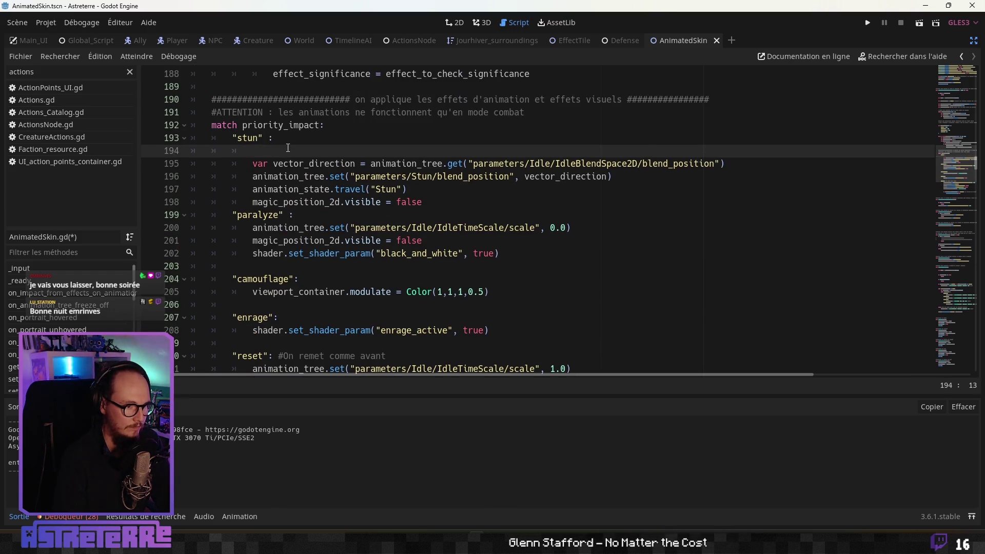
key("ctrl+v")
Step: Review the reset branch's shader, enrage_active, magic particles and modulate lines
left_click(377, 189)
scroll(358, 244, "down", 3)
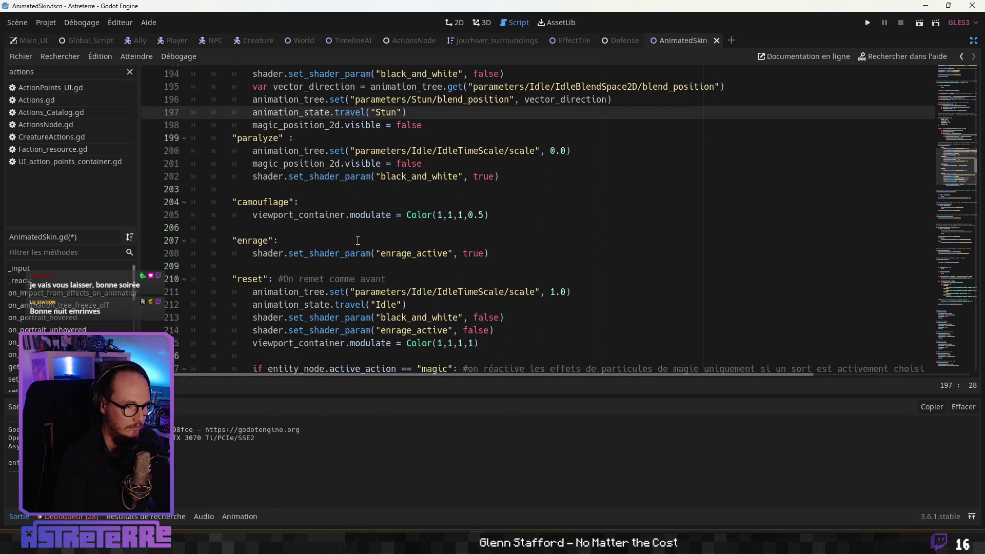
left_click(353, 279)
left_click(343, 293)
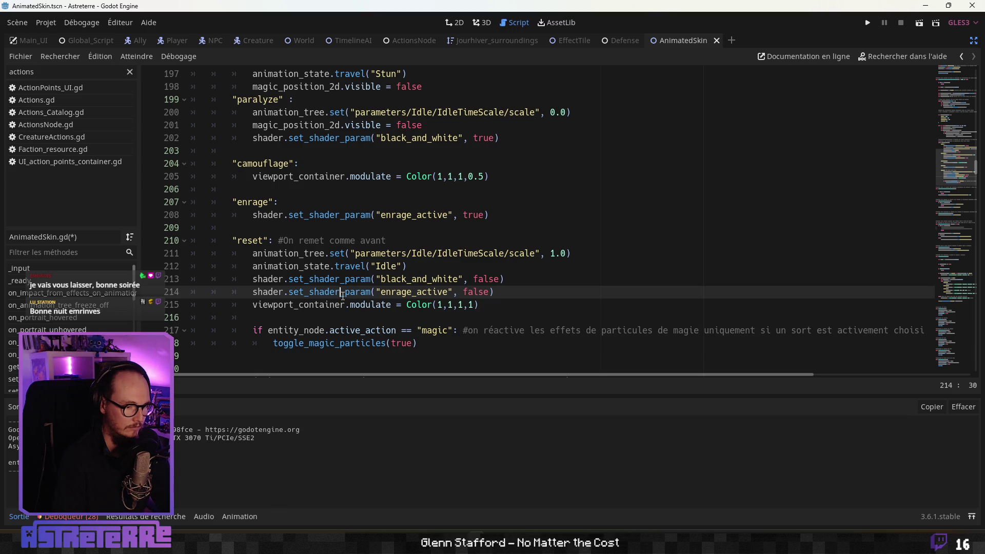
left_click_drag(417, 343, 253, 332)
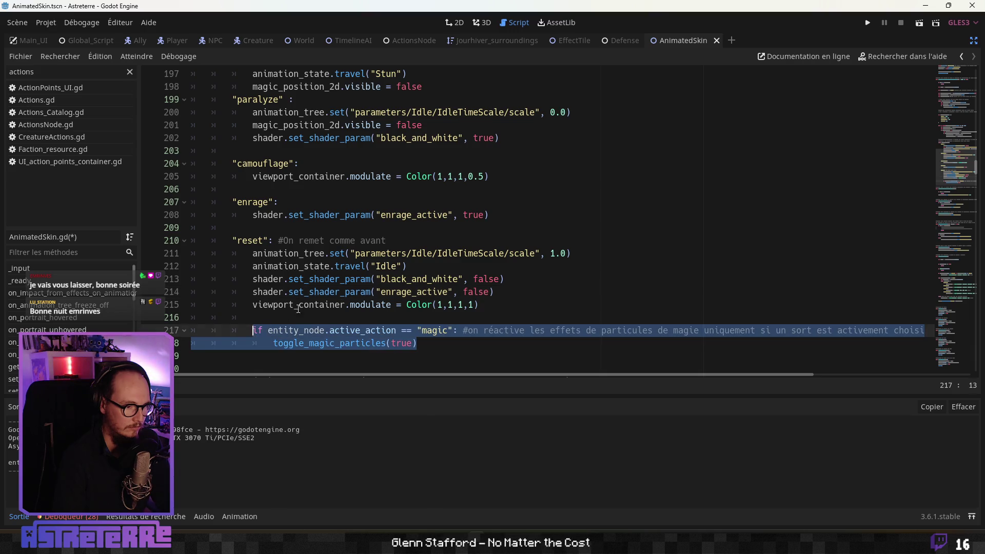
left_click(315, 305)
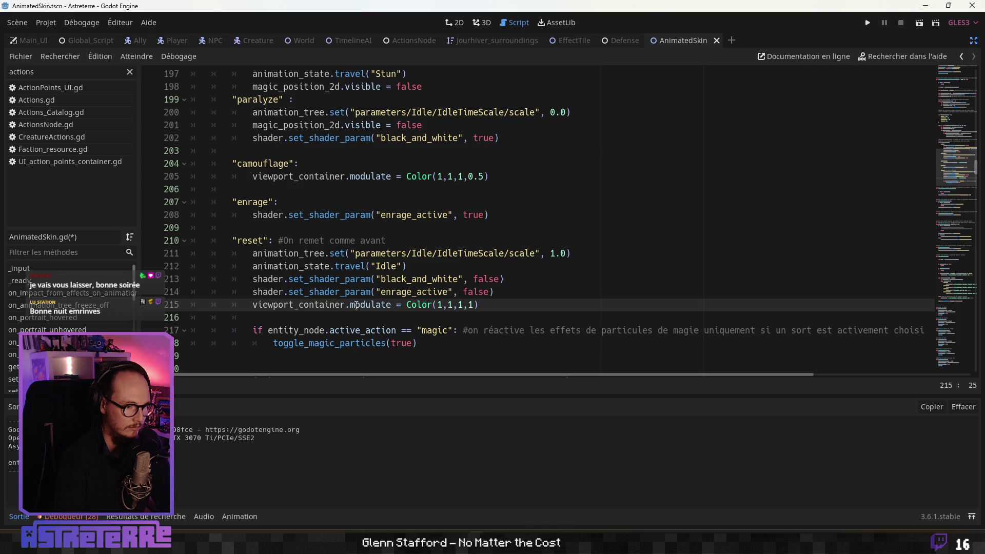
left_click(413, 279)
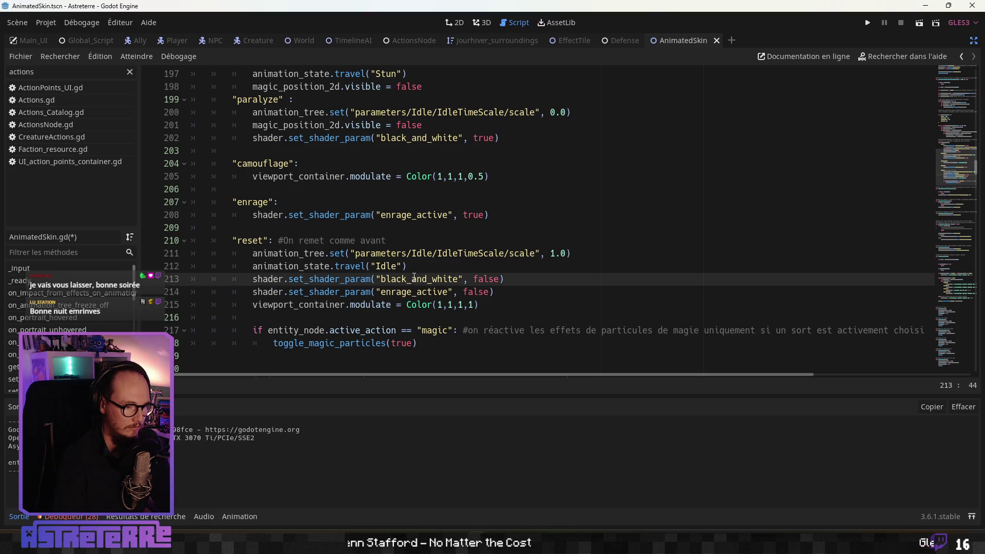
left_click_drag(507, 302, 253, 305)
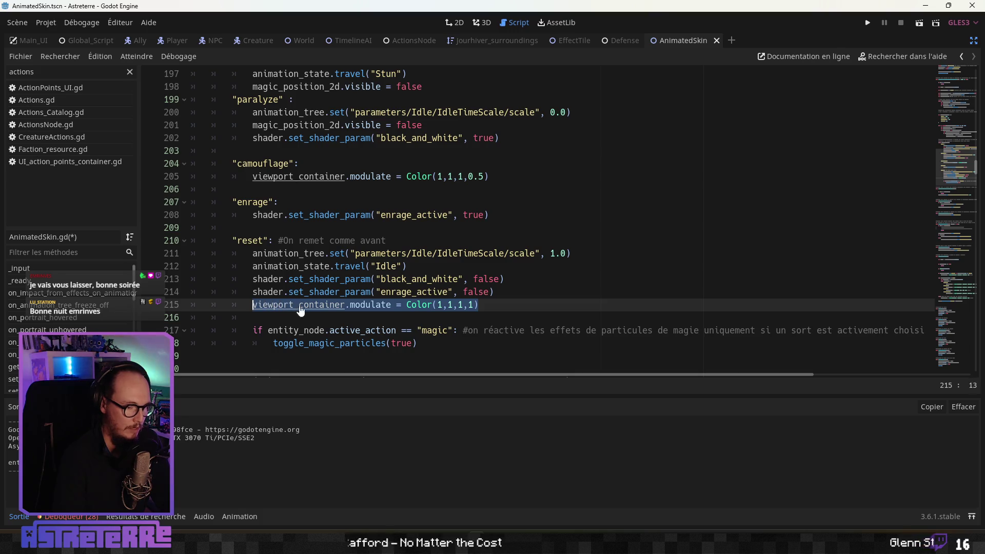
scroll(391, 261, "up", 2)
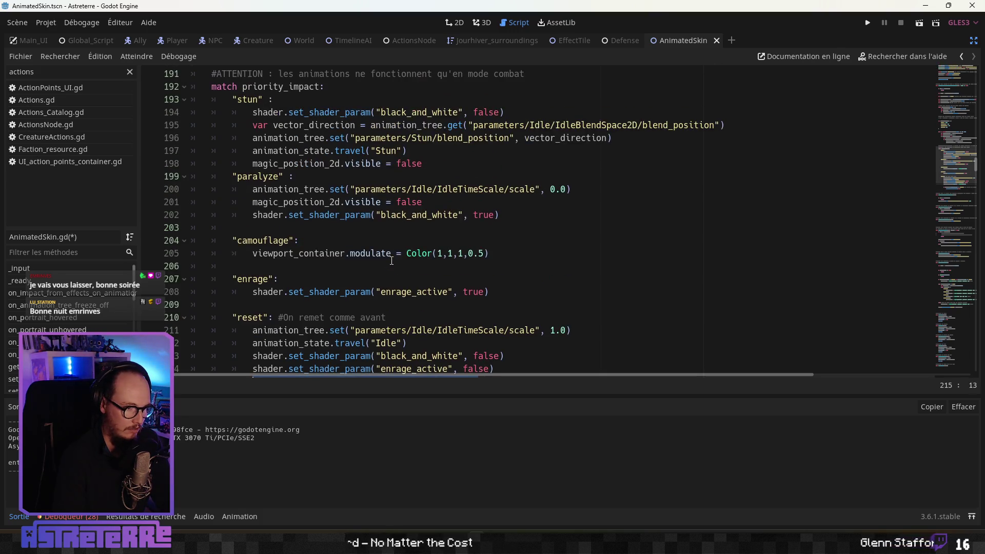
Step: Insert a blank line before the paralyze branch
left_click(391, 255)
scroll(374, 246, "up", 1)
left_click(356, 228)
left_click(232, 215)
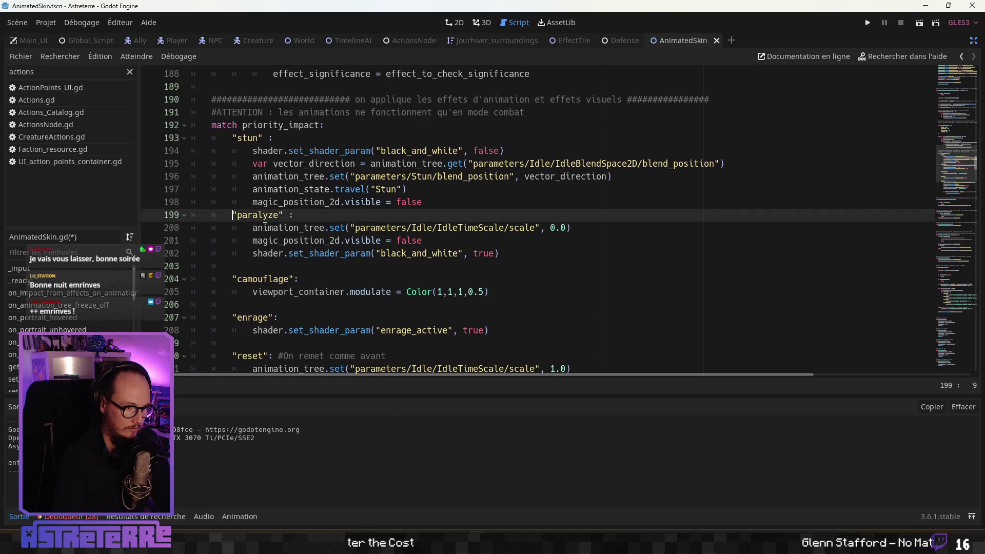
key("Return")
Step: Check the edited stun branch, then save AnimatedSkin.gd
left_click(328, 190)
left_click(326, 227)
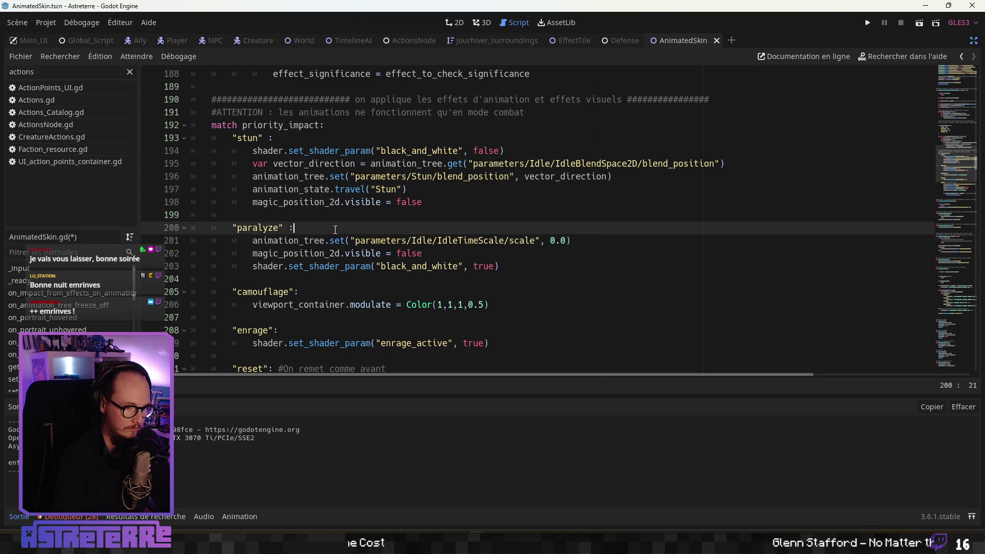
left_click(325, 240)
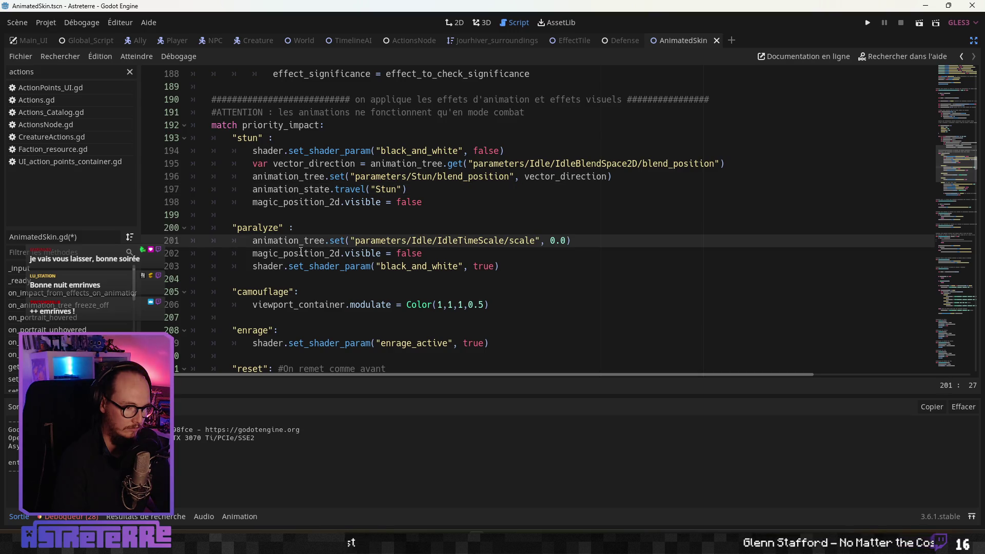
left_click(326, 189)
left_click(326, 202)
left_click(352, 163)
scroll(343, 201, "down", 1)
left_click(329, 227)
scroll(330, 227, "down", 2)
left_click(328, 227)
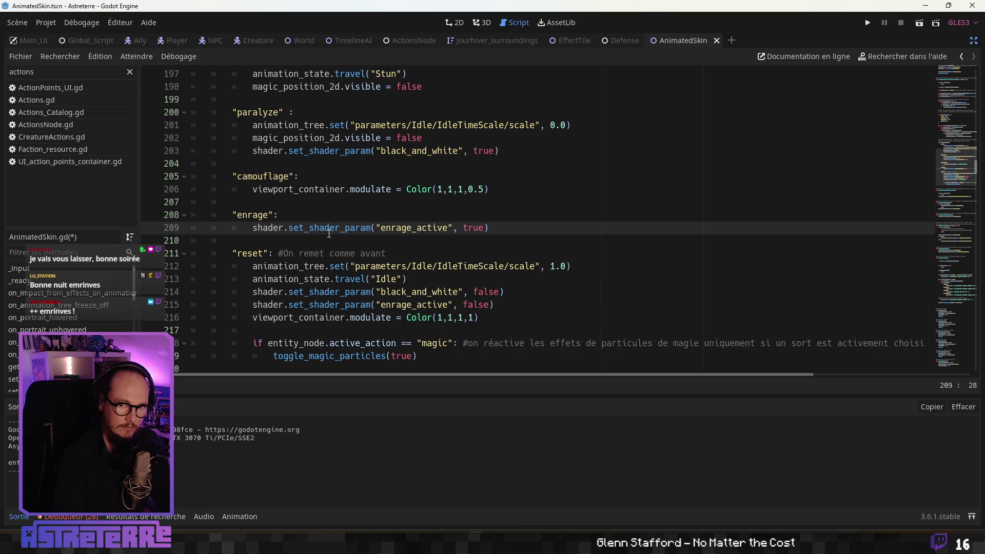
key("ctrl+s")
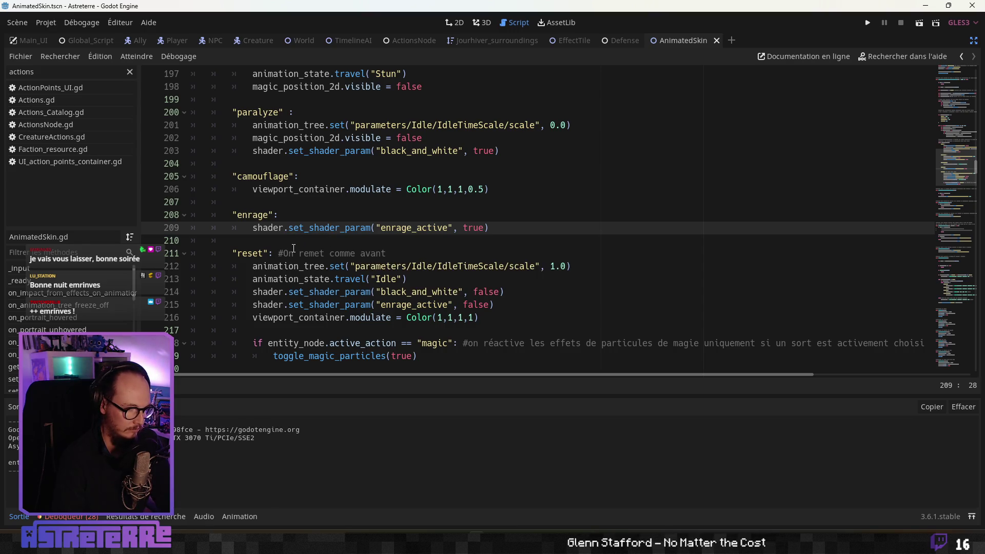
left_click(294, 252)
scroll(342, 248, "down", 2)
scroll(343, 248, "down", 3)
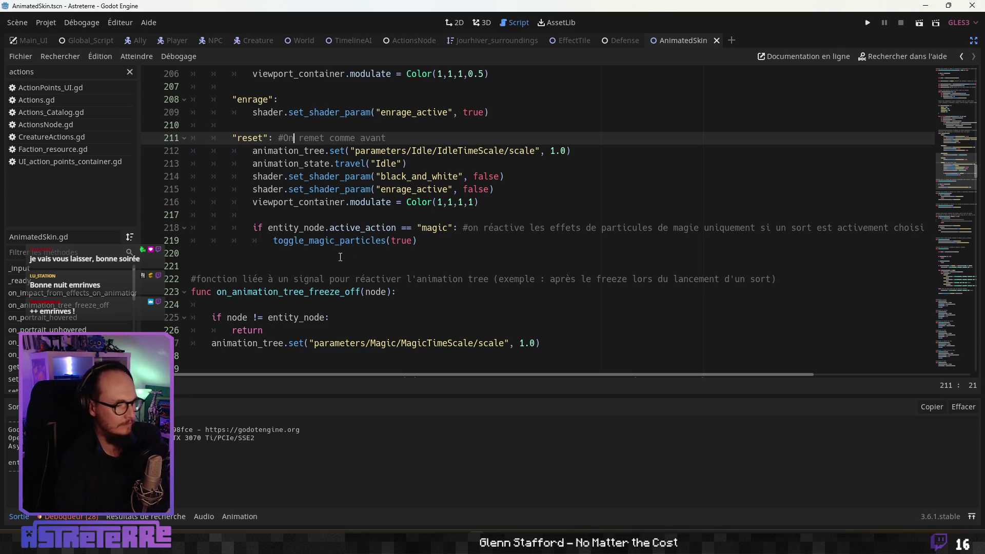
left_click(319, 289)
scroll(323, 290, "down", 2)
left_click(351, 292)
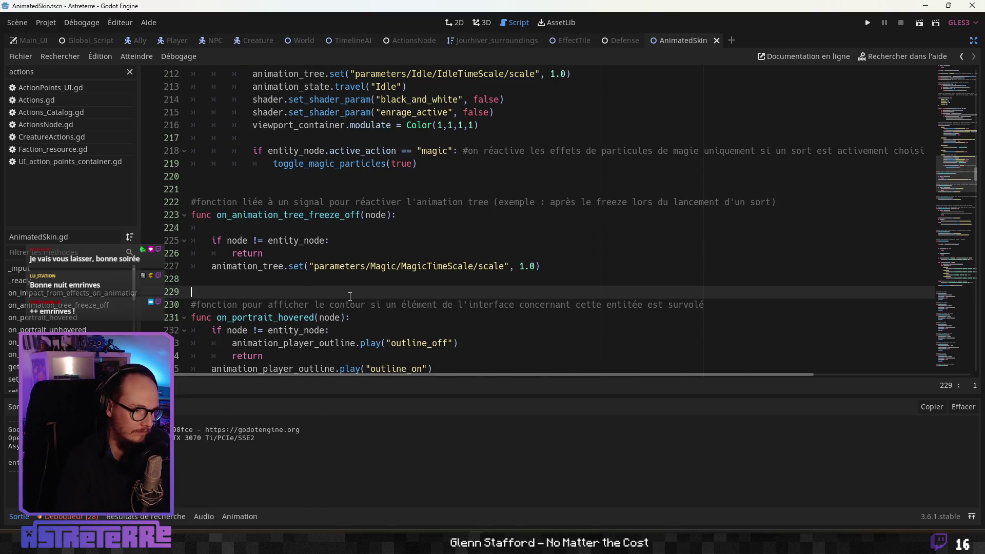
scroll(350, 295, "down", 2)
left_click(350, 292)
scroll(349, 297, "down", 1)
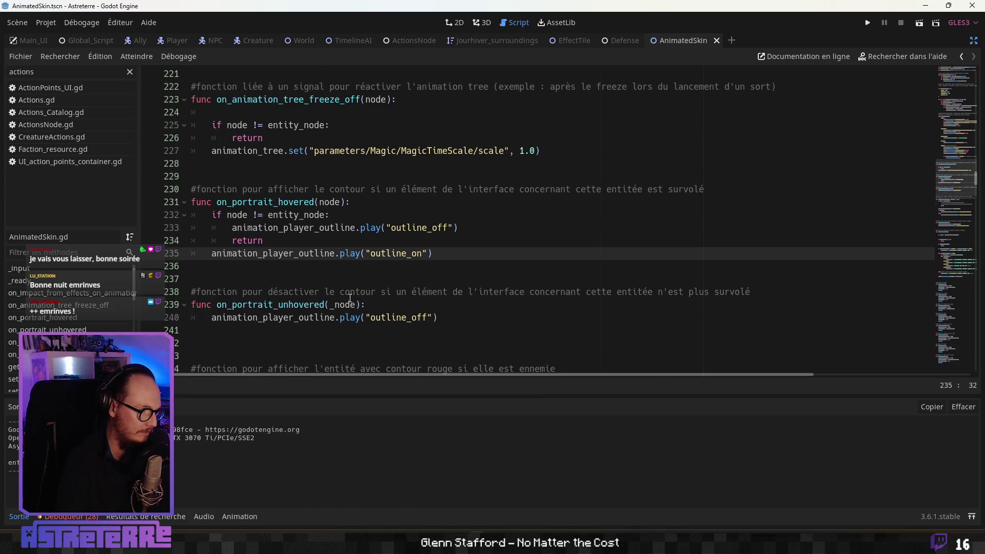
left_click(341, 317)
scroll(341, 317, "down", 2)
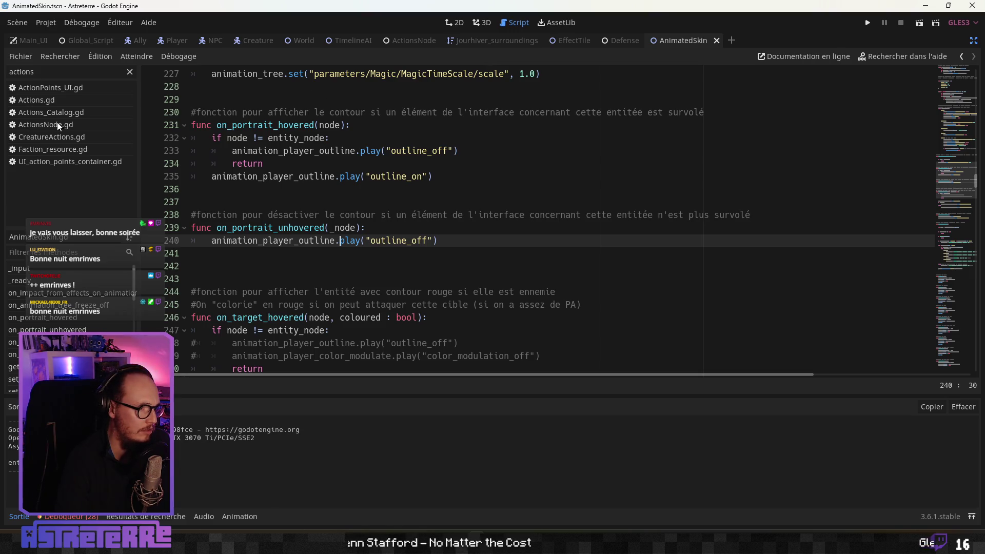
double_click(24, 72)
type("gam")
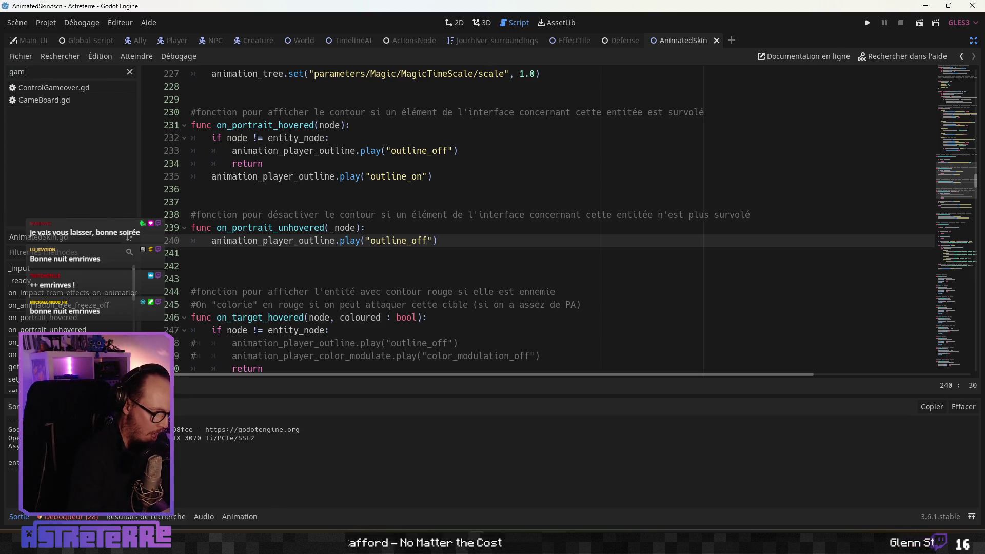
type("eb")
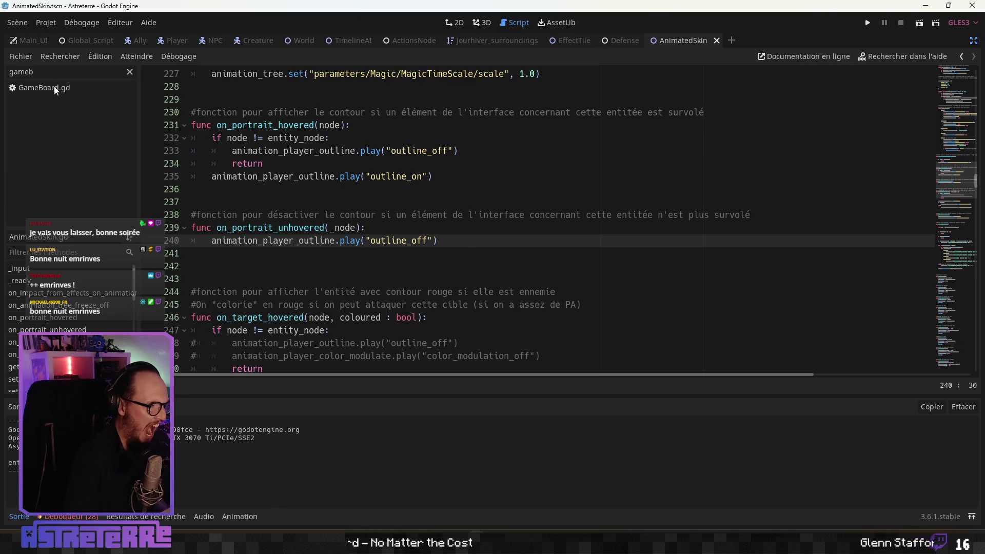
Step: Open GameBoard.gd and copy the move-blocked check on lines 928–930
left_click(53, 87)
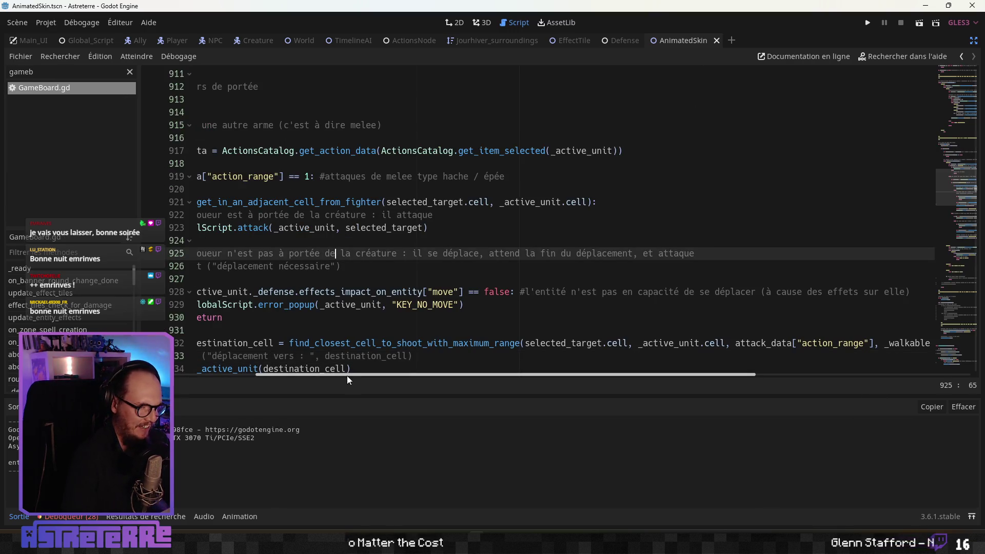
left_click_drag(347, 376, 266, 375)
left_click(555, 317)
scroll(555, 279, "down", 1)
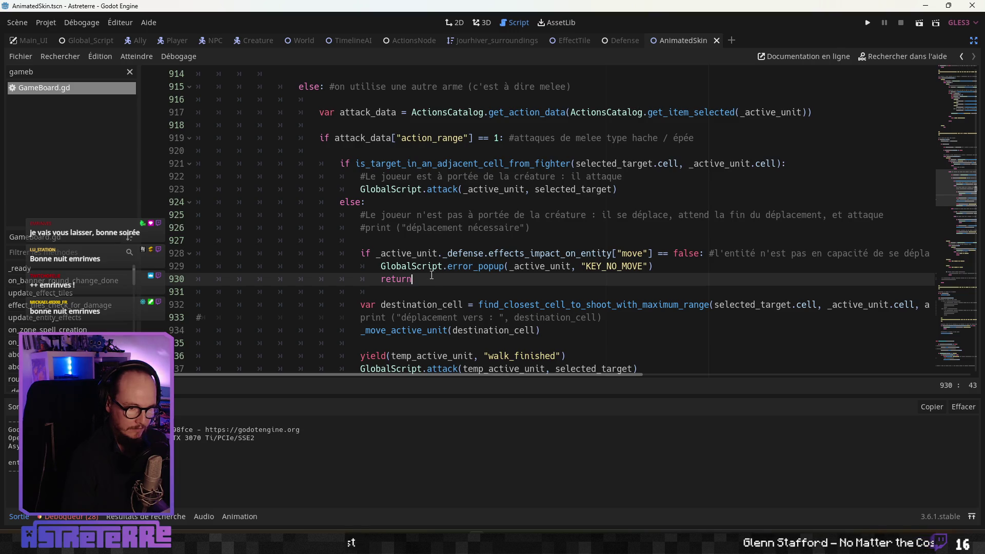
left_click_drag(423, 277, 361, 254)
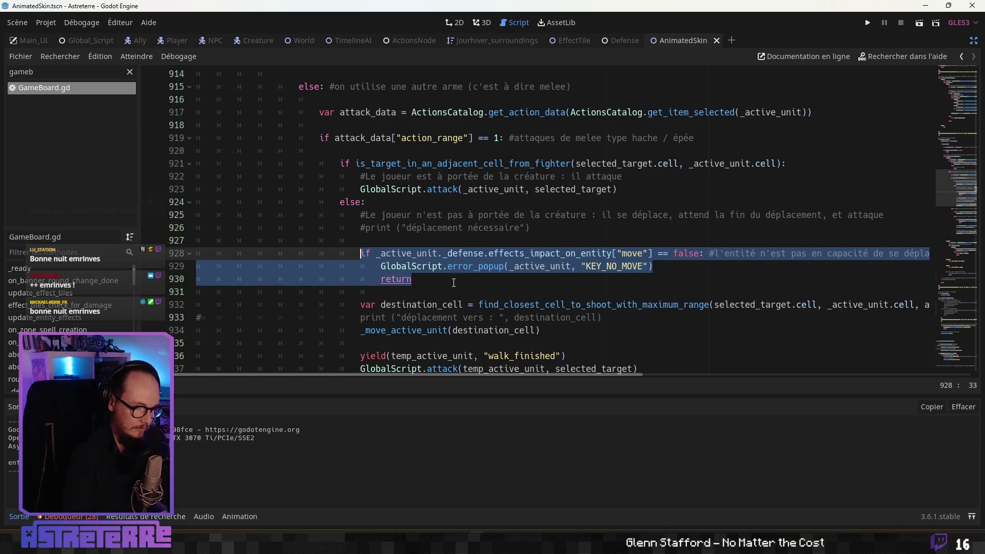
key("Right")
Step: Look over the melee attack code and the Effects_data spreadsheet, then return to GameBoard.gd
scroll(482, 344, "down", 2)
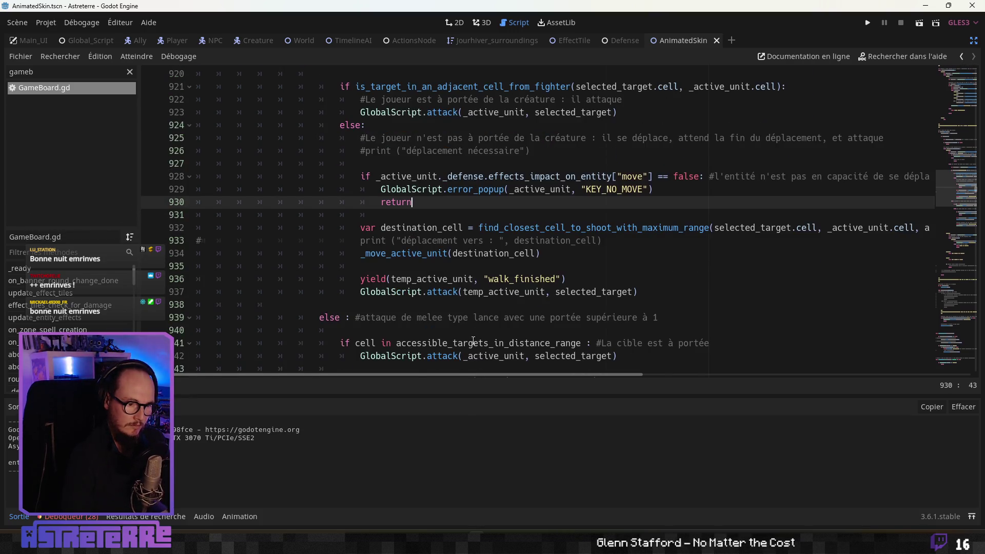
left_click(444, 286)
scroll(442, 286, "up", 8)
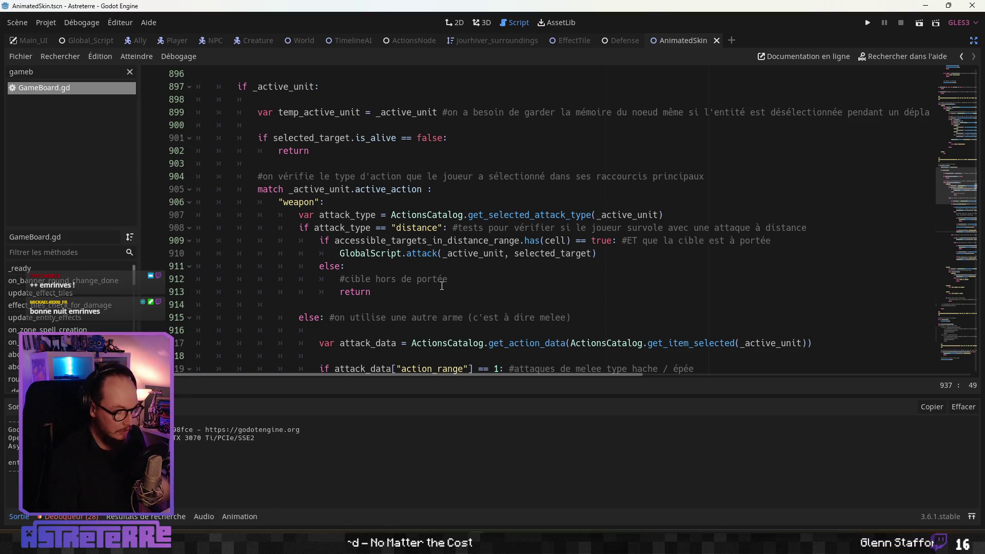
key("alt+Tab")
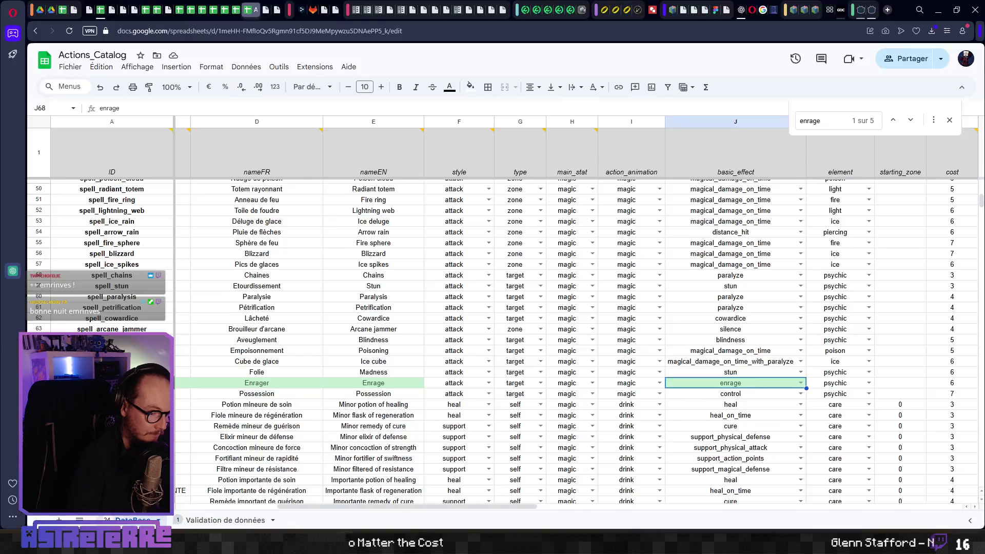
left_click(104, 10)
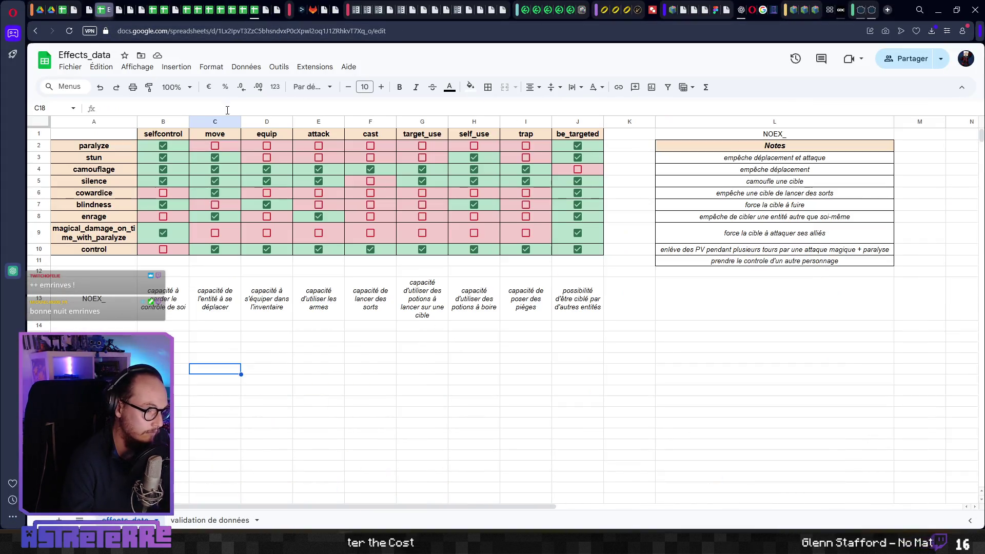
key("alt+Tab")
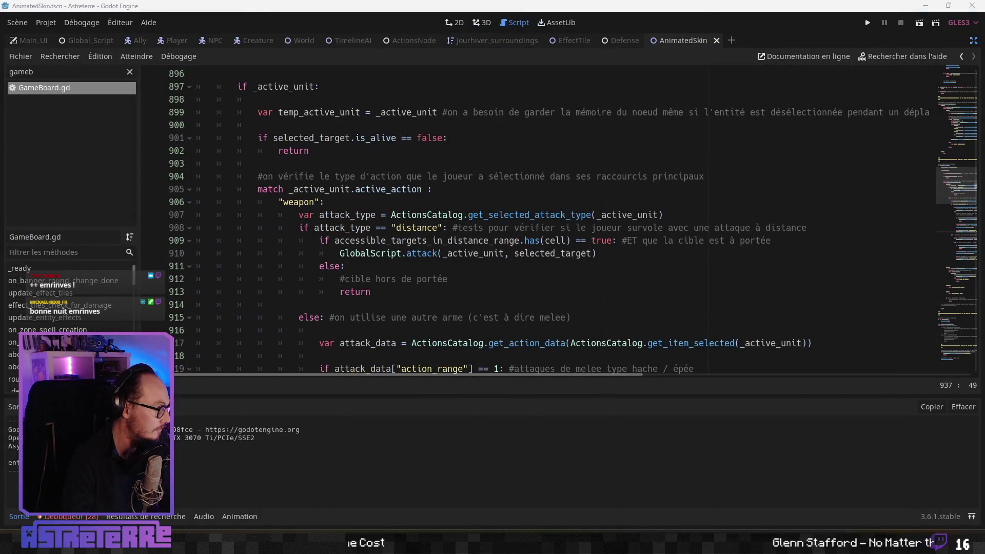
Step: Go up to 'match _active_unit.active_action' at line 854 and add blank lines under "magic":
left_click(382, 227)
scroll(365, 290, "up", 5)
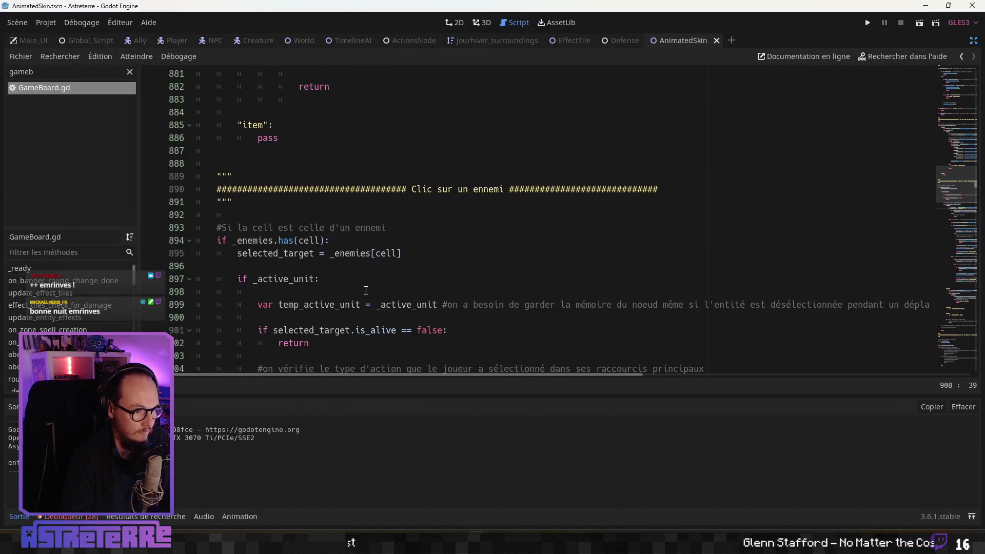
scroll(362, 271, "up", 13)
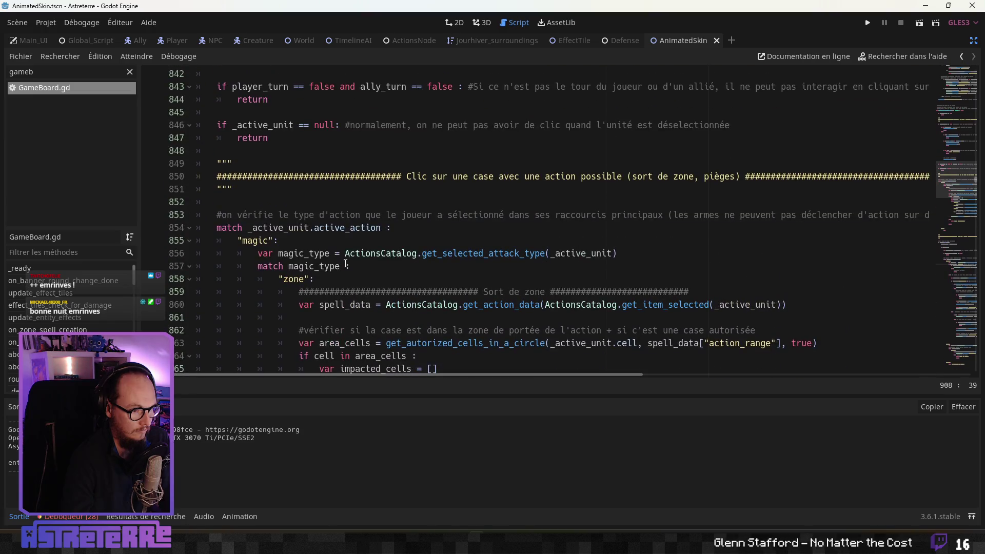
scroll(346, 264, "up", 2)
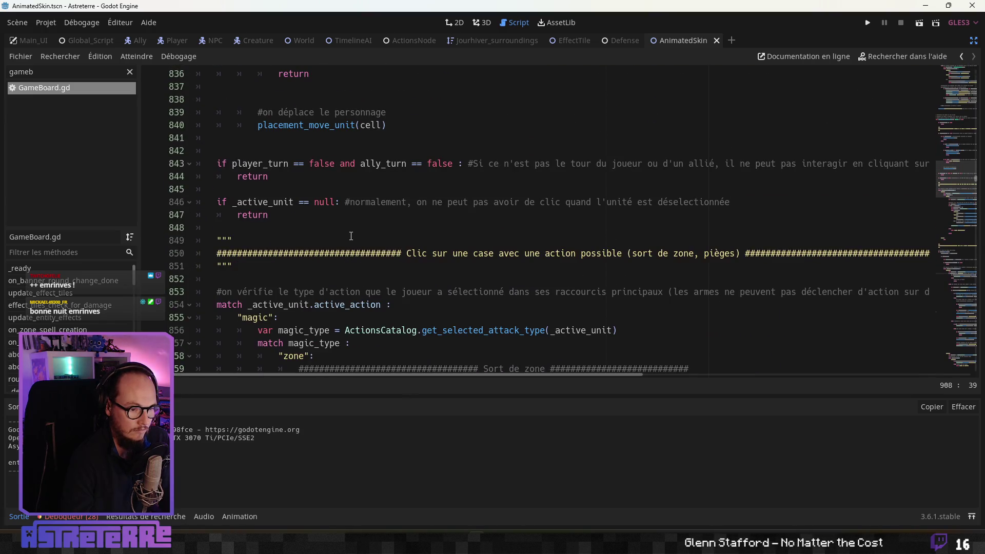
scroll(295, 243, "up", 7)
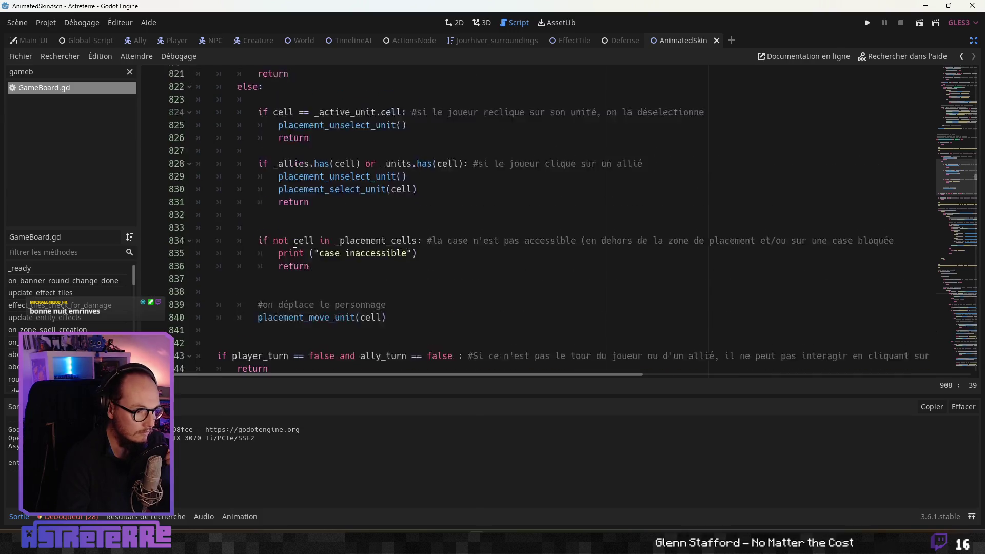
scroll(294, 243, "down", 9)
scroll(295, 242, "down", 2)
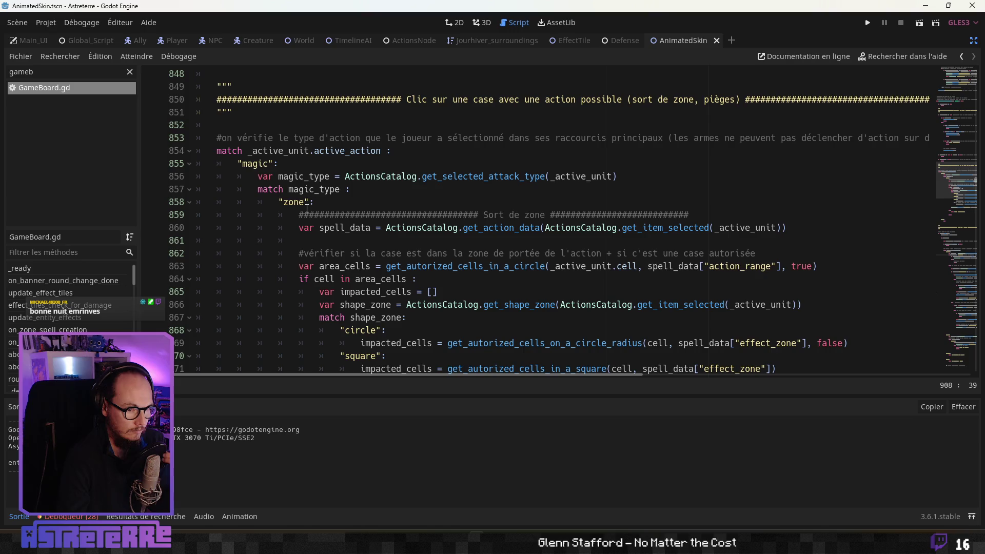
scroll(266, 190, "up", 1)
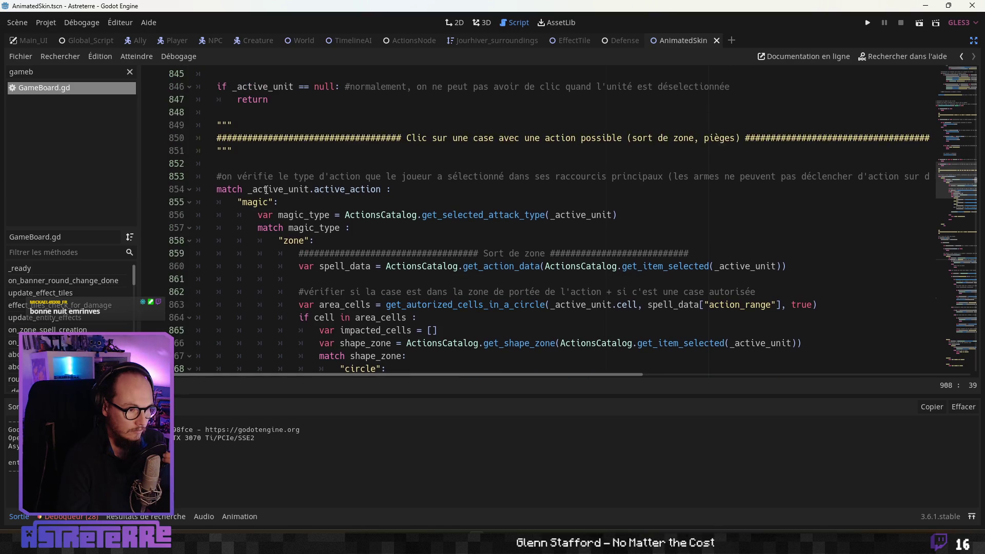
left_click(222, 189)
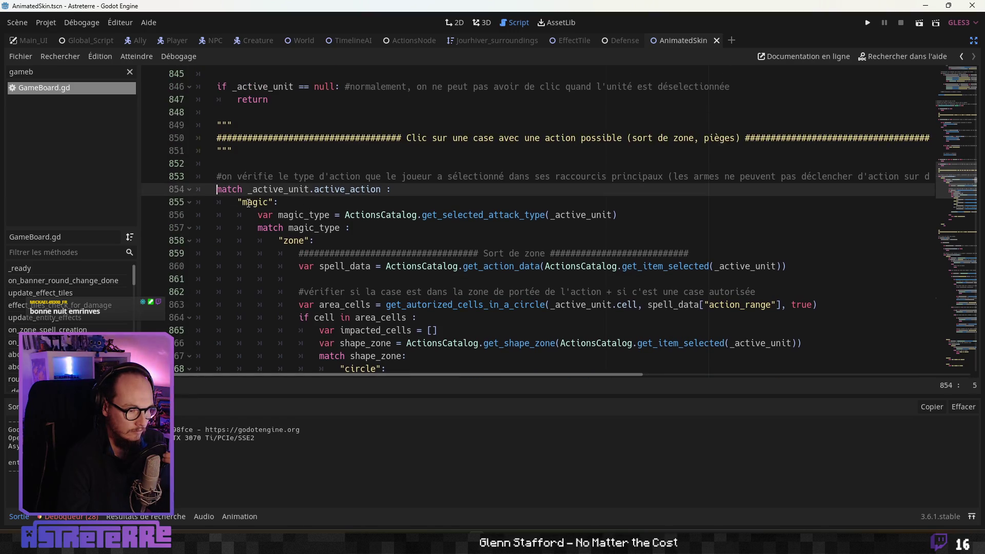
left_click(238, 202)
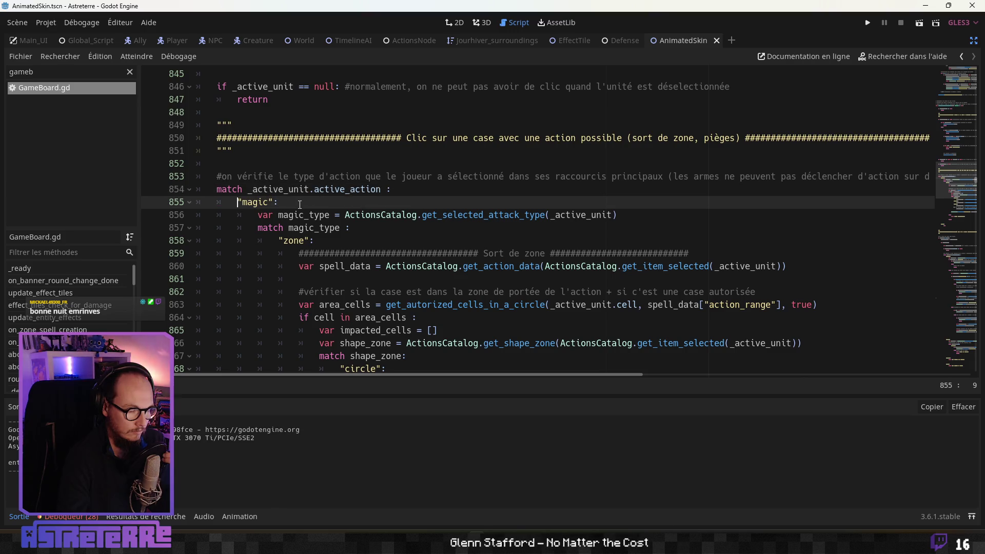
scroll(300, 205, "down", 10)
scroll(301, 214, "up", 4)
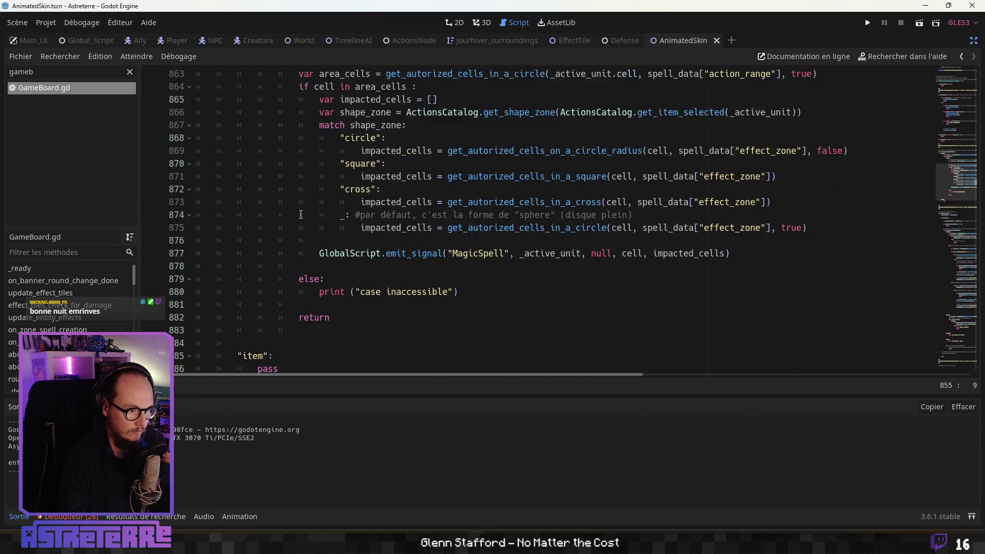
scroll(301, 215, "up", 6)
key("Return")
key("Return")
key("Return")
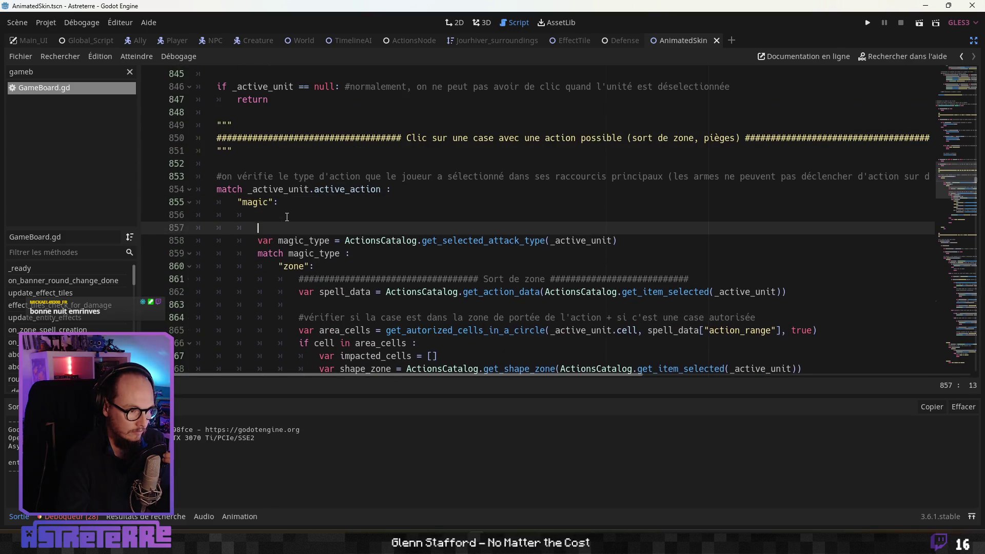
Step: Paste the move-blocked check under "magic" and fix the indentation of its popup and return lines
left_click(273, 230)
key("ctrl+v")
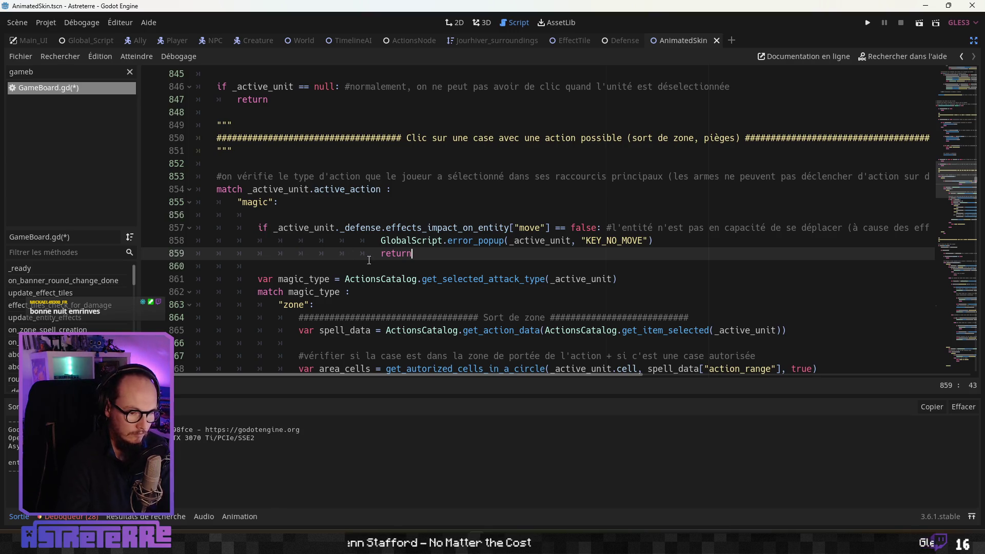
left_click(319, 264)
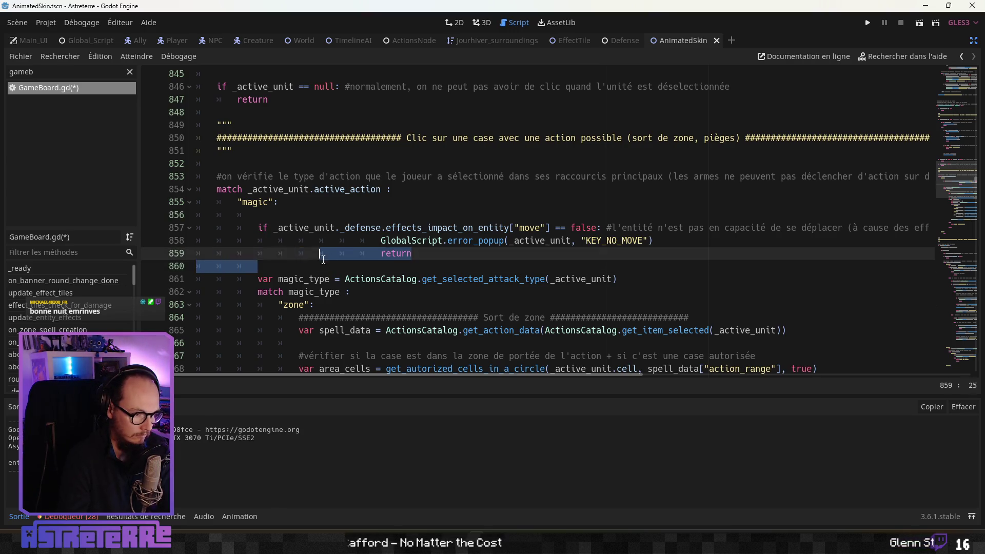
mouse_move(375, 255)
left_mouse_down()
mouse_move(217, 255)
mouse_move(279, 254)
left_mouse_up()
key("BackSpace")
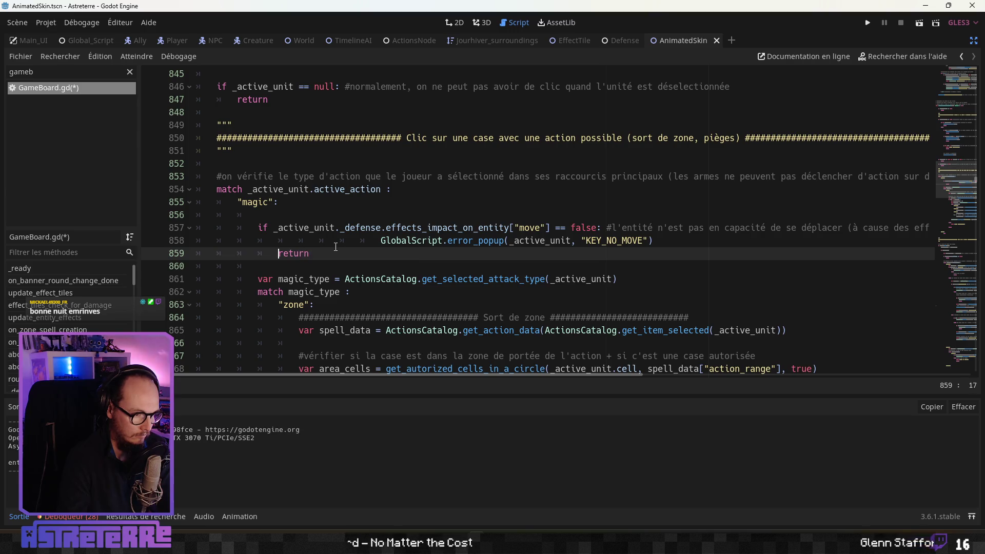
left_click(380, 240)
left_click_drag(379, 240, 278, 240)
key("BackSpace")
left_click(281, 265)
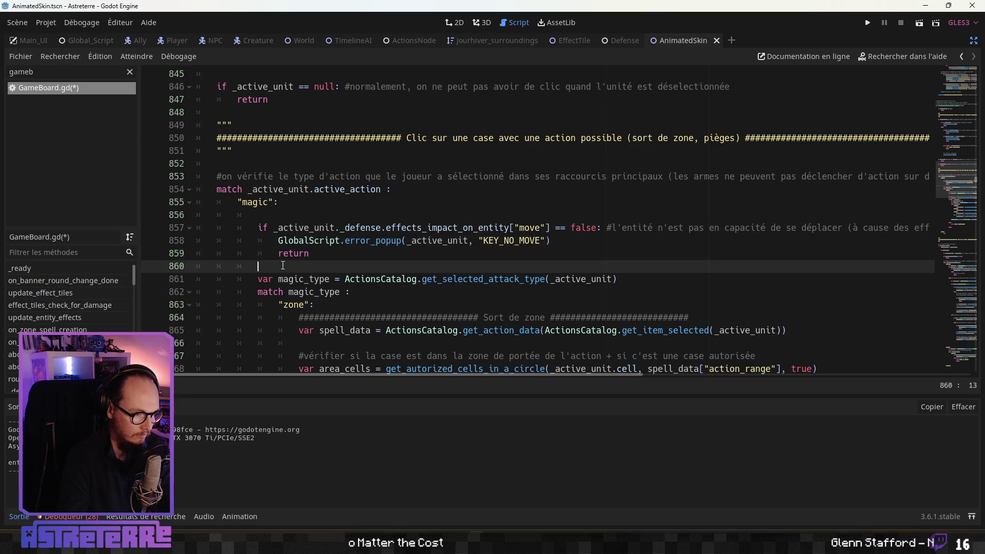
mouse_move(288, 375)
left_mouse_down()
mouse_move(441, 377)
mouse_move(308, 374)
left_mouse_up()
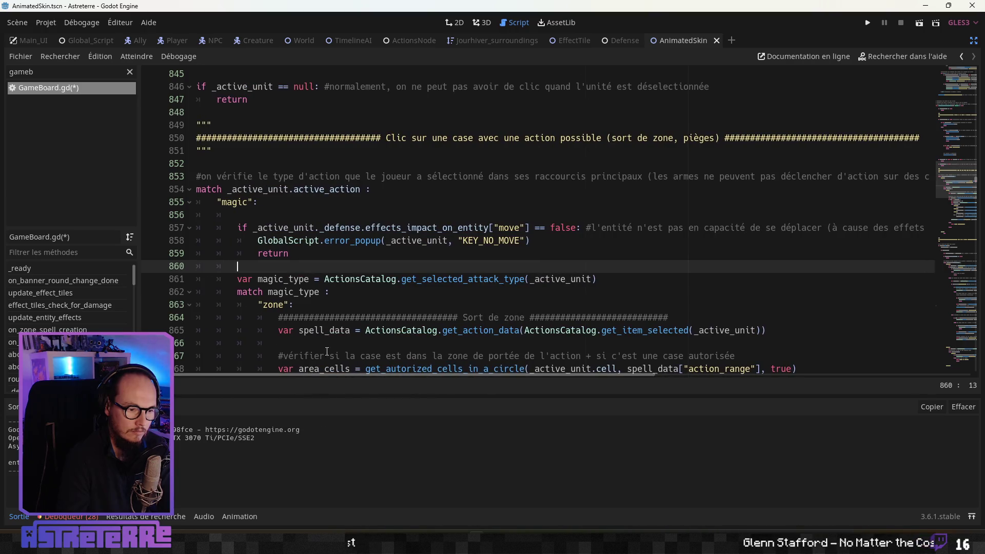
Step: Change the check to the "cast" effect, reword the comment to 'lancer des', and use KEY_NO_CAST
left_click_drag(520, 224, 505, 224)
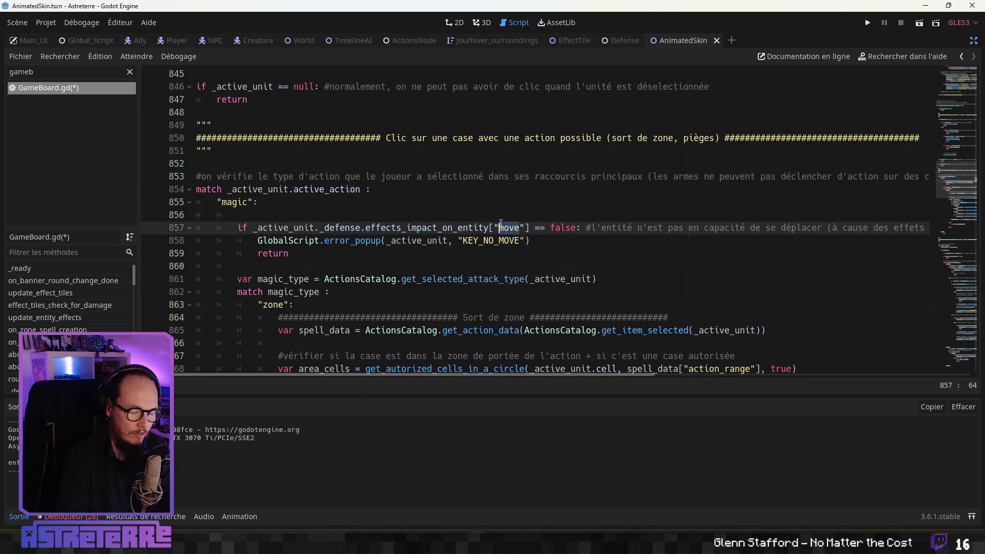
type("cas")
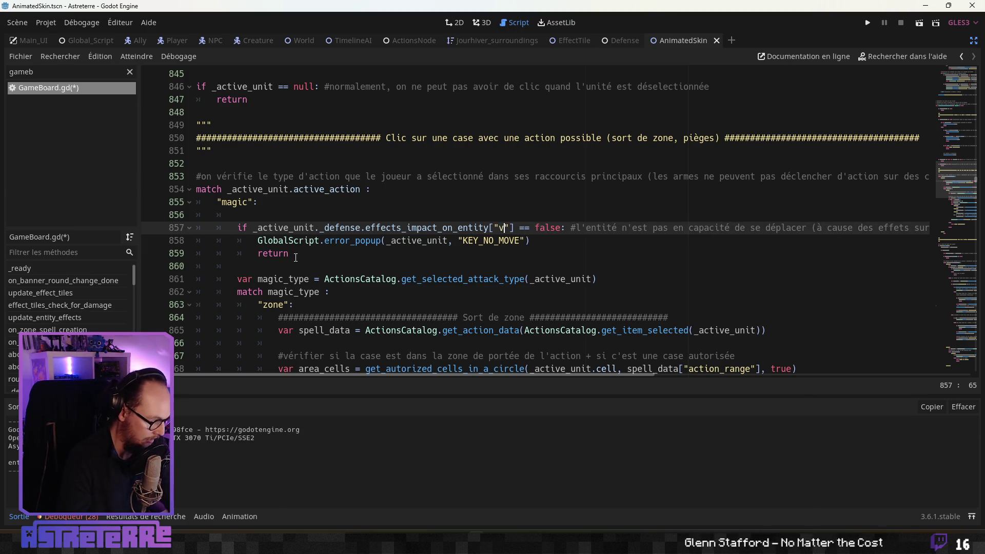
type("t")
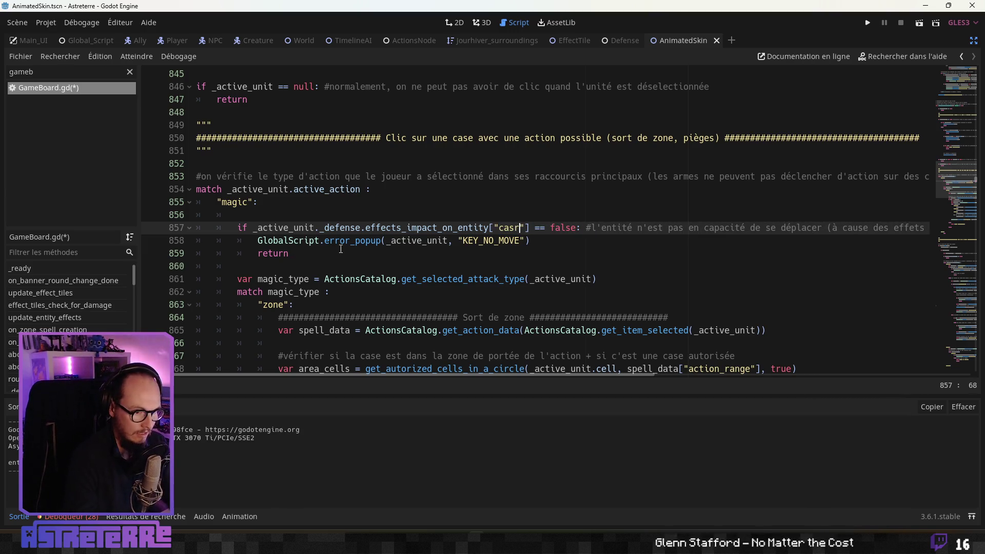
double_click(802, 228)
key("BackSpace")
key("BackSpace")
key("BackSpace")
type("lancer des")
type("s")
mouse_move(643, 375)
left_mouse_down()
mouse_move(761, 374)
mouse_move(581, 371)
left_mouse_up()
left_click_drag(543, 239, 529, 240)
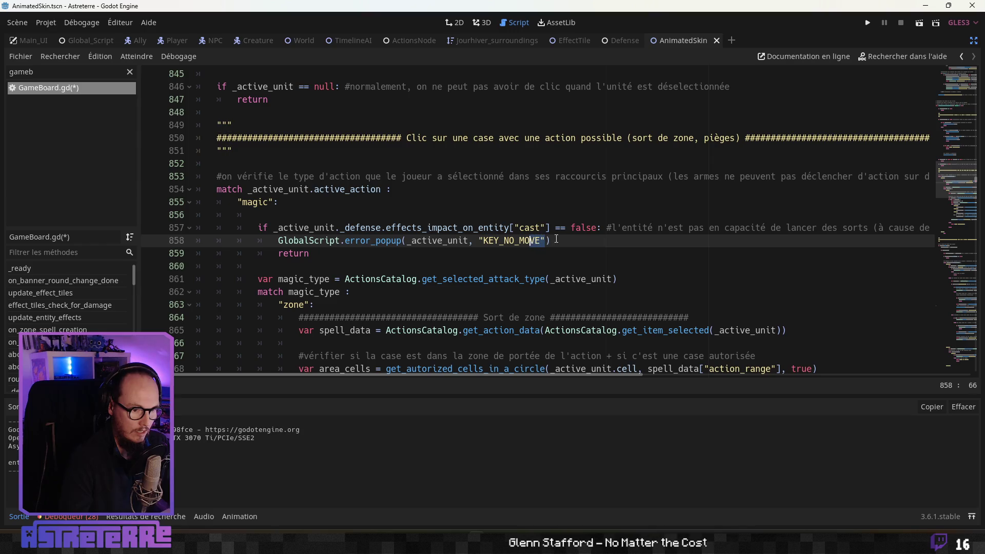
type("AST")
Step: Review the lines 857–859 cast check and save GameBoard.gd
left_click(521, 229)
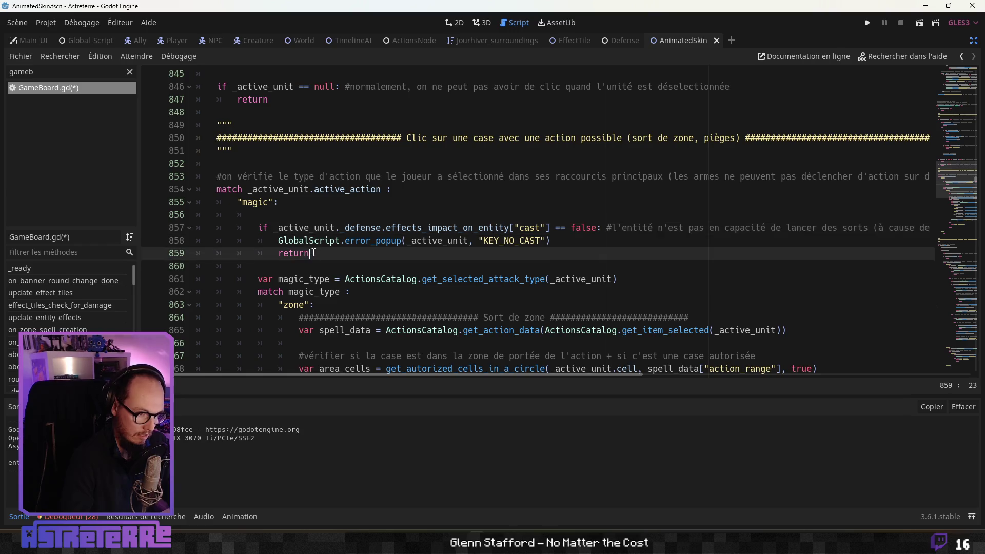
left_click_drag(308, 253, 258, 230)
left_click(324, 260)
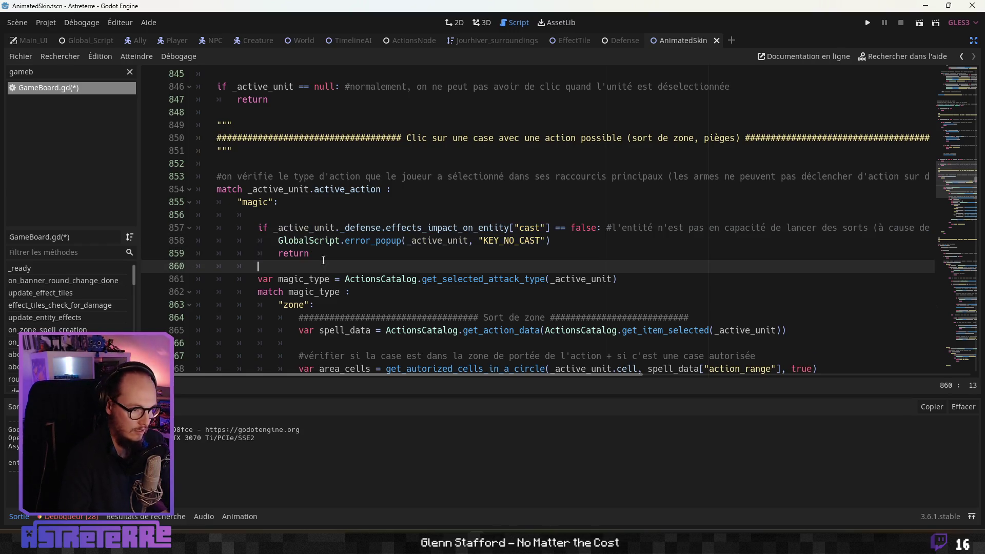
key("ctrl+s")
left_click(324, 256)
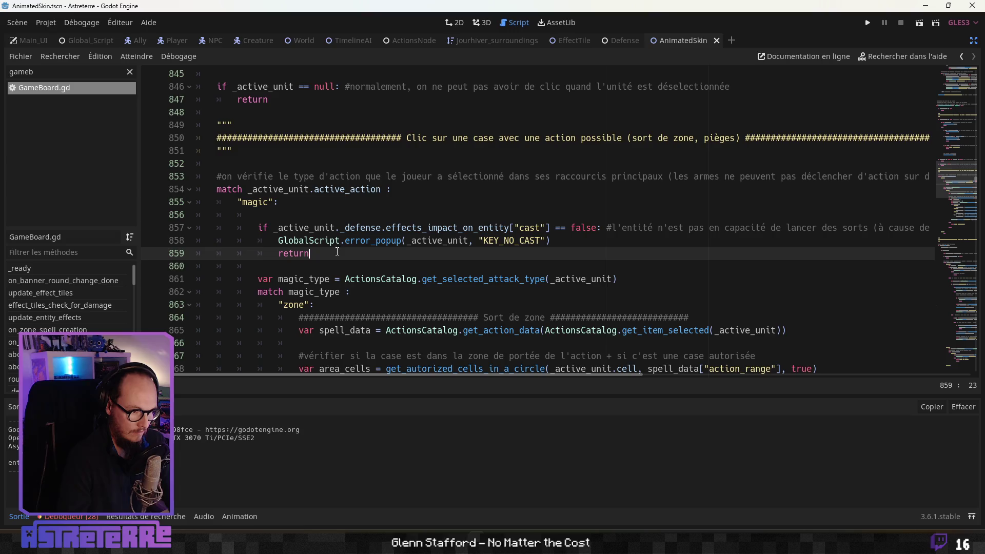
scroll(347, 265, "up", 2)
scroll(347, 265, "down", 1)
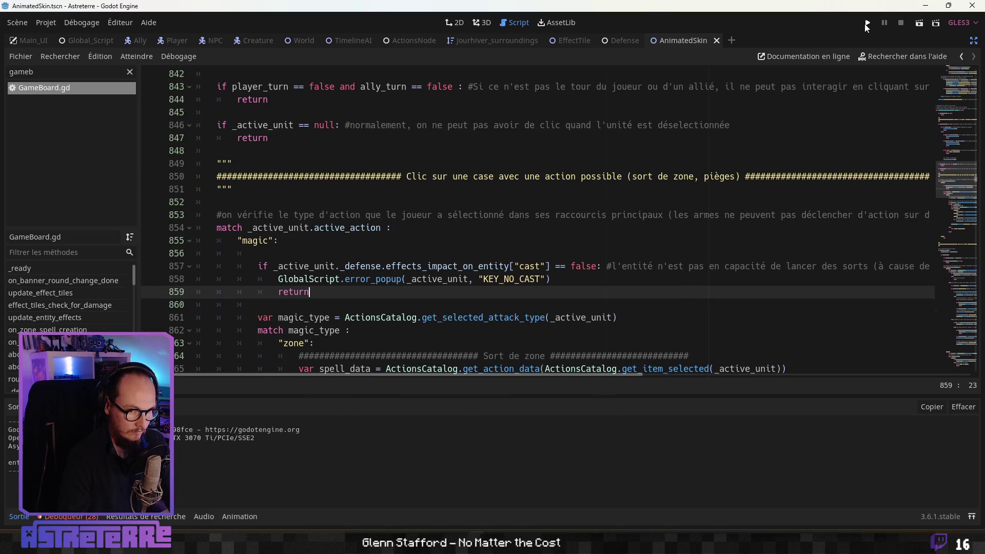
Step: Launch the game and unequip the character's helmet, chestplate and leggings
left_click(865, 25)
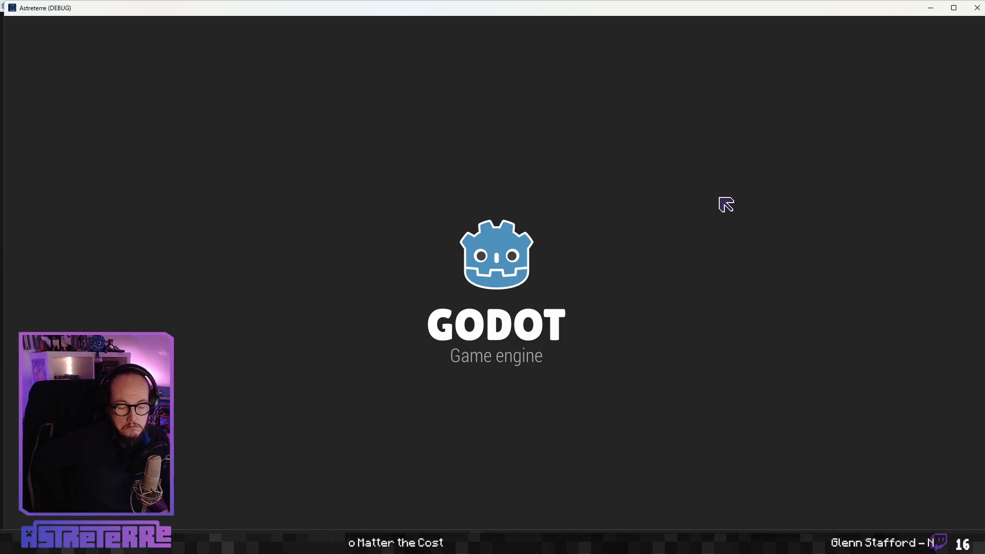
key("d")
key("i")
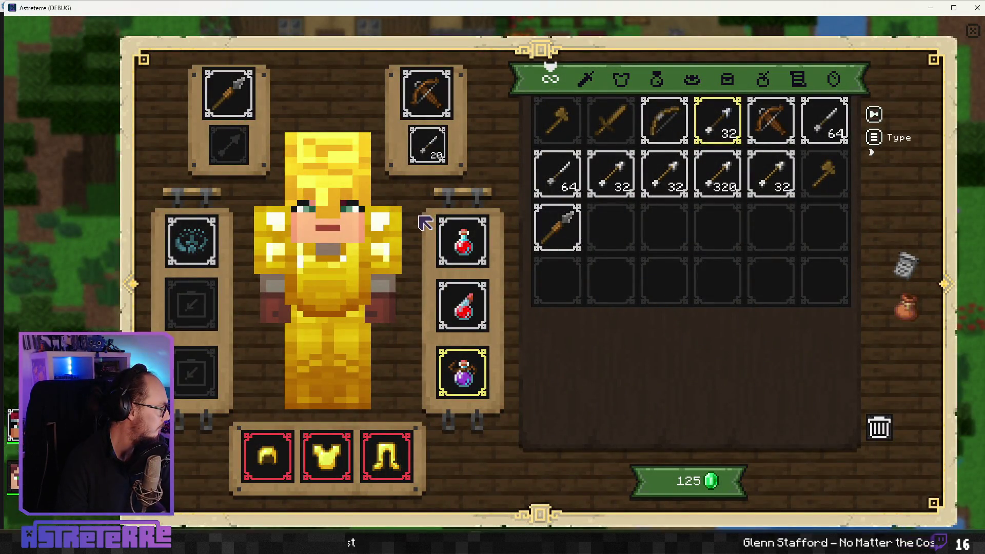
left_click(268, 456)
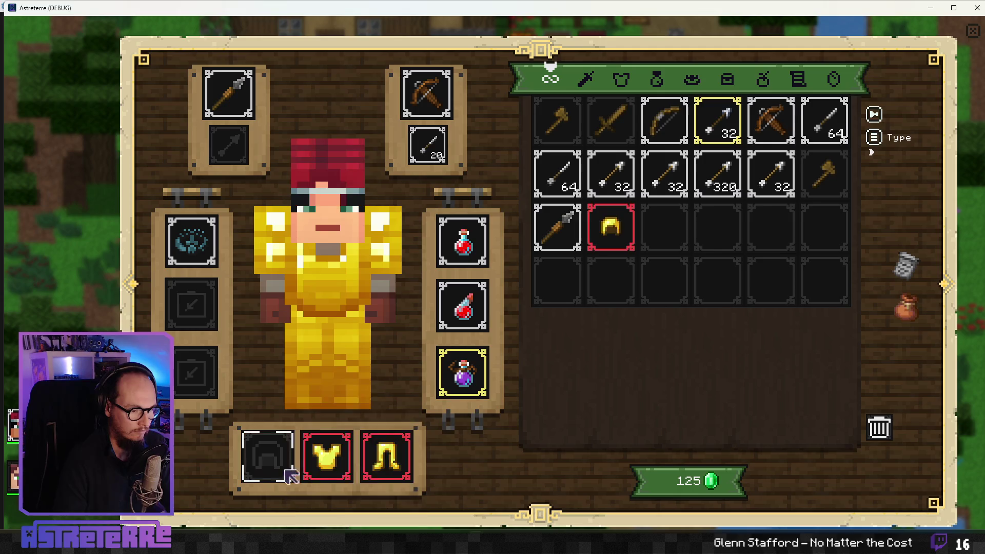
left_click(326, 456)
left_click(387, 457)
key("i")
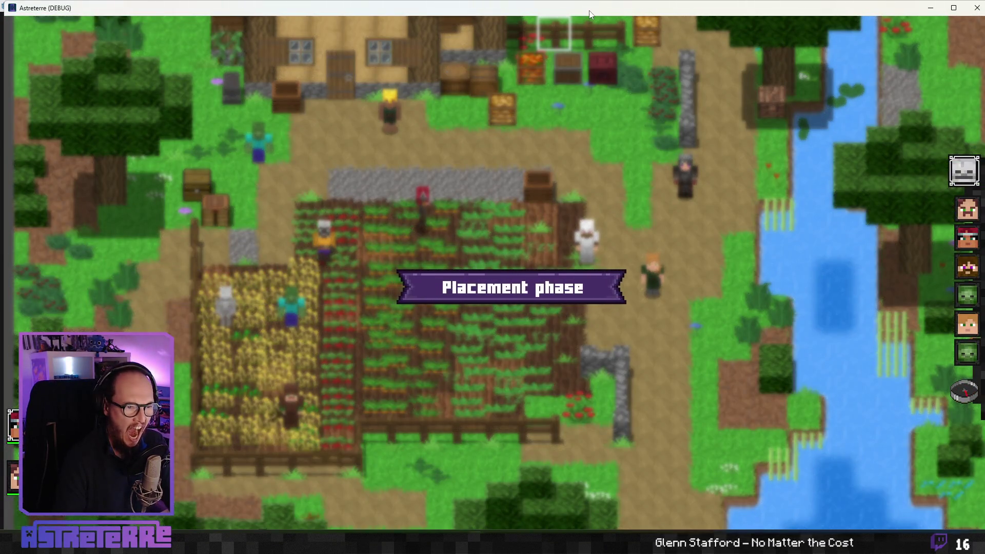
double_click(583, 4)
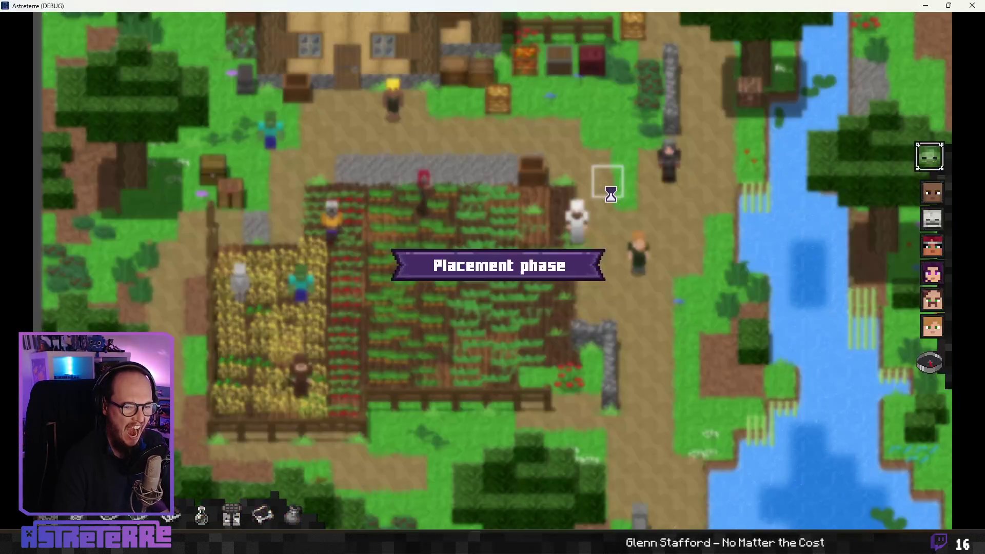
Step: End placement, apply the stun effect, and try casting Fire breath
left_click(927, 374)
type("addeffect stun")
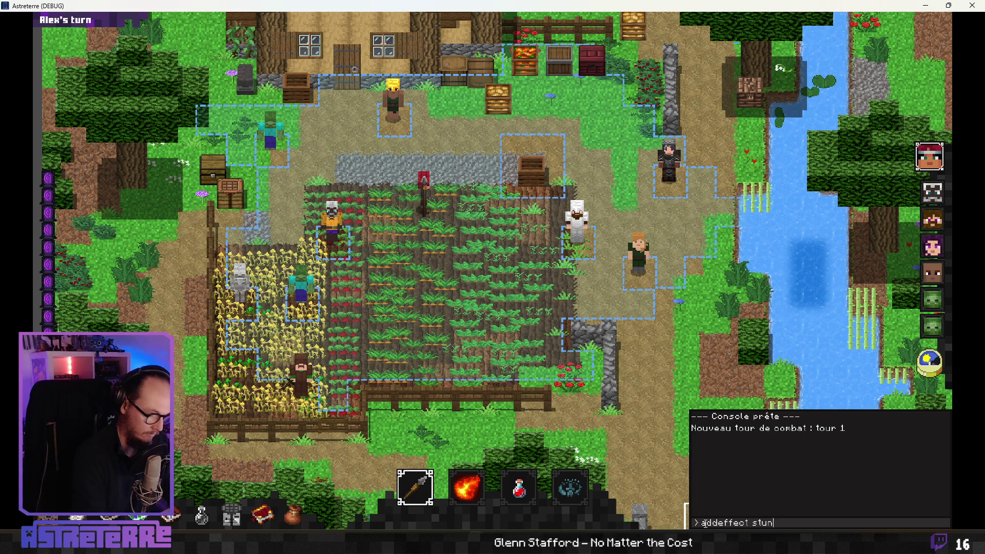
key("Return")
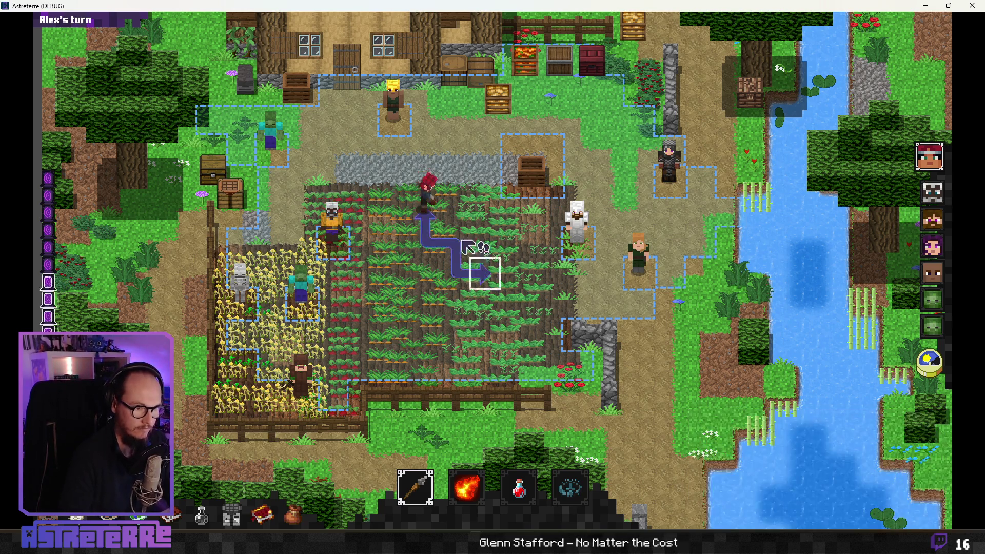
left_click(482, 495)
left_click(398, 123)
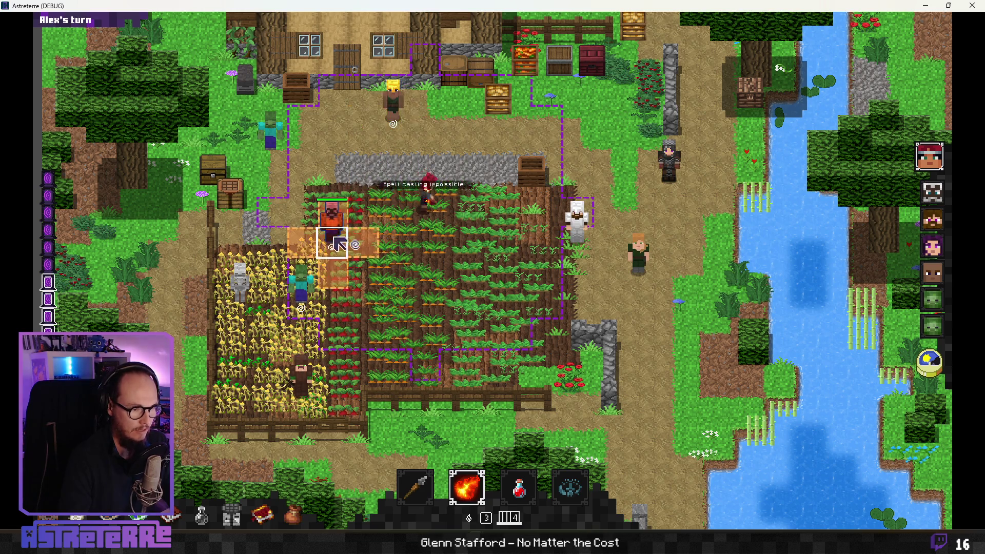
left_click(482, 264)
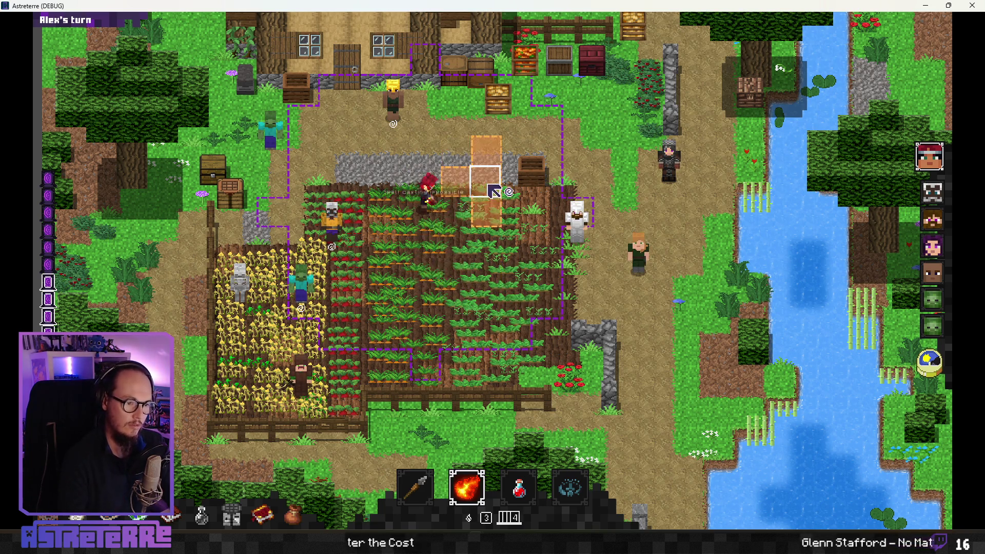
Step: Reselect Fire breath to confirm casting stays blocked, then close the game
left_click(467, 486)
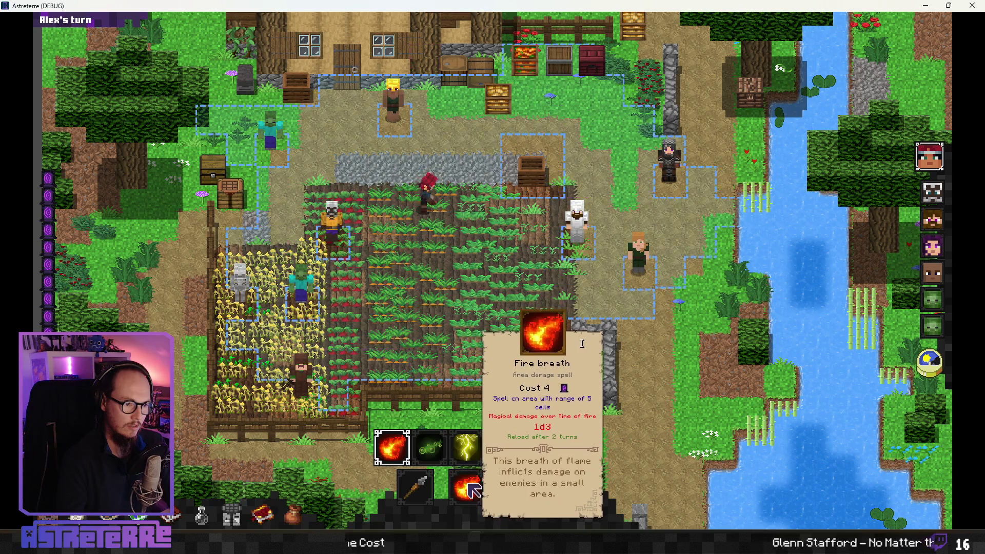
left_click(479, 491)
left_click(482, 493)
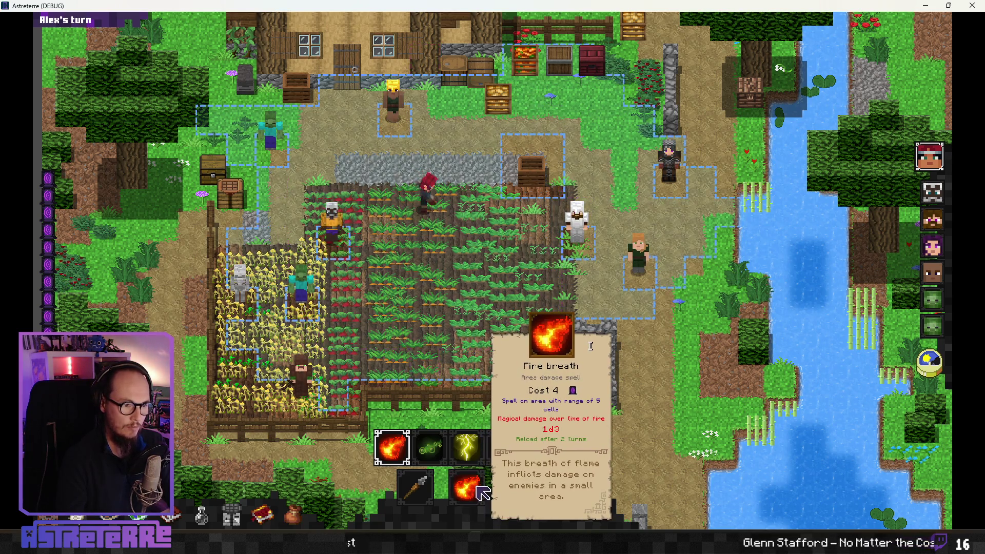
left_click(482, 492)
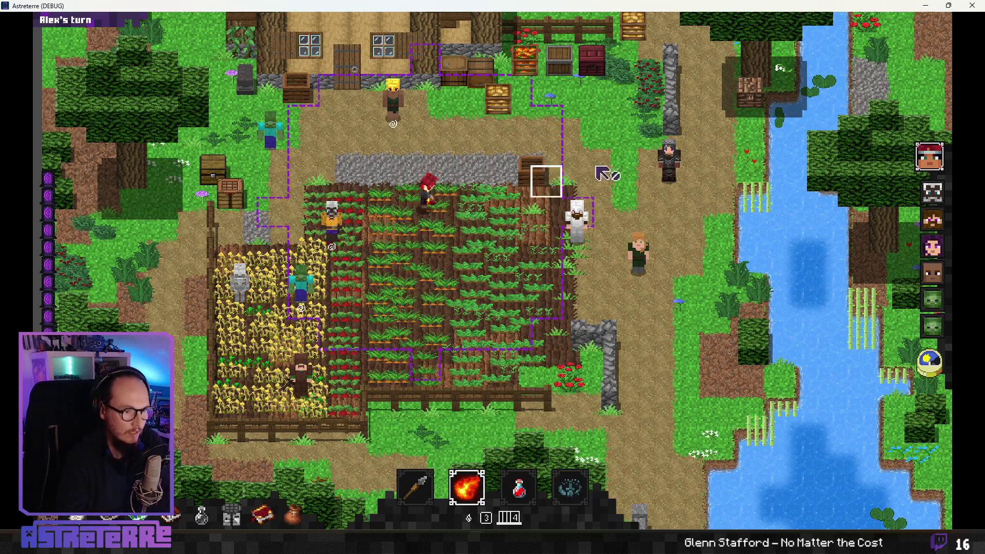
left_click(972, 5)
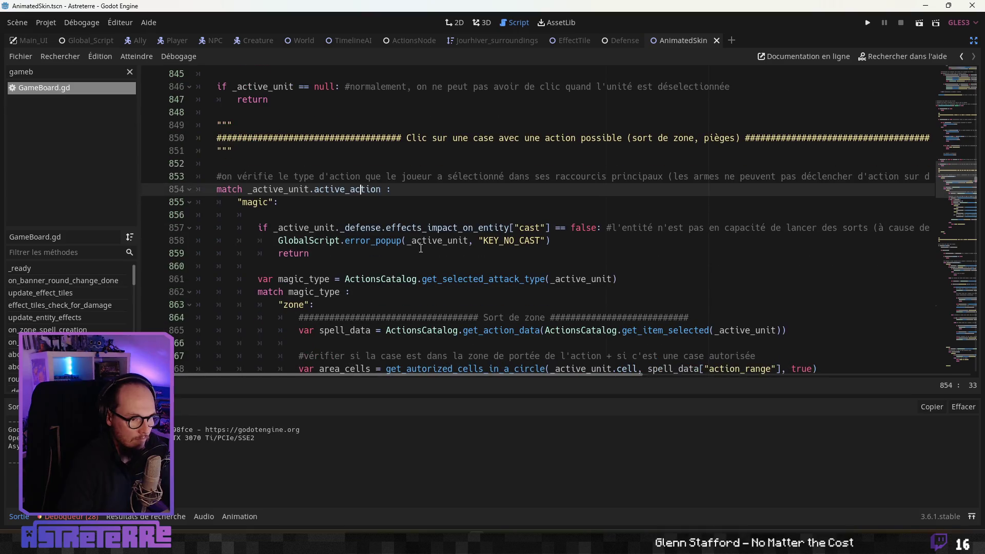
Step: Inspect the cast effect condition on line 857 of GameBoard.gd
left_click_drag(553, 228, 301, 229)
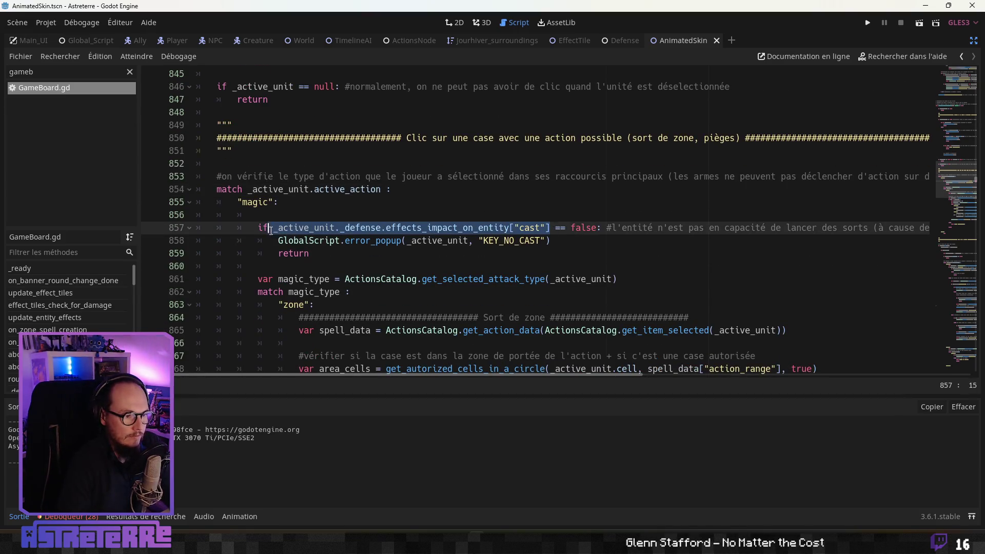
mouse_move(570, 228)
left_mouse_down()
mouse_move(258, 230)
mouse_move(957, 229)
left_mouse_up()
left_click(681, 230)
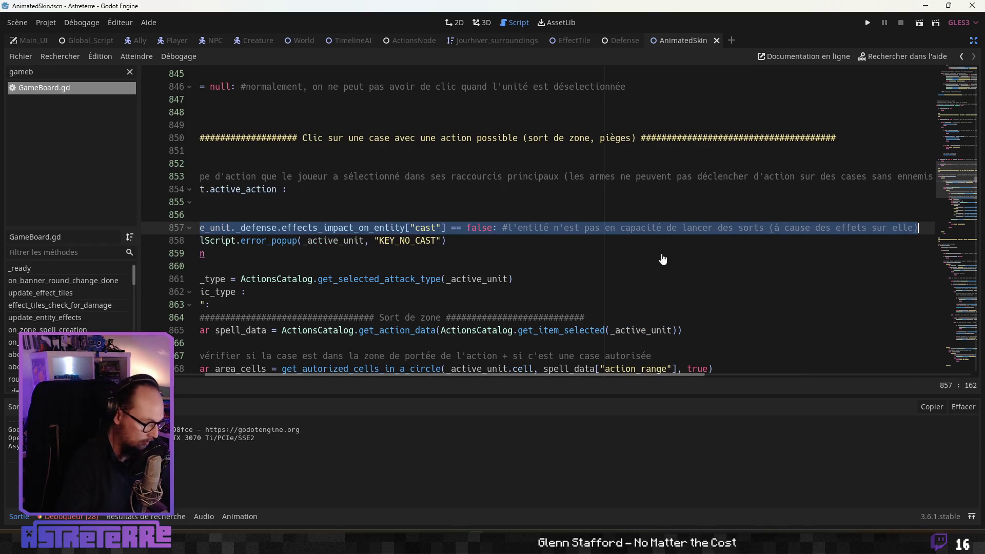
Step: Browse the magic_type match, then open Global_Script.gd at main_shortcut_clic
left_click(402, 297)
scroll(333, 374, "left", 5)
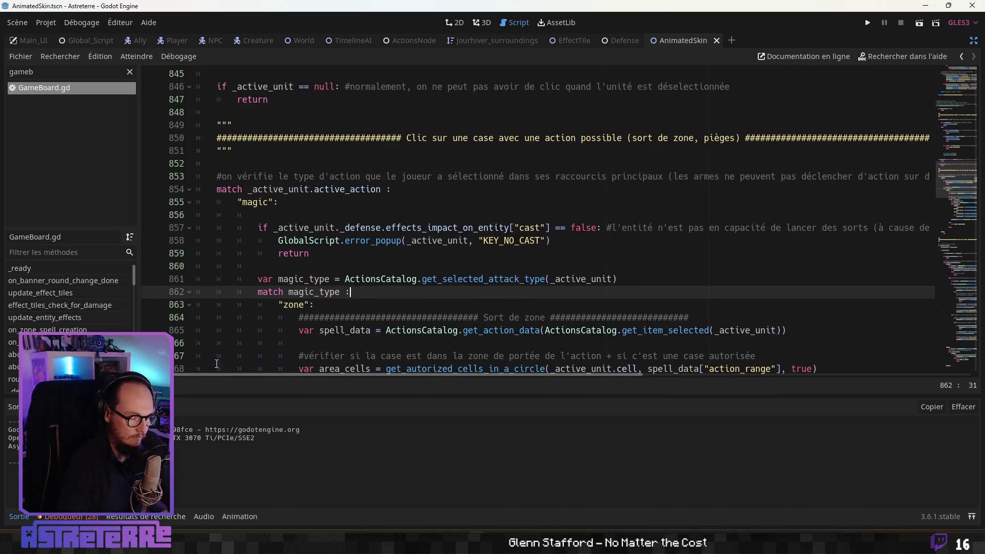
scroll(331, 322, "down", 3)
scroll(331, 321, "down", 4)
scroll(321, 312, "up", 3)
scroll(318, 308, "down", 5)
scroll(318, 308, "down", 4)
scroll(315, 309, "up", 3)
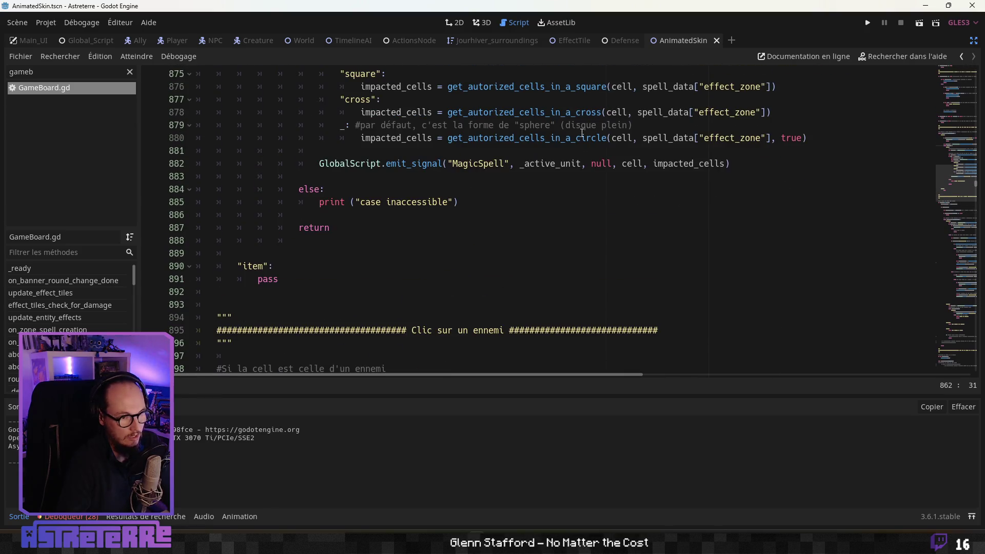
scroll(232, 100, "up", 2)
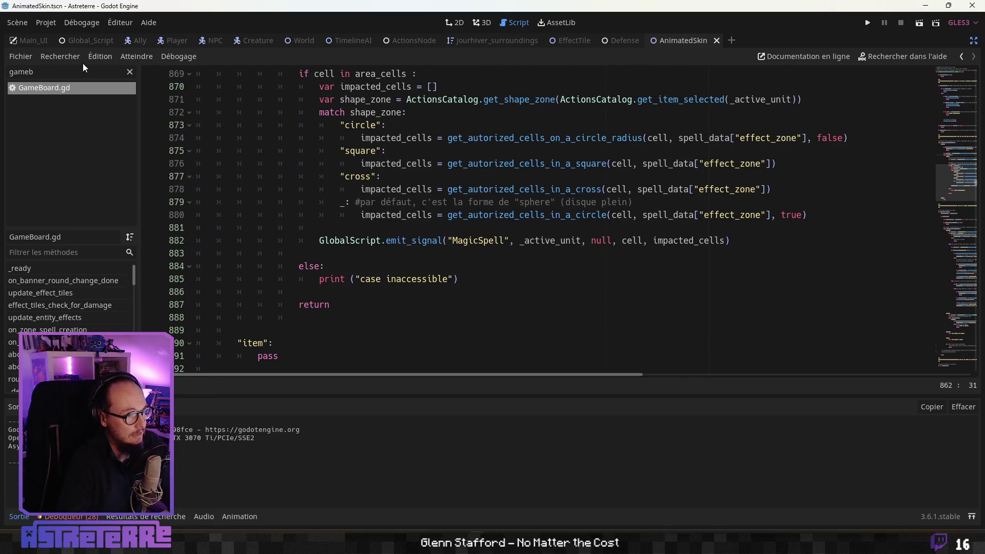
left_click(87, 41)
left_click(303, 266)
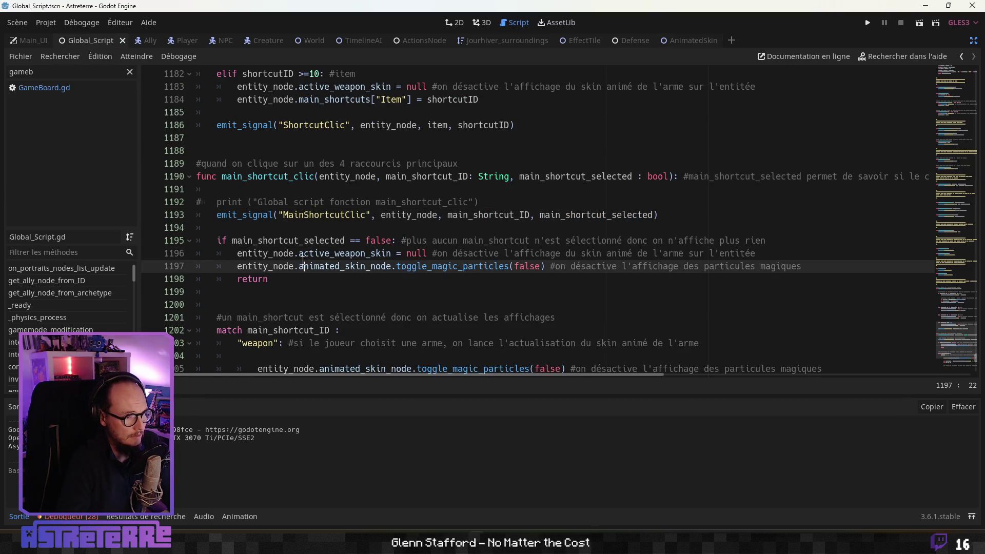
Step: Open blank lines above the magic particles code in the magic case
scroll(307, 272, "down", 3)
scroll(307, 273, "down", 8)
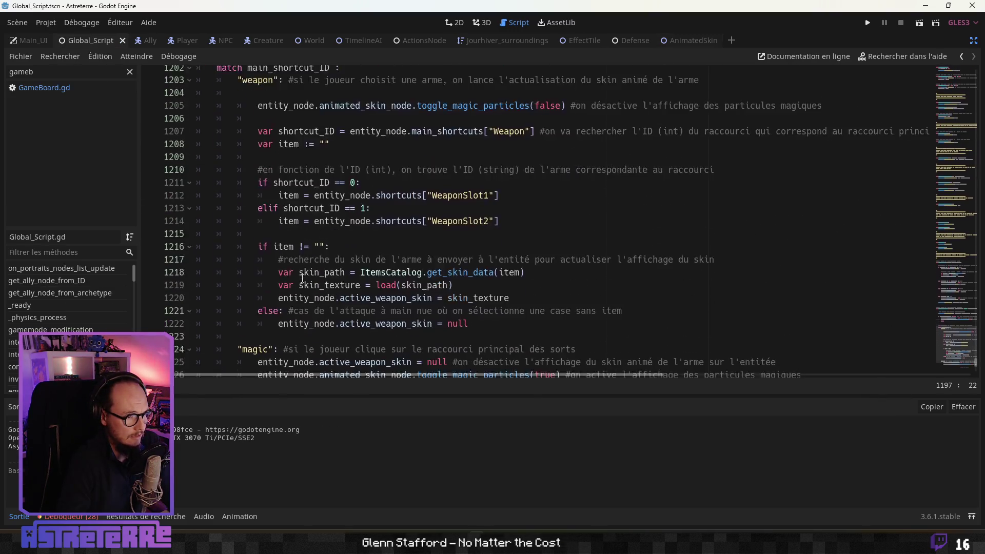
left_click(311, 215)
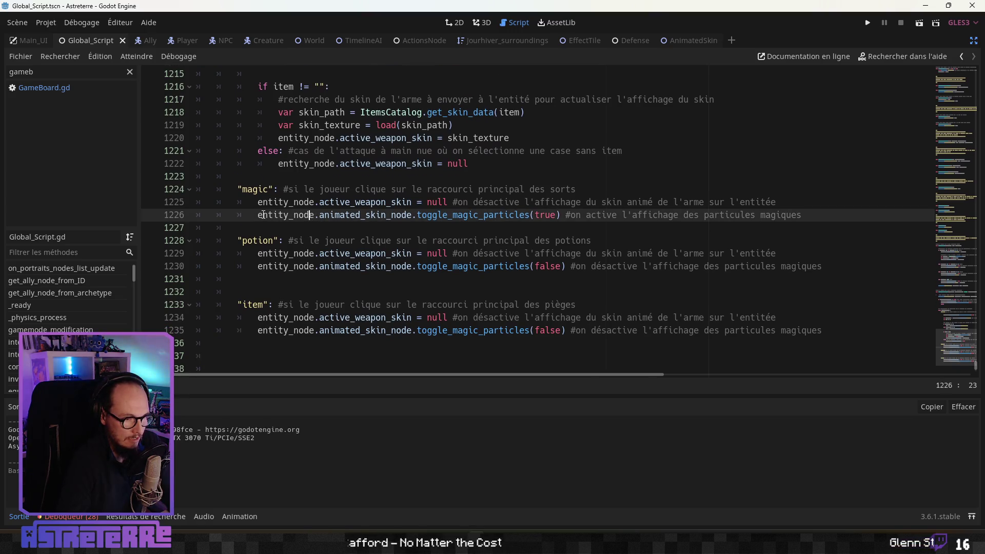
left_click(585, 206)
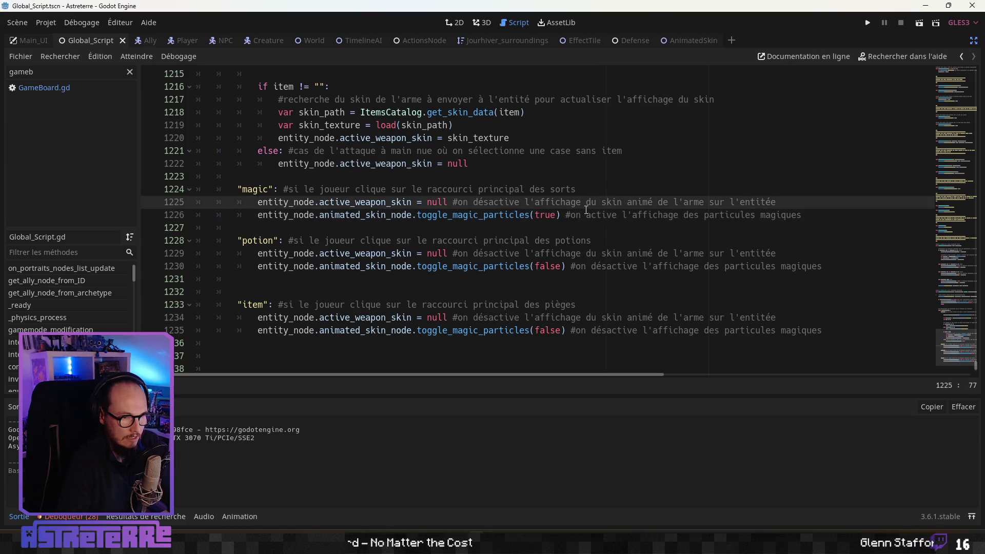
key("Home")
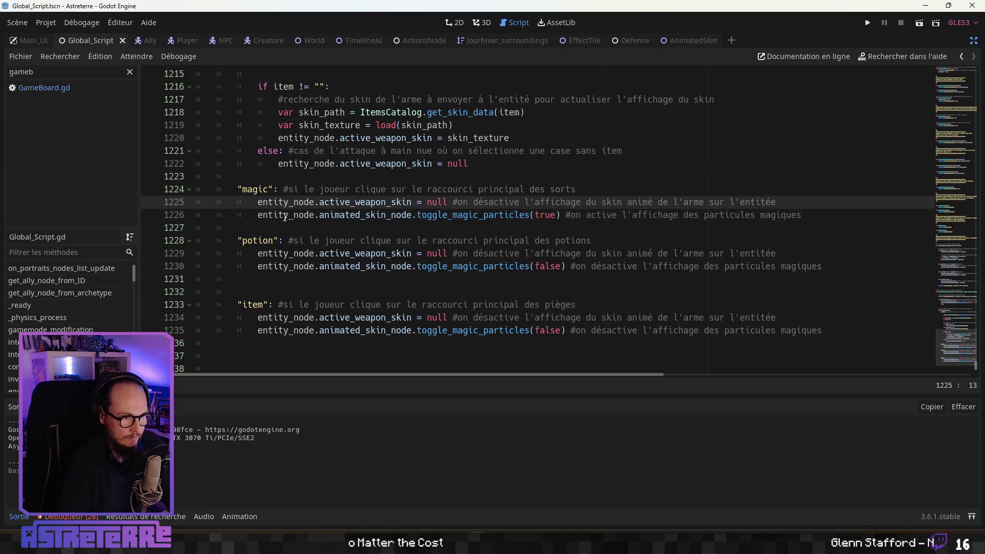
key("Return")
key("Return")
key("Up")
key("Up")
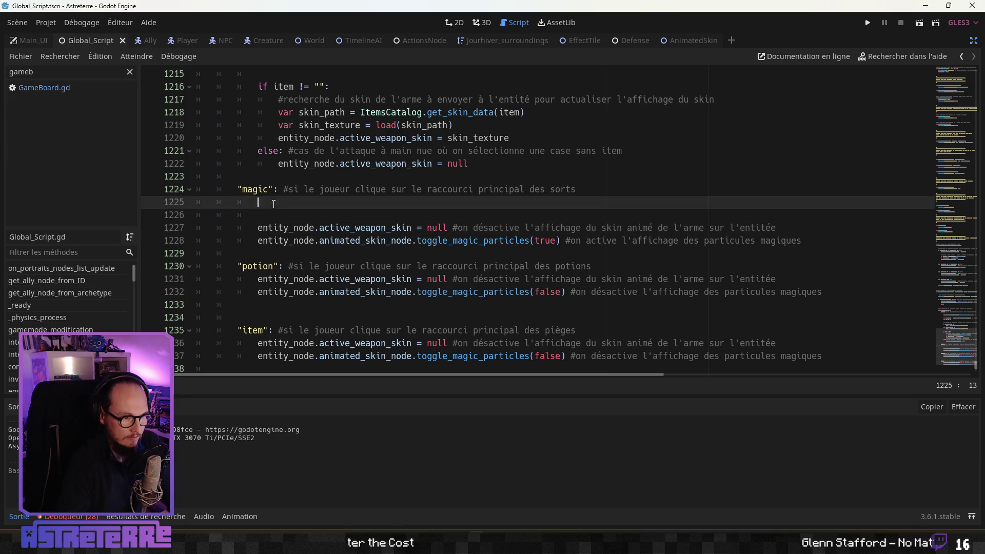
Step: Paste the effects_impact_on_entity["cast"] == false check and add a return beneath it
left_click(274, 209)
key("ctrl+v")
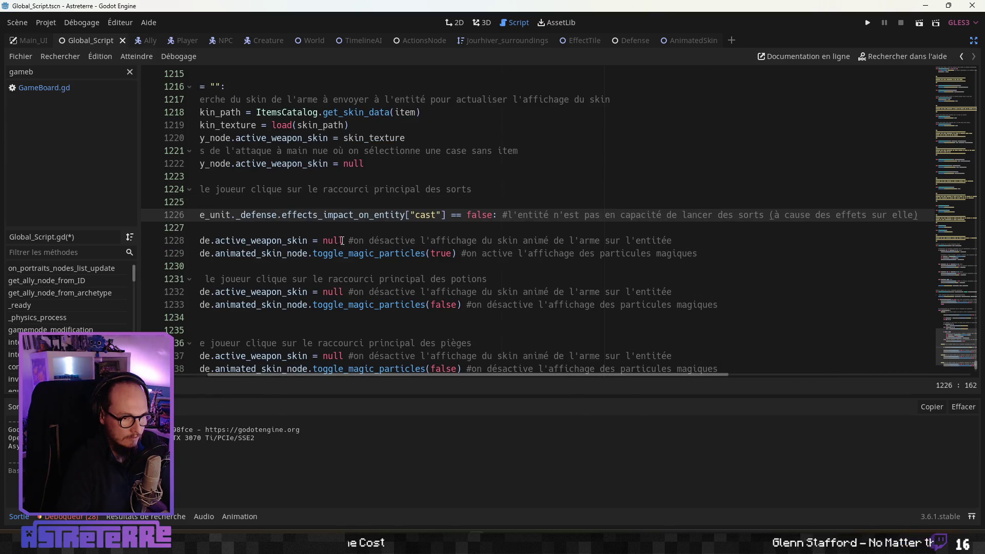
mouse_move(385, 377)
left_mouse_down()
mouse_move(207, 372)
mouse_move(462, 358)
left_mouse_up()
key("Return")
type("return")
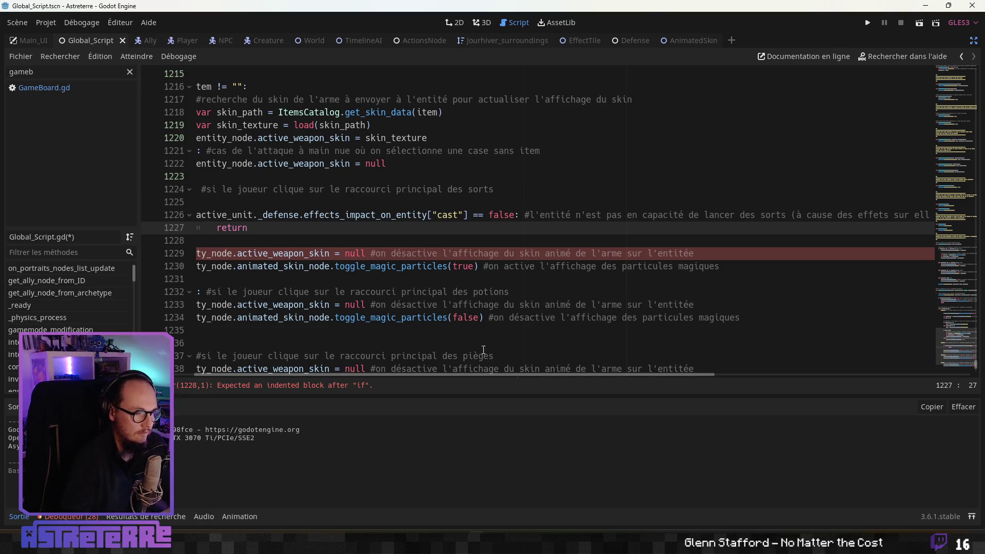
left_click(385, 305)
left_click_drag(362, 374, 225, 373)
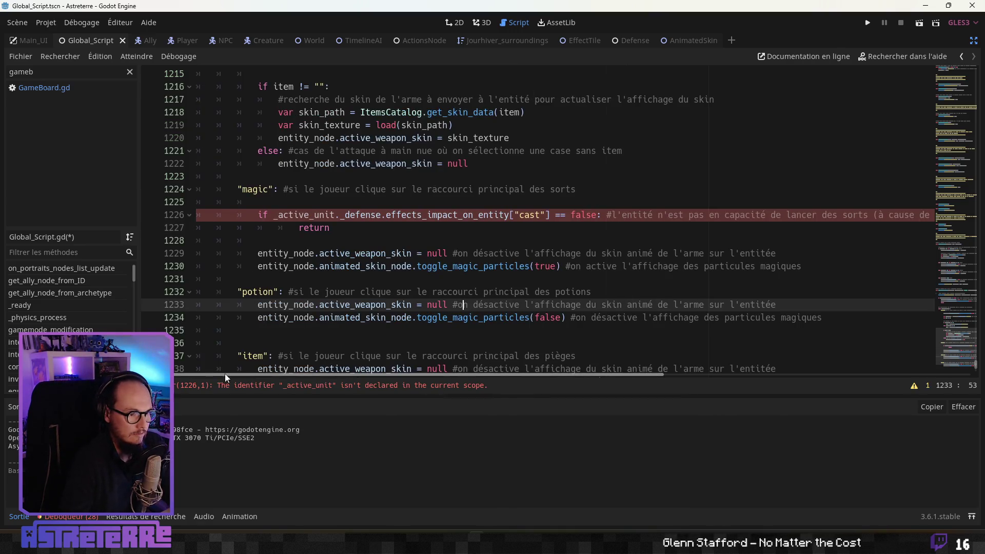
left_click(347, 280)
Step: Replace the undeclared _active_unit with entity_node in the cast check via autocomplete
left_click(303, 227)
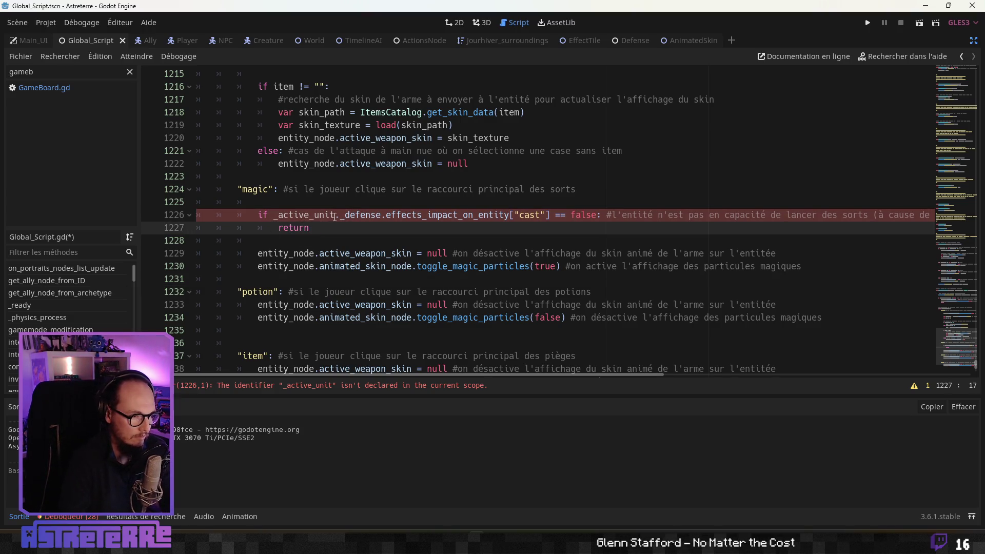
left_click(277, 214)
scroll(414, 290, "up", 12)
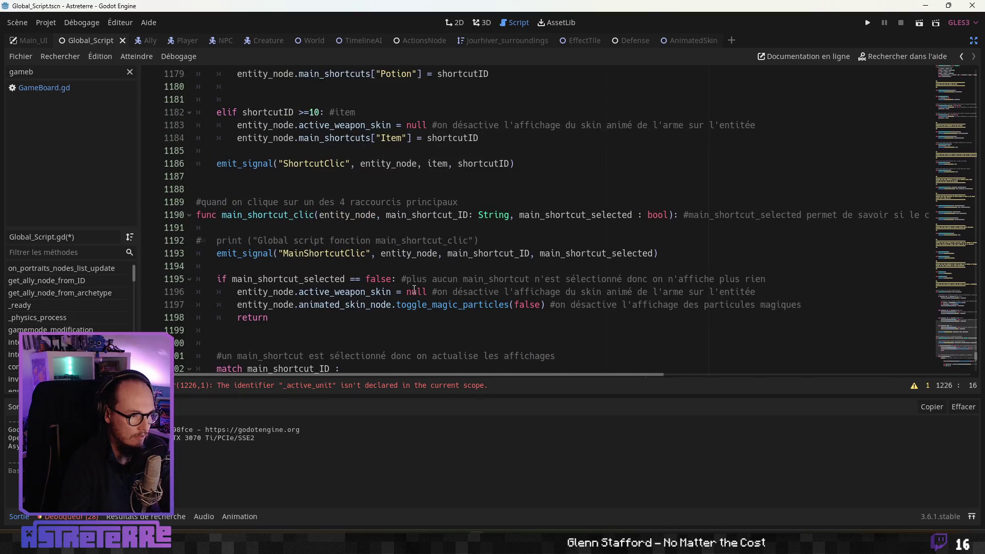
scroll(413, 290, "down", 8)
key("ctrl+Delete")
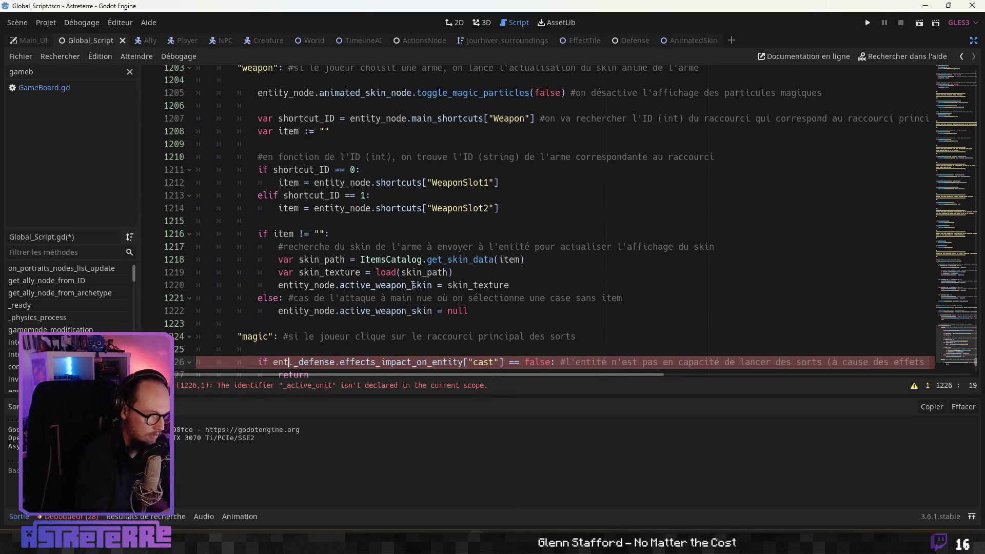
type("enti")
key("Down")
key("Return")
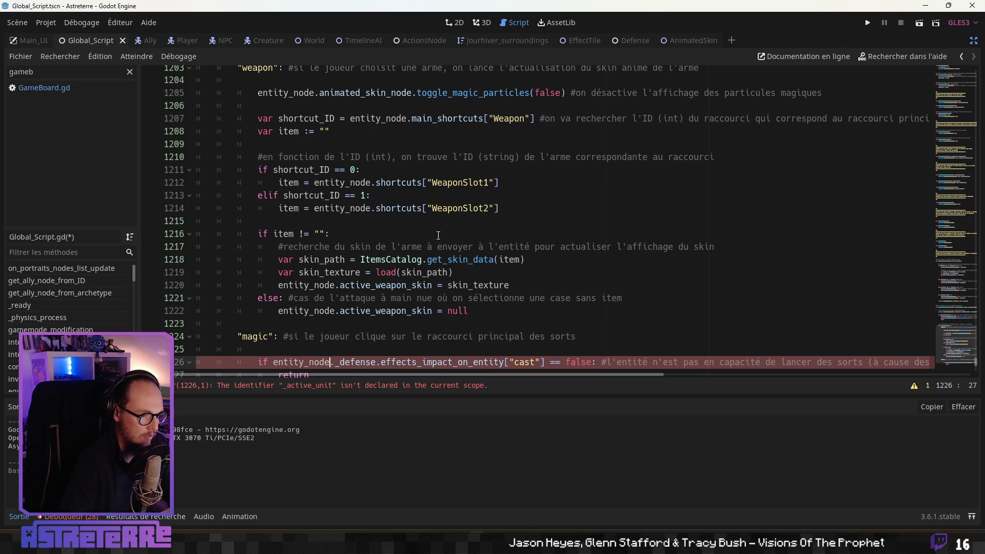
left_click(433, 208)
scroll(422, 224, "down", 2)
scroll(422, 225, "down", 4)
mouse_move(309, 183)
left_mouse_down()
mouse_move(219, 170)
mouse_move(262, 169)
left_mouse_up()
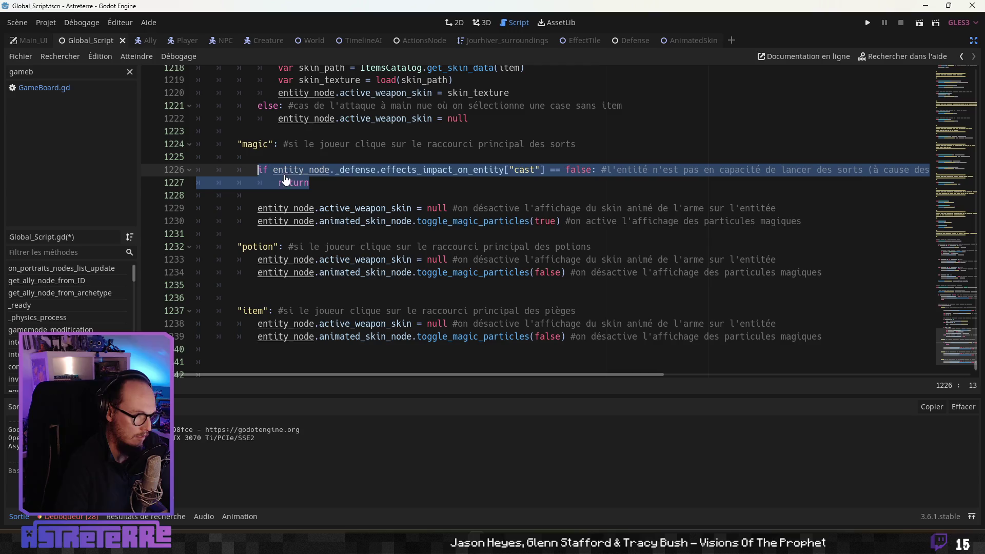
left_click(315, 259)
Step: Select MainShortcutClic on line 1193 and run a Find in Files search for it
scroll(317, 255, "down", 3)
scroll(316, 255, "up", 2)
scroll(317, 255, "up", 8)
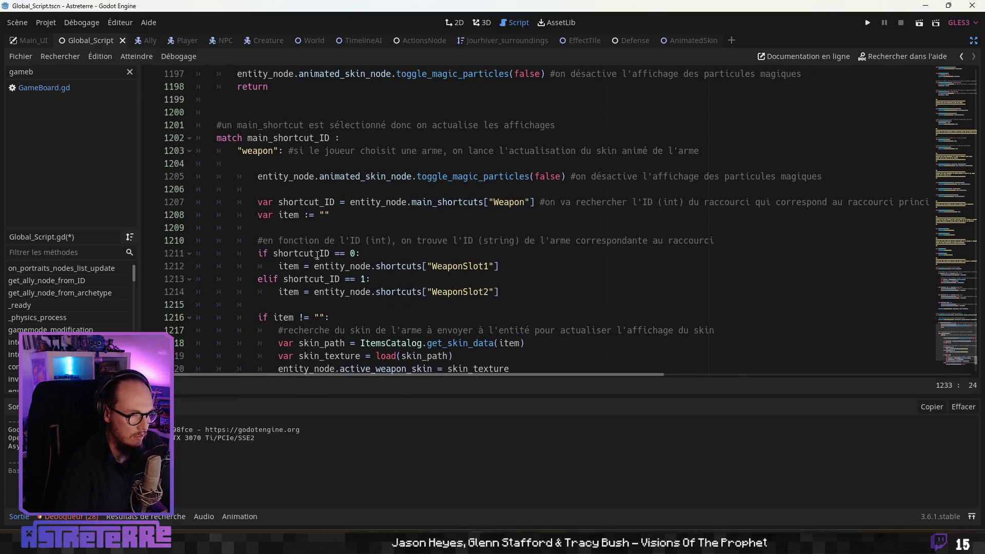
scroll(317, 256, "up", 1)
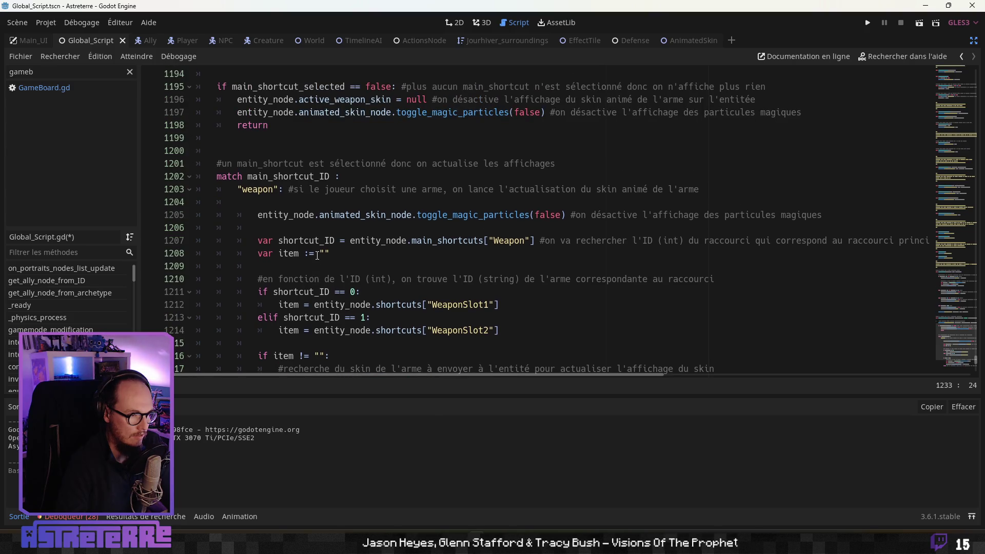
scroll(317, 255, "up", 3)
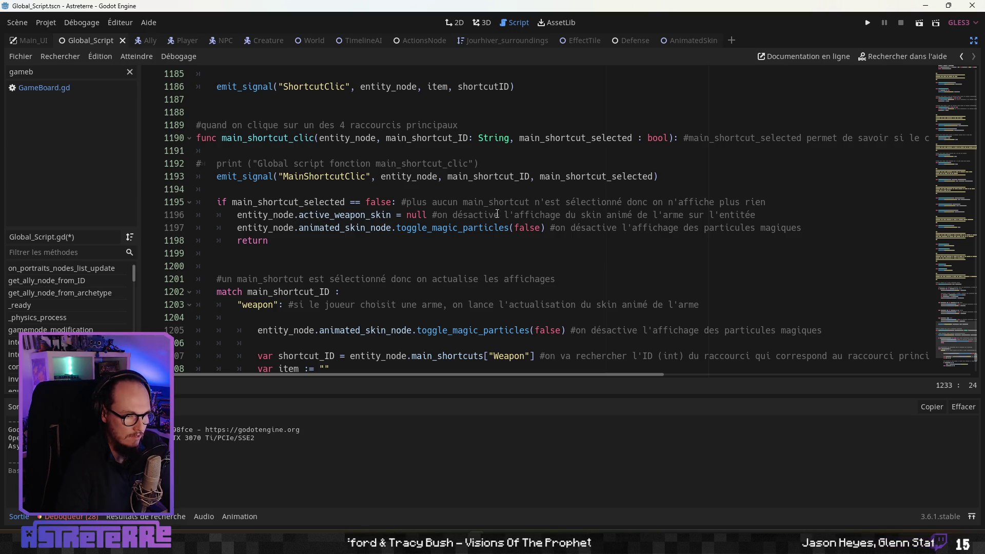
double_click(325, 176)
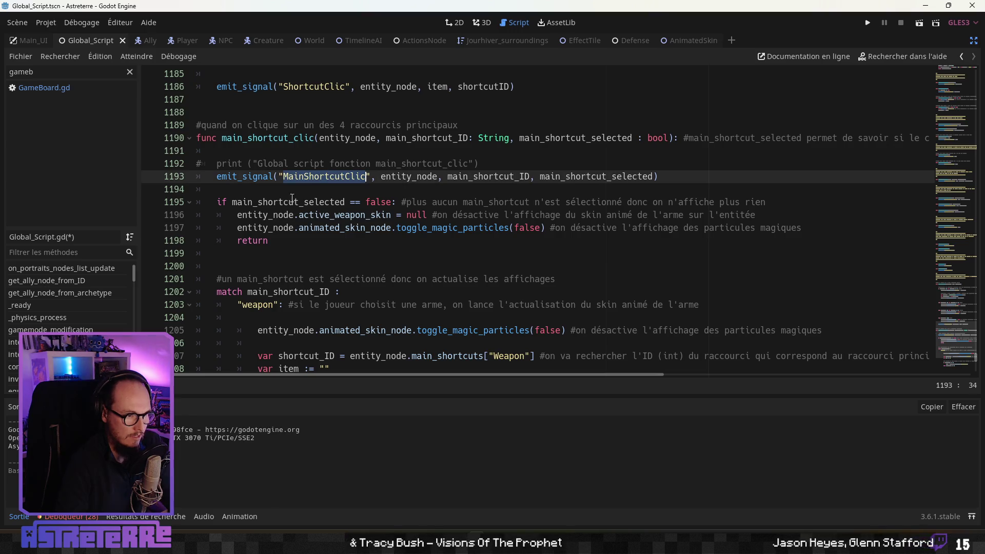
left_click(262, 227)
left_click(336, 185)
double_click(339, 179)
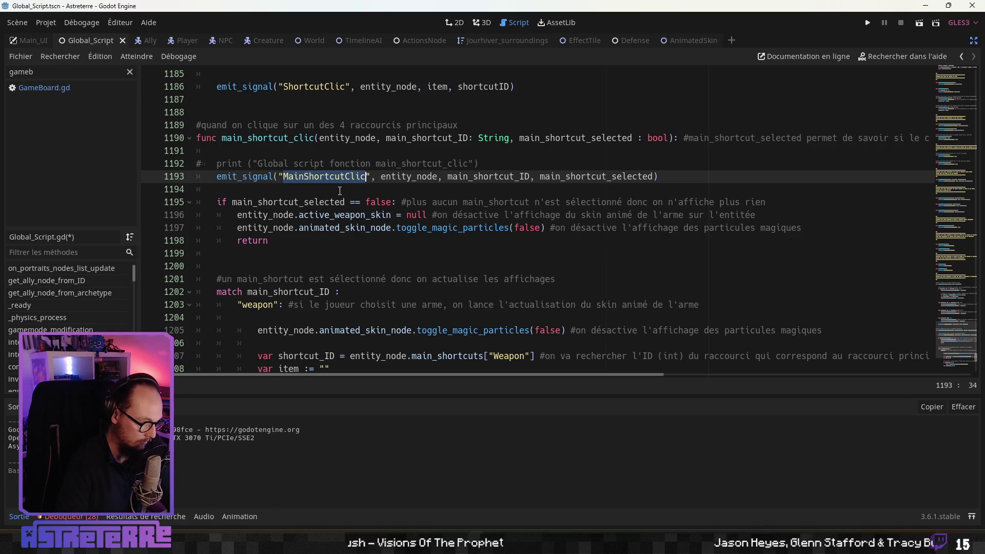
key("ctrl+shift+f")
left_click(479, 301)
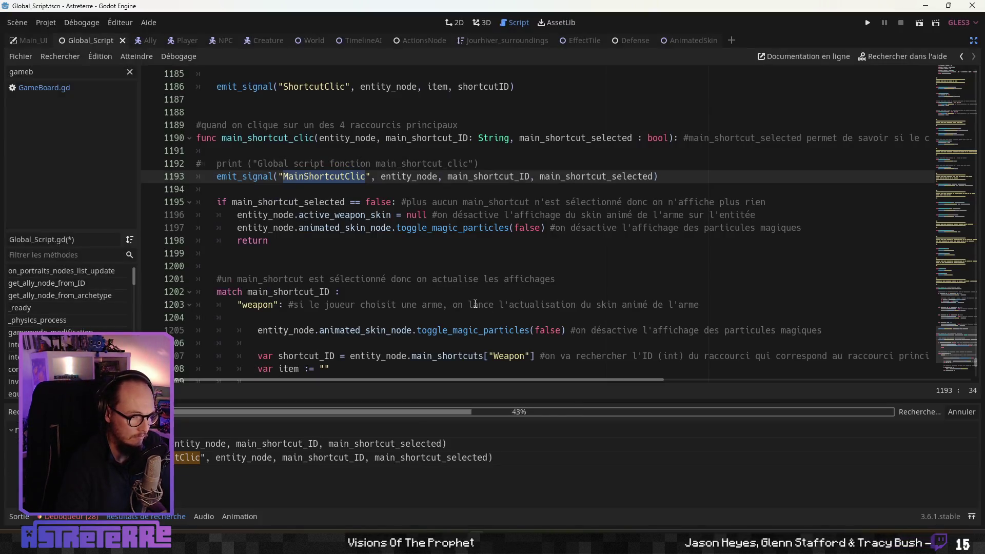
Step: Review the new cast check and return lines in the magic case
left_click(325, 291)
scroll(327, 290, "down", 5)
scroll(327, 290, "down", 9)
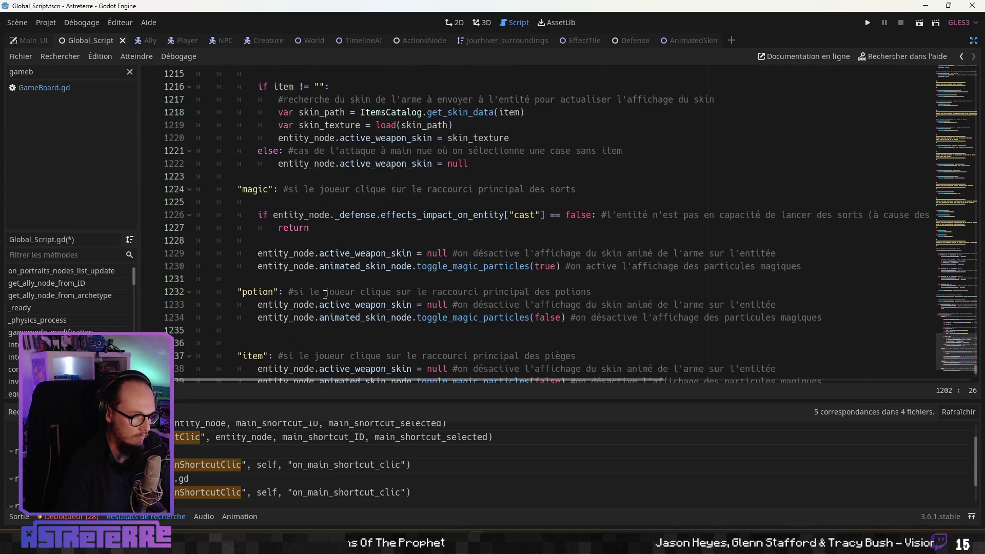
scroll(313, 287, "up", 4)
left_click_drag(318, 226, 253, 215)
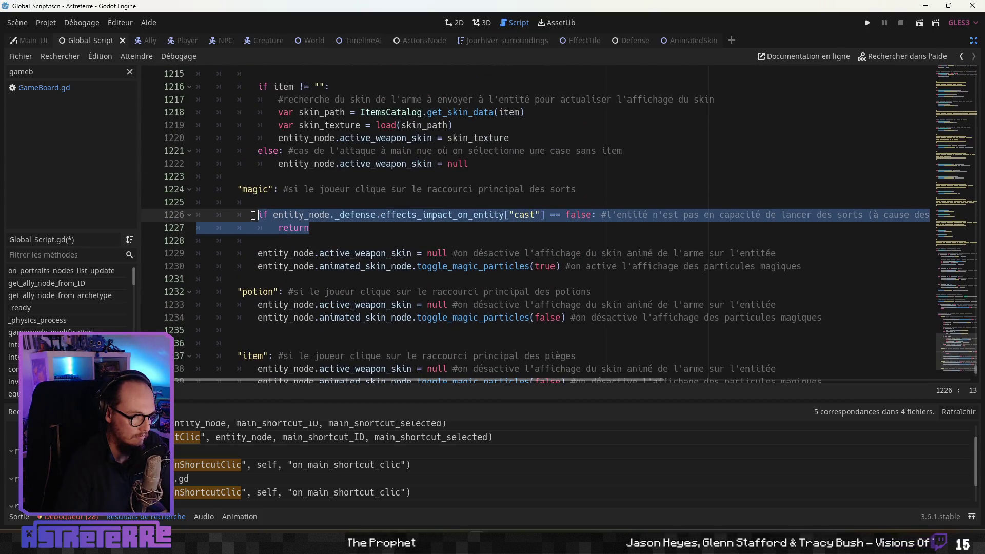
left_click(318, 279)
Step: Open GameBoard.gd at line 163 from the last MainShortcutClic search match
scroll(318, 279, "up", 5)
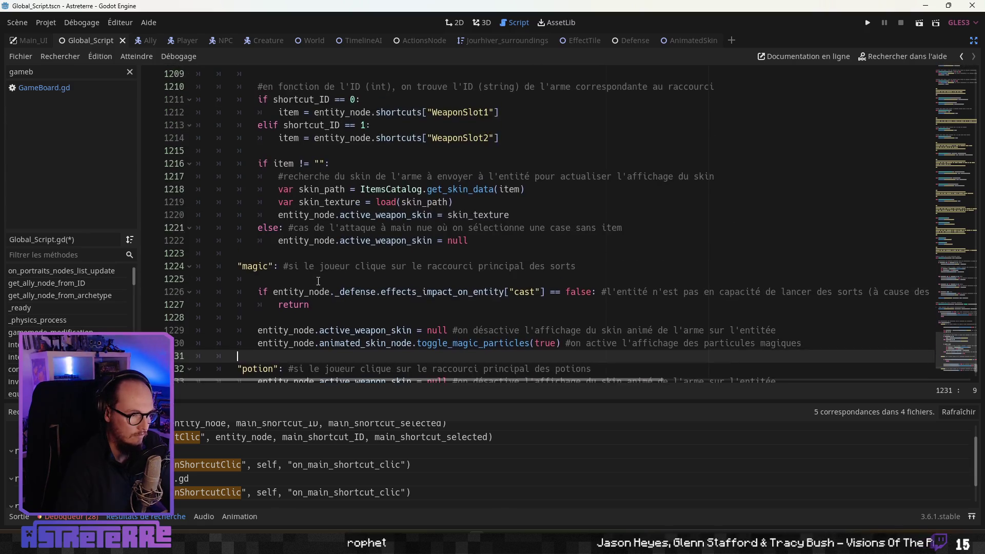
scroll(318, 283, "down", 1)
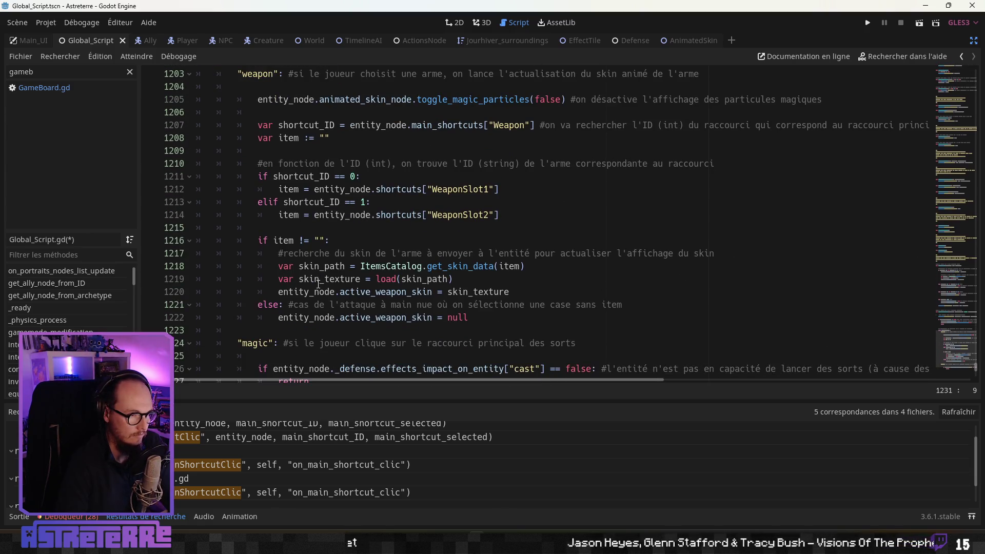
scroll(318, 283, "down", 1)
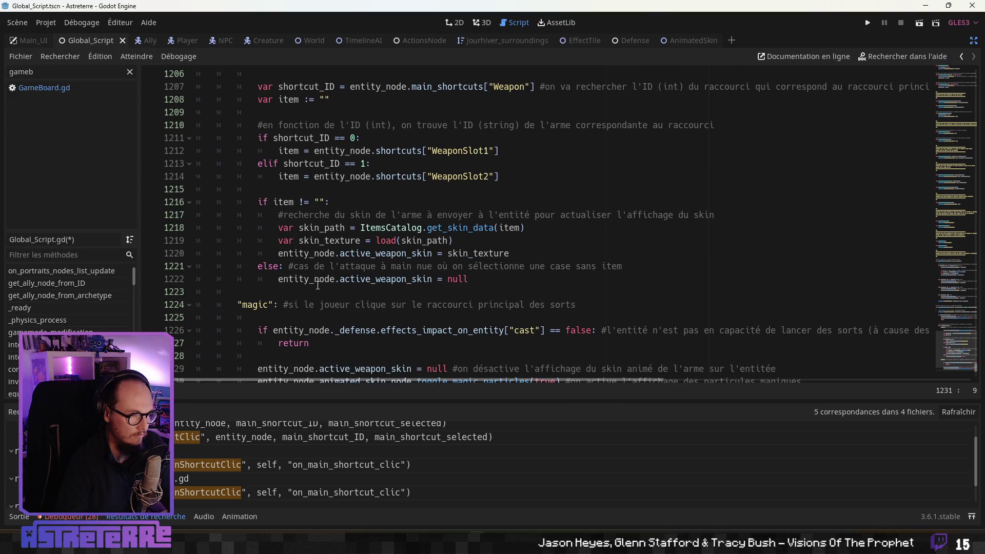
scroll(318, 285, "down", 3)
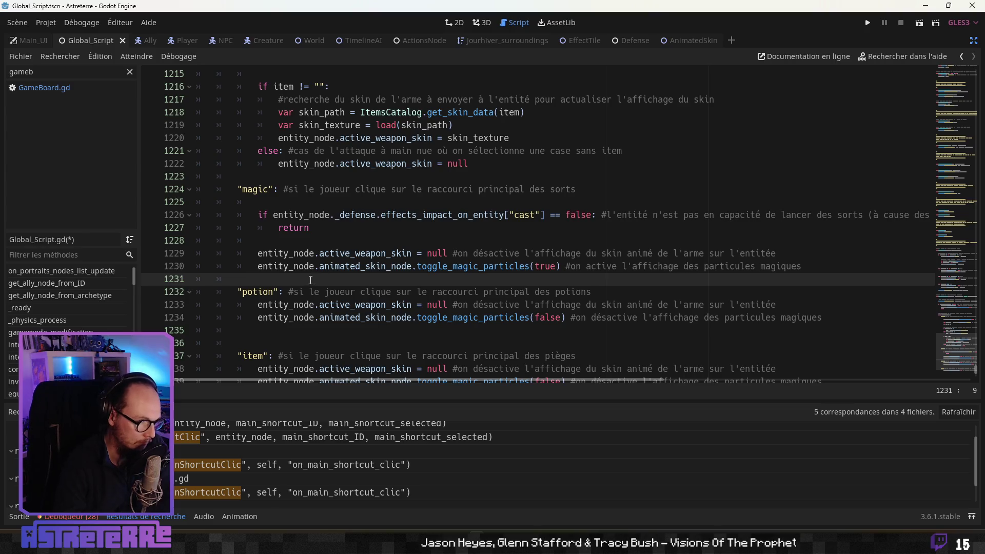
scroll(196, 439, "up", 1)
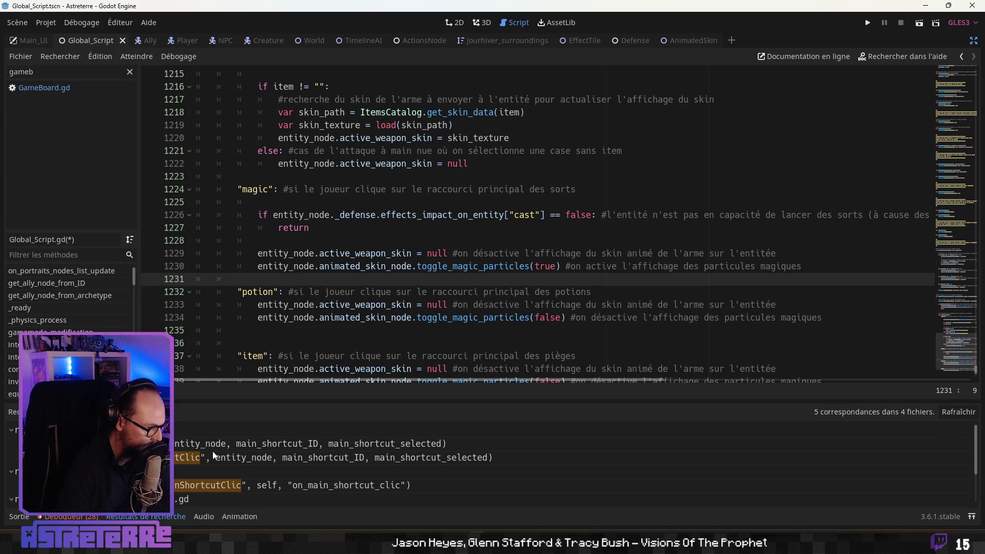
scroll(183, 473, "down", 1)
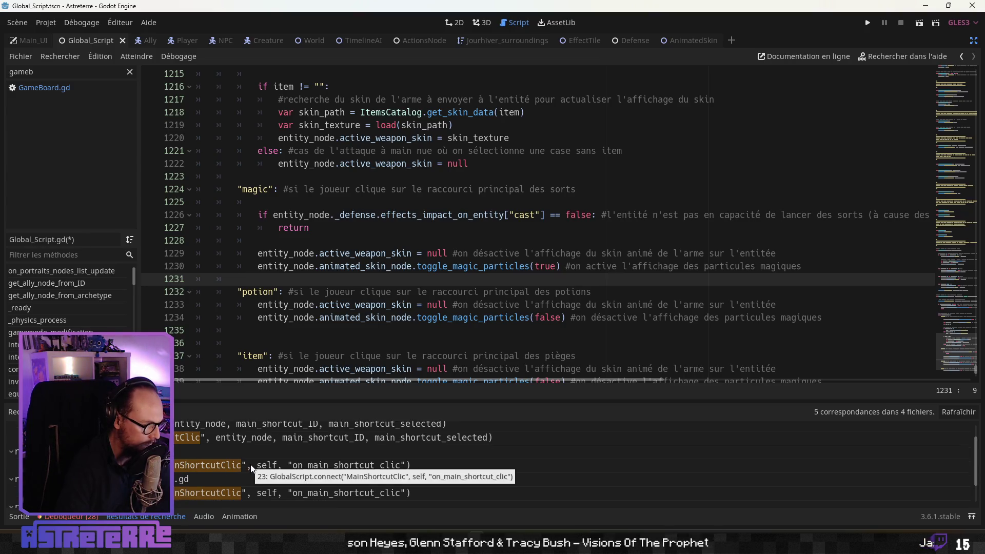
scroll(251, 464, "down", 1)
scroll(207, 476, "down", 1)
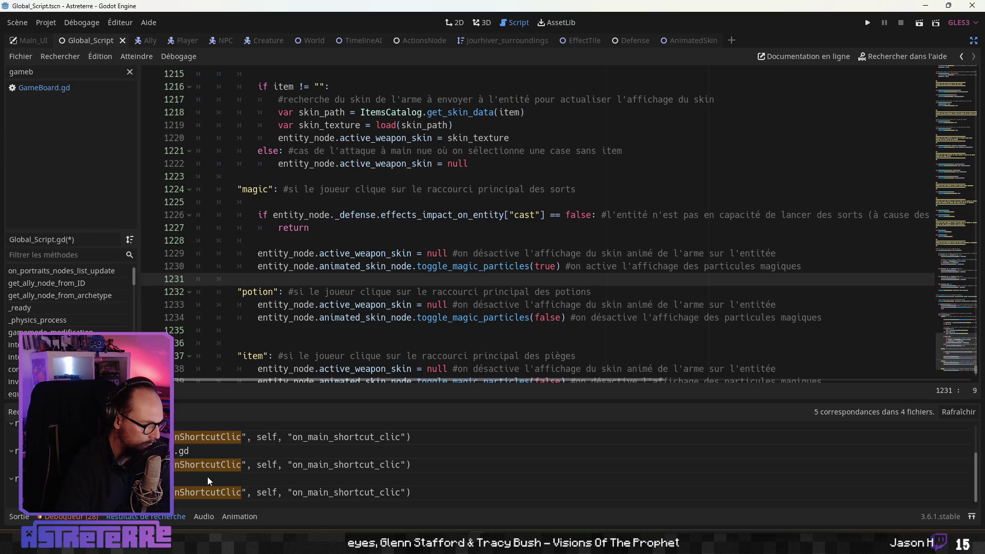
left_click(235, 489)
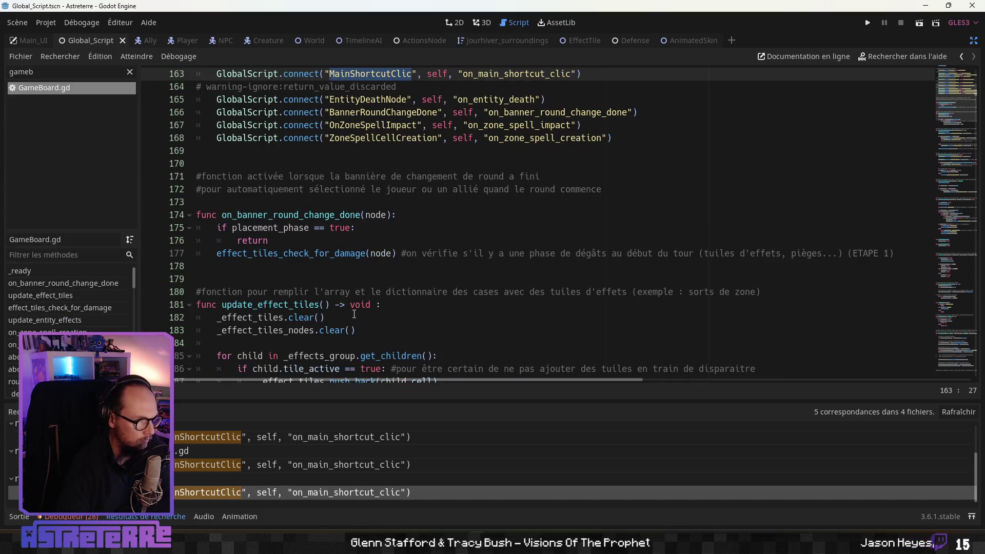
Step: Jump to the on_main_shortcut_clic function in GameBoard.gd
scroll(67, 308, "down", 3)
scroll(67, 297, "up", 3)
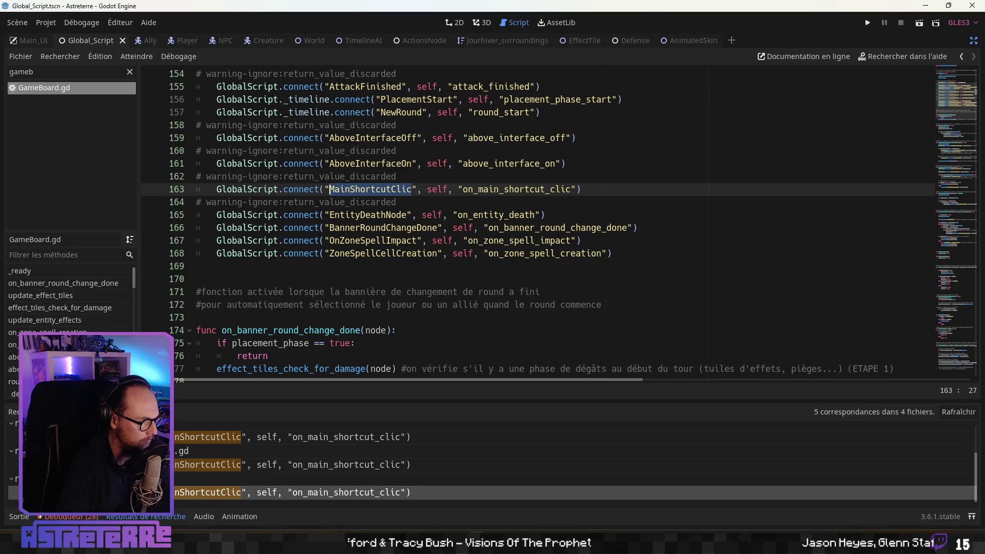
scroll(66, 297, "down", 10)
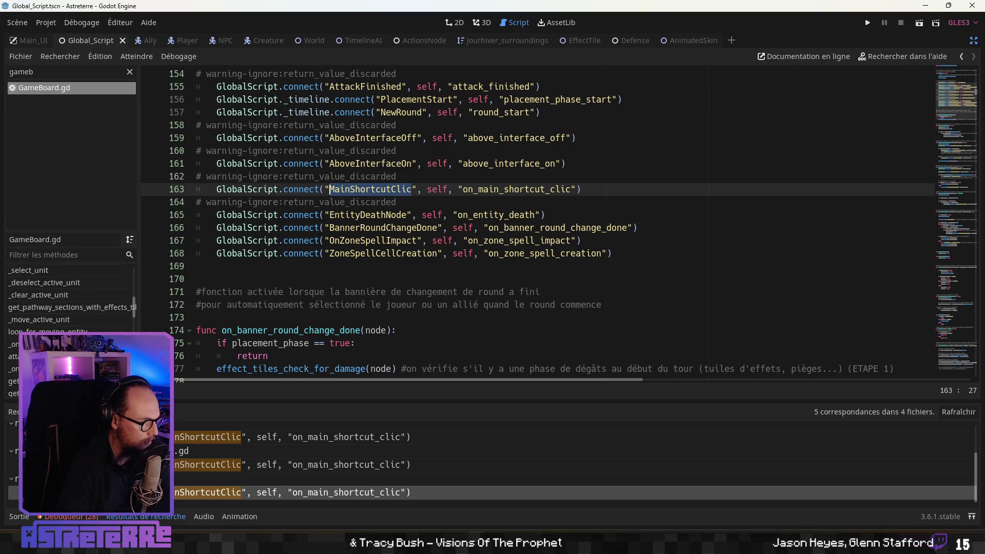
scroll(66, 298, "down", 3)
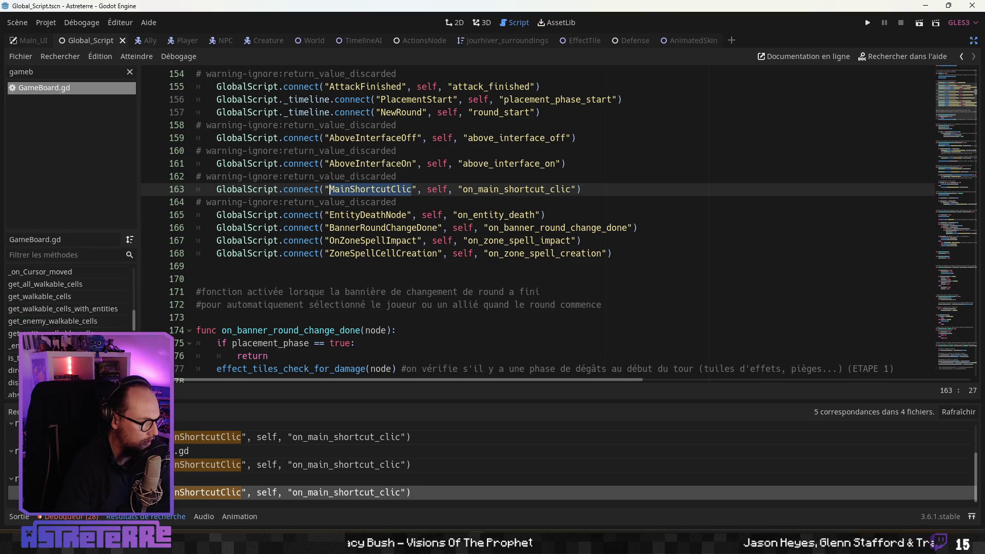
scroll(66, 298, "down", 10)
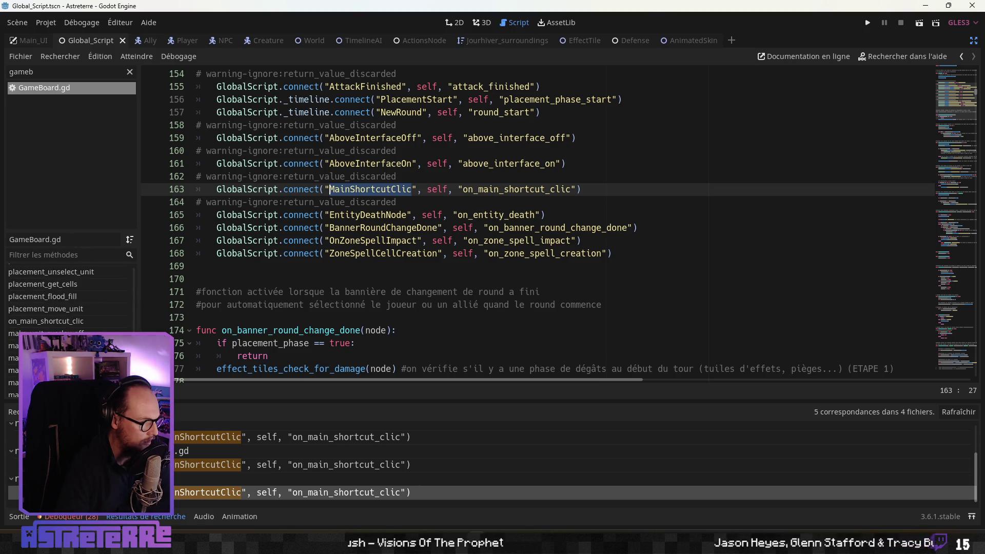
left_click(67, 321)
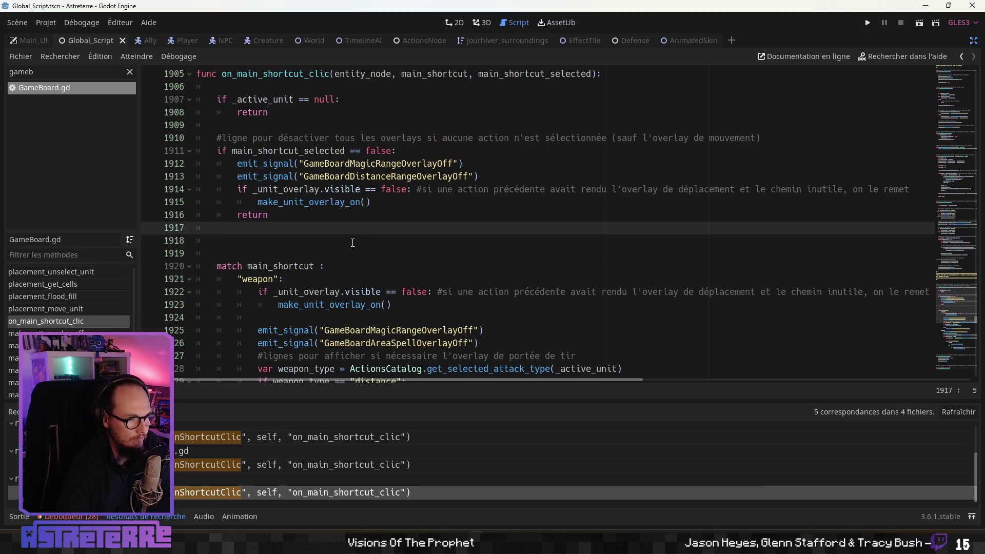
scroll(328, 278, "down", 2)
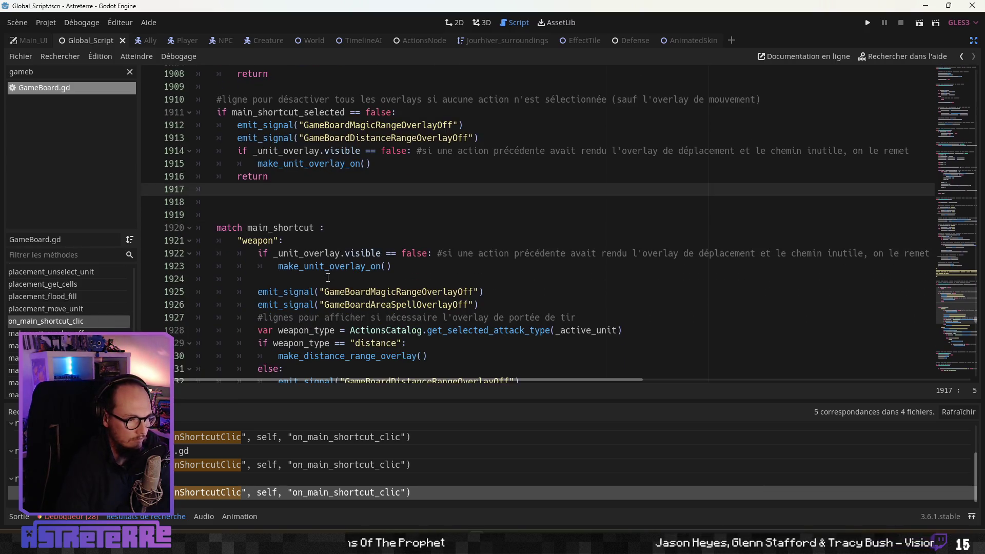
scroll(328, 277, "down", 4)
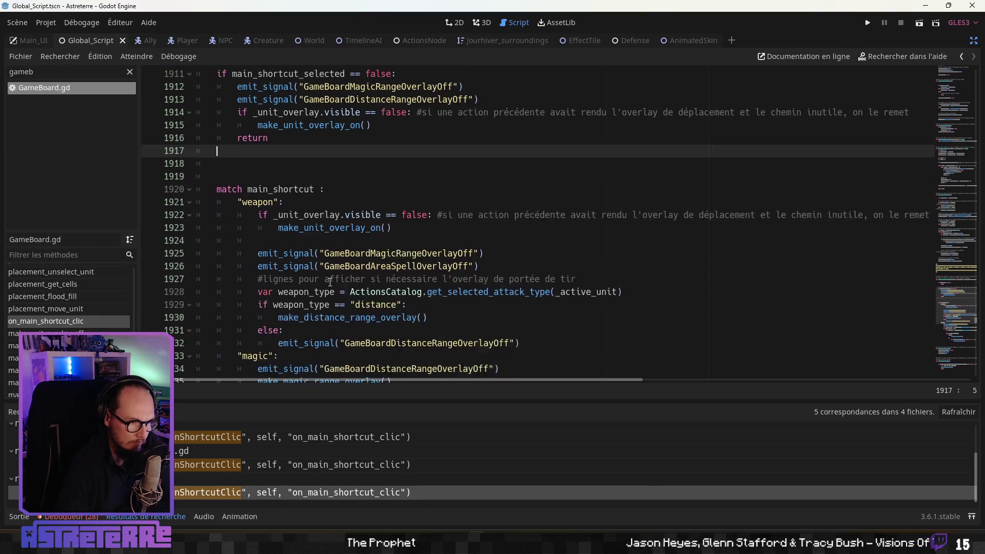
scroll(331, 283, "up", 4)
scroll(331, 283, "up", 3)
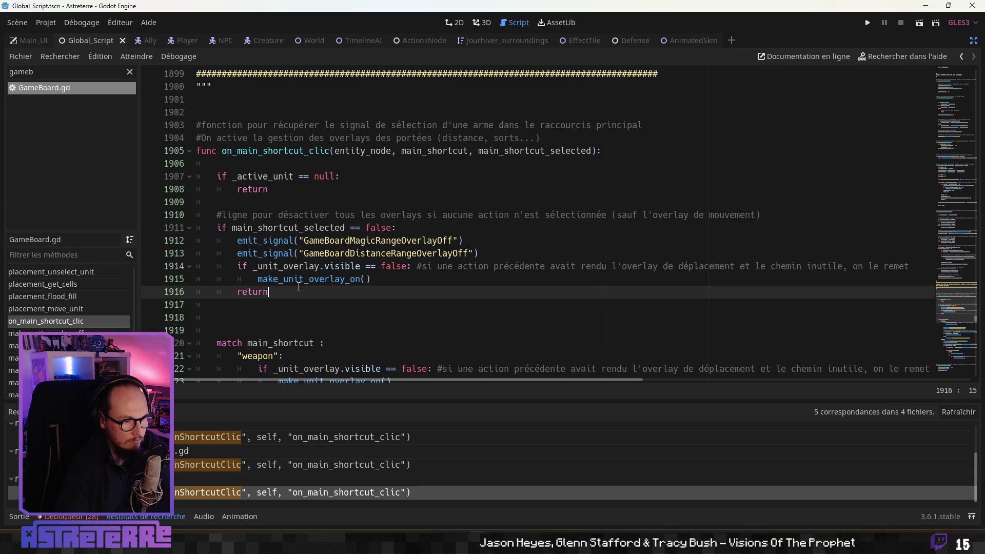
Step: Inspect the overlay-off lines 1913–1916 and remove the colon after false on line 1914
left_click(388, 269)
left_click(385, 282)
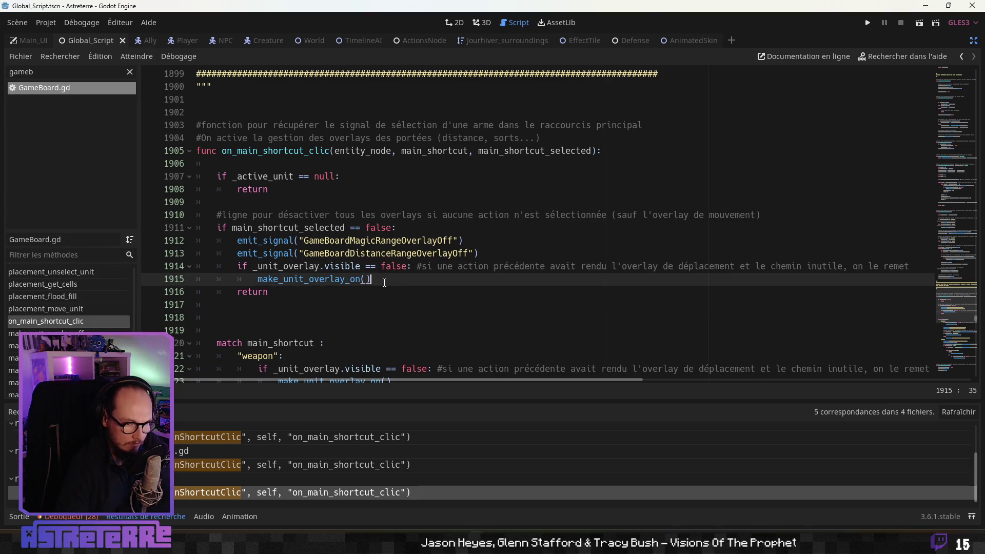
left_click(263, 292)
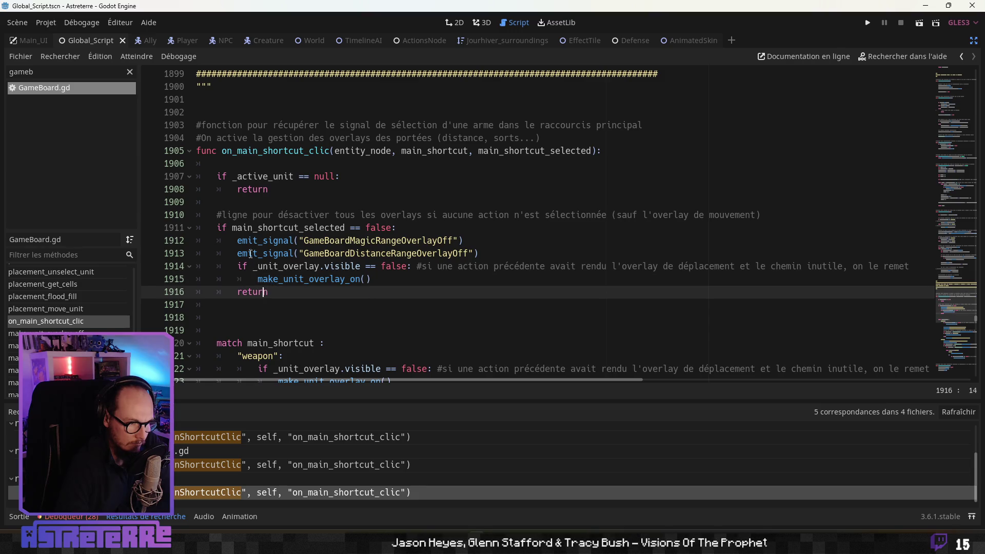
scroll(257, 258, "down", 1)
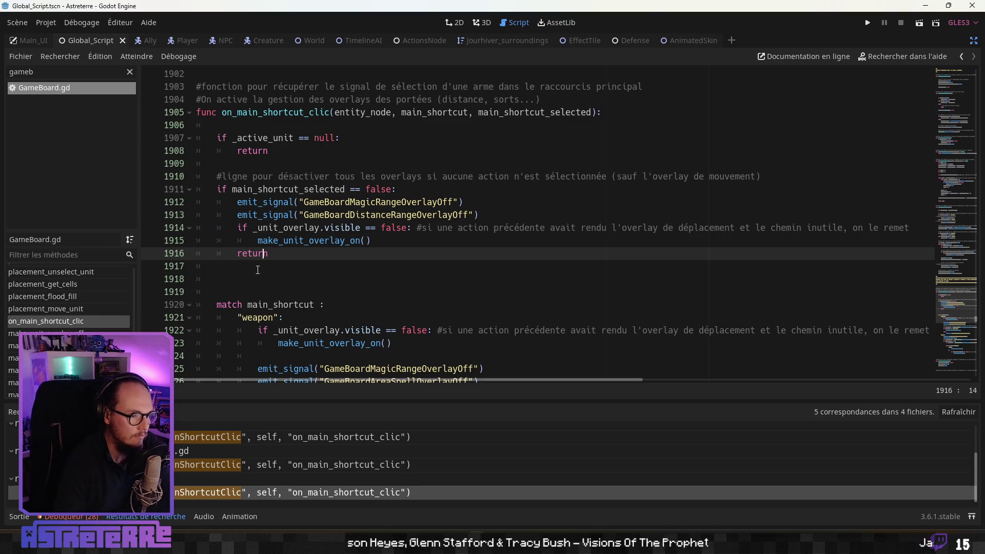
scroll(256, 266, "down", 1)
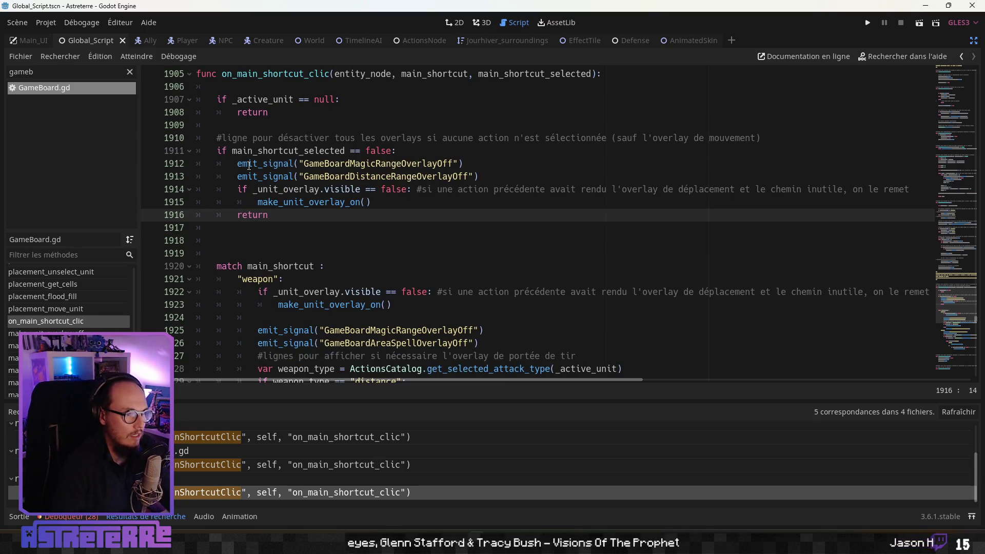
left_click(398, 189)
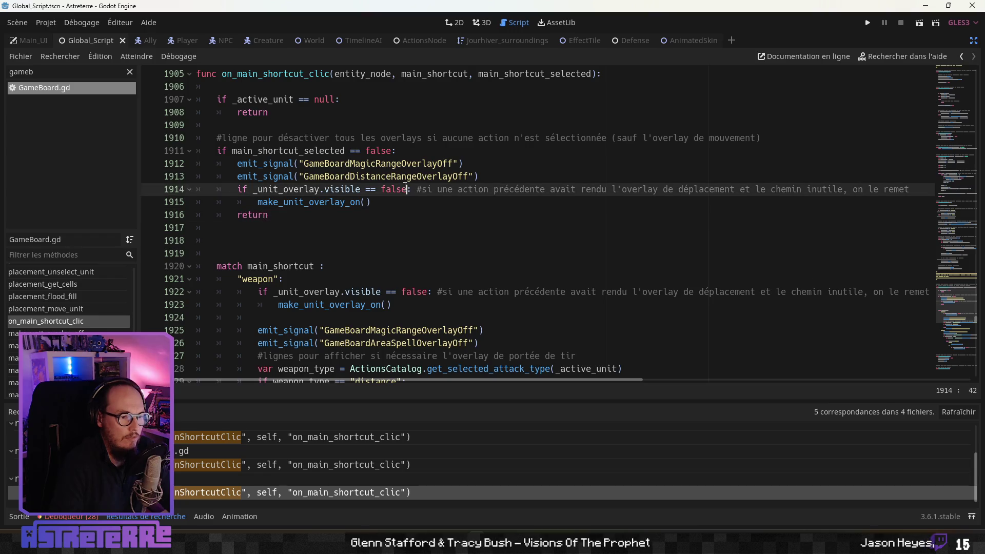
left_click(366, 178)
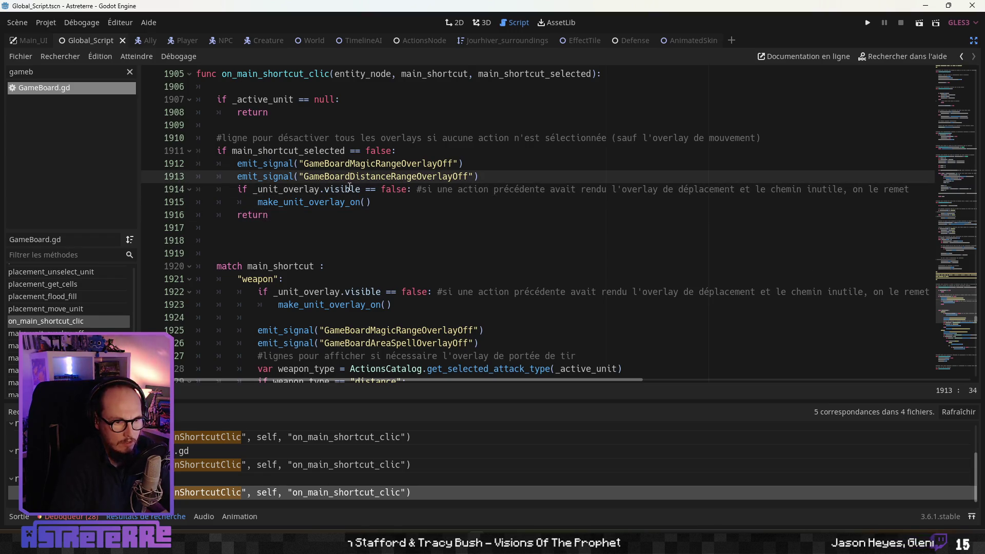
left_click(310, 202)
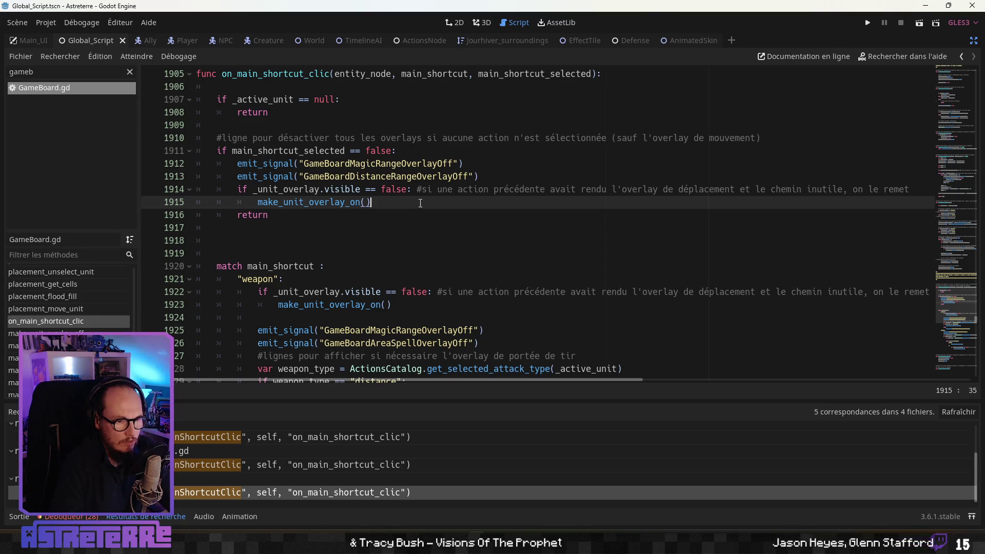
left_click(409, 189)
key("BackSpace")
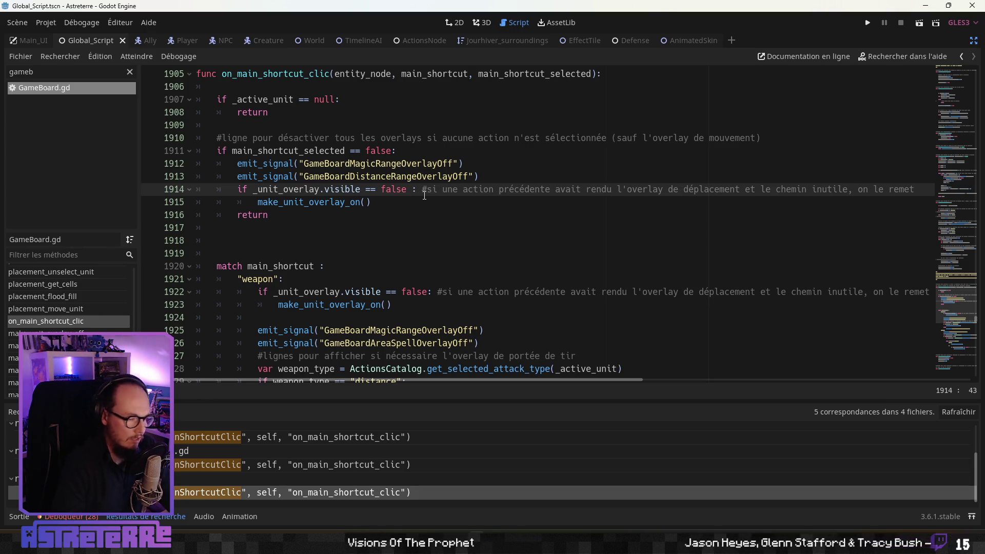
Step: Extend line 1914 with 'and entity_node._defense.effects_impact_on_entity["move"] == true'
type("and")
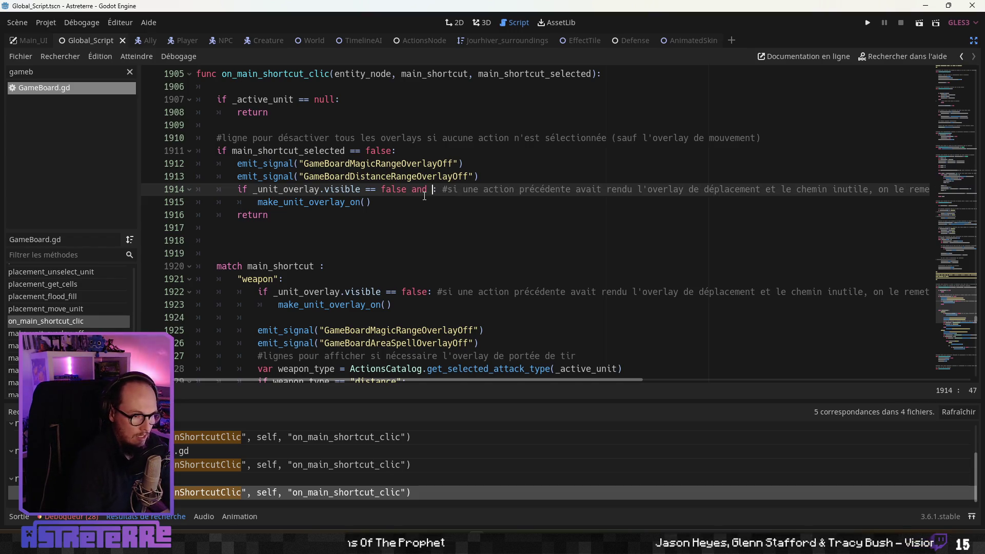
key("ctrl+v")
left_click(448, 190)
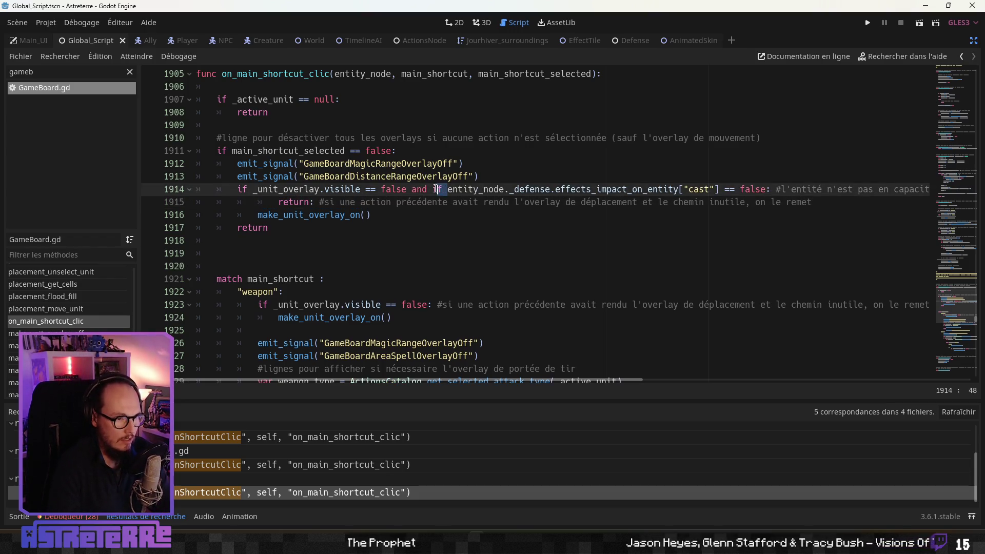
key("BackSpace")
key("BackSpace")
scroll(459, 205, "up", 1)
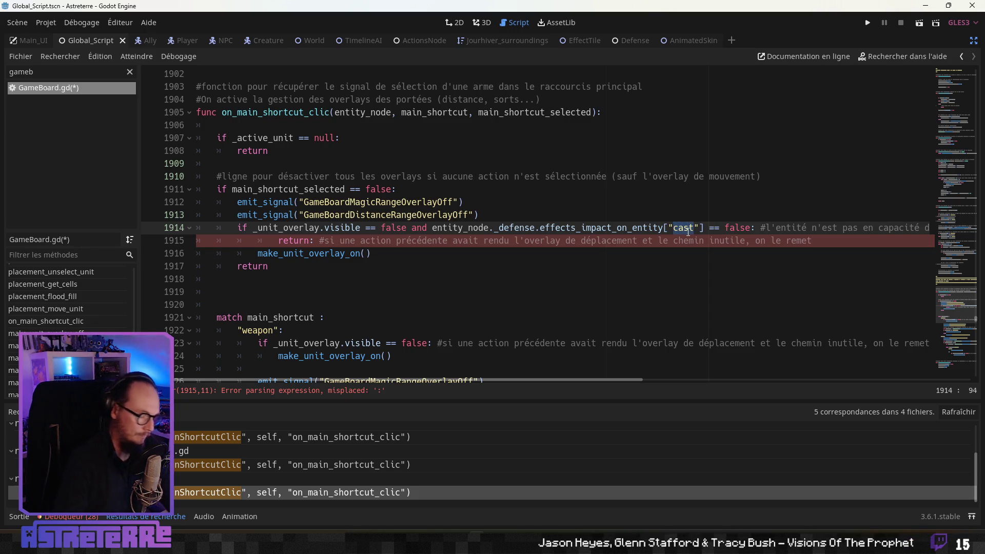
type("move")
double_click(731, 228)
type("true")
Step: Delete the stray return: left on line 1915
left_click(770, 240)
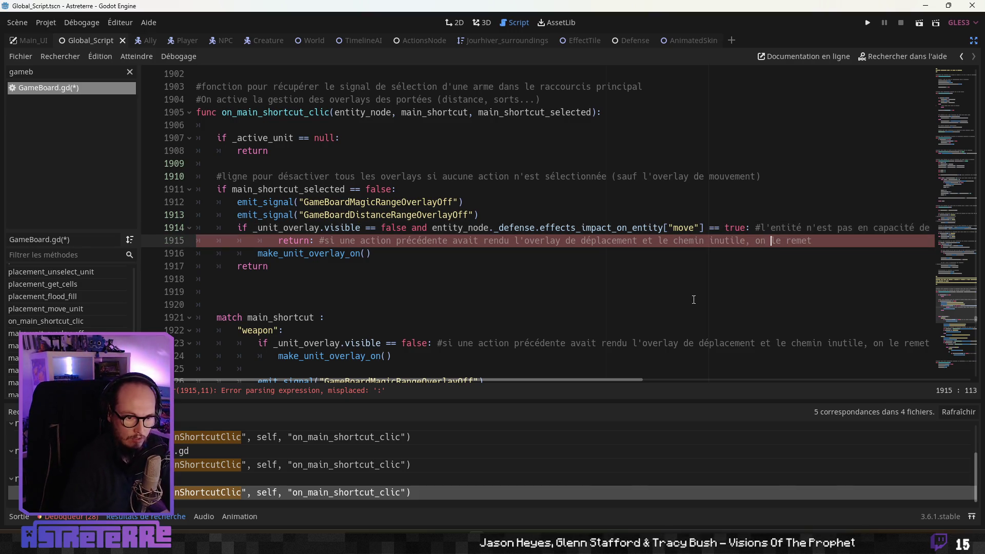
left_click_drag(283, 240, 812, 240)
key("Delete")
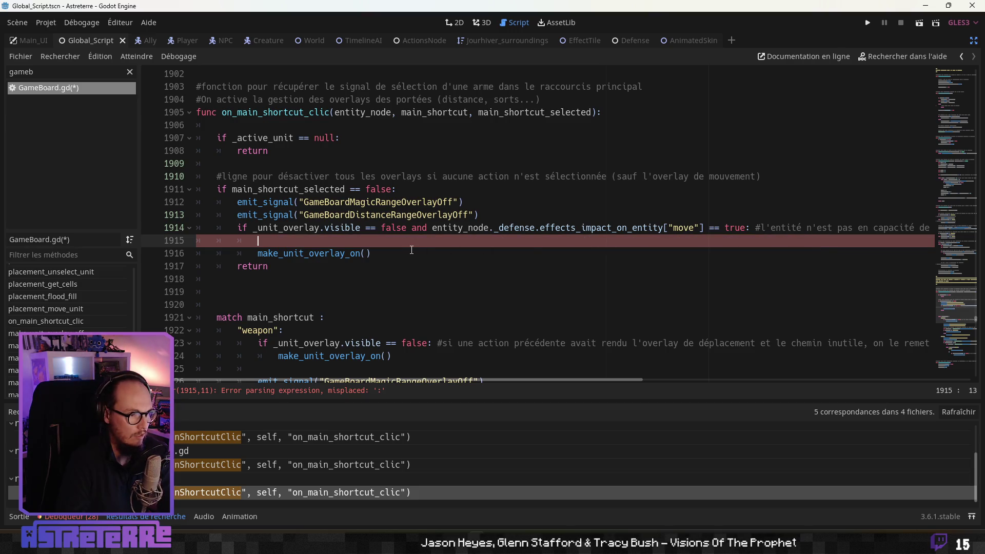
key("ctrl+z")
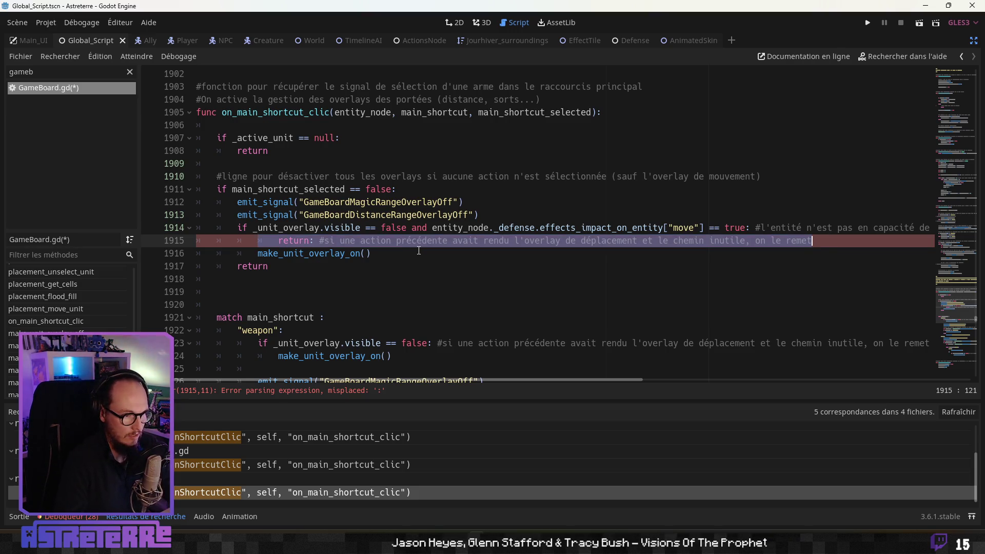
left_click(375, 248)
left_click(317, 239)
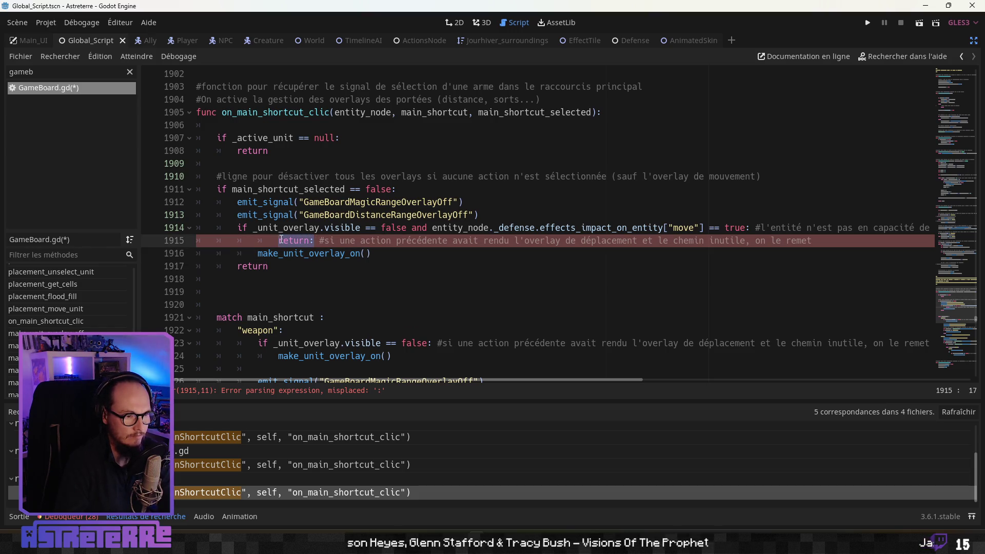
key("BackSpace")
key("BackSpace")
key("BackSpace")
key("BackSpace")
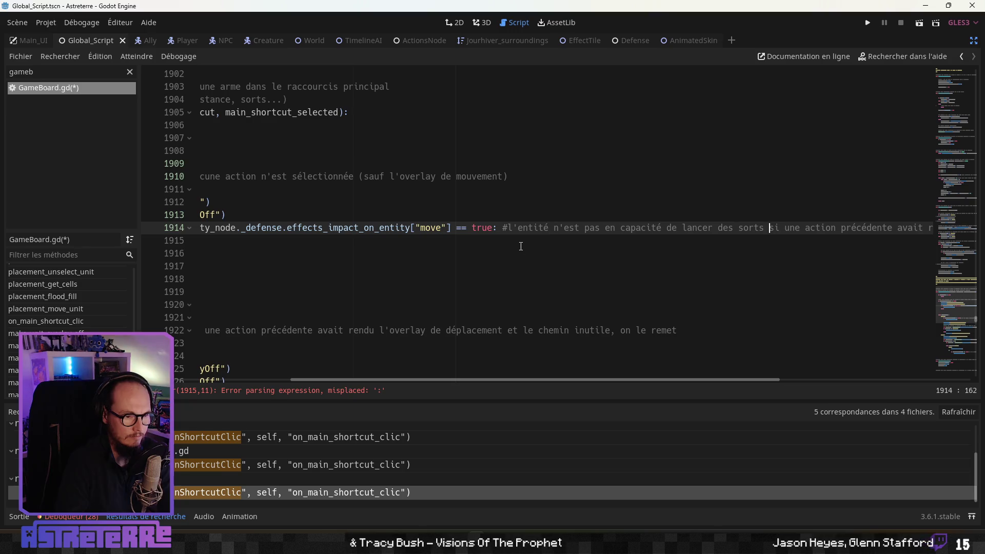
Step: Rewrite the comment to end with 'en fonction des effets sur elle)'
key("BackSpace")
key("BackSpace")
key("BackSpace")
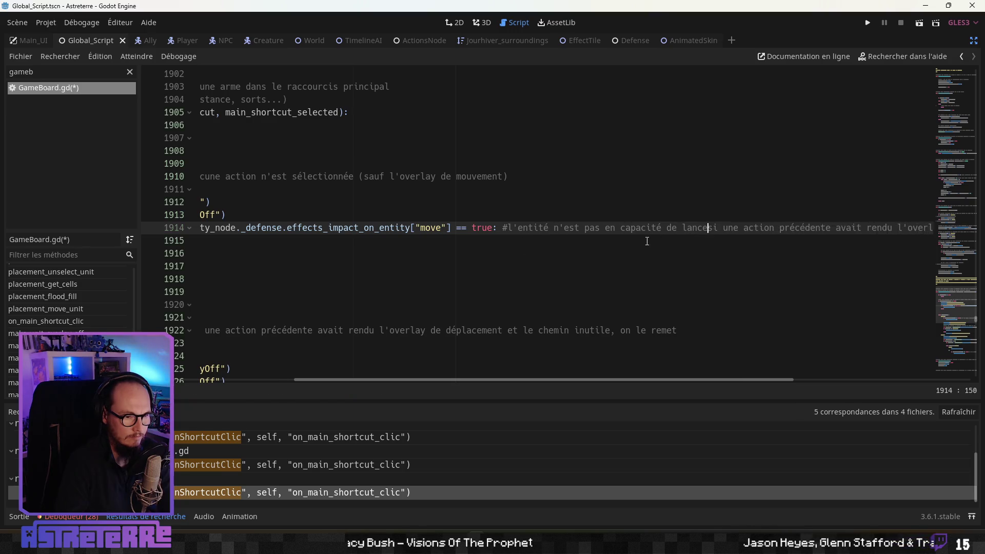
key("BackSpace")
key("BackSpace")
key("BackSpace")
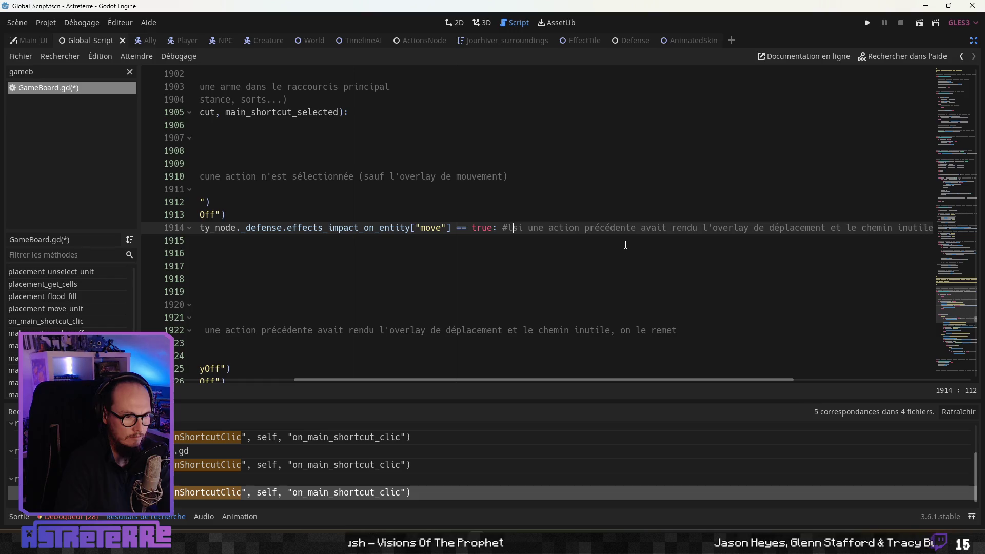
left_click_drag(622, 379, 774, 390)
type(", on le remet si l'entité peut se déplacer (")
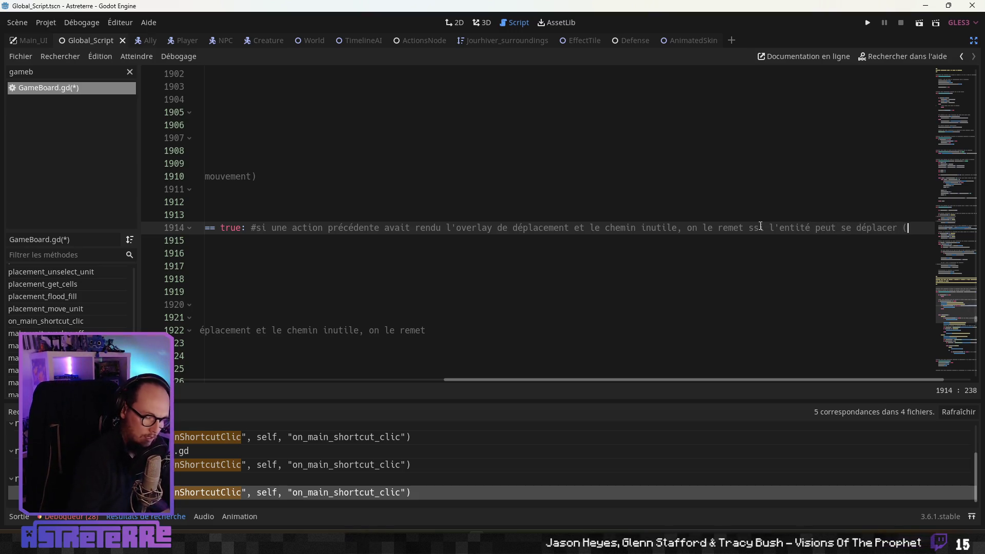
type("en fonction des ef")
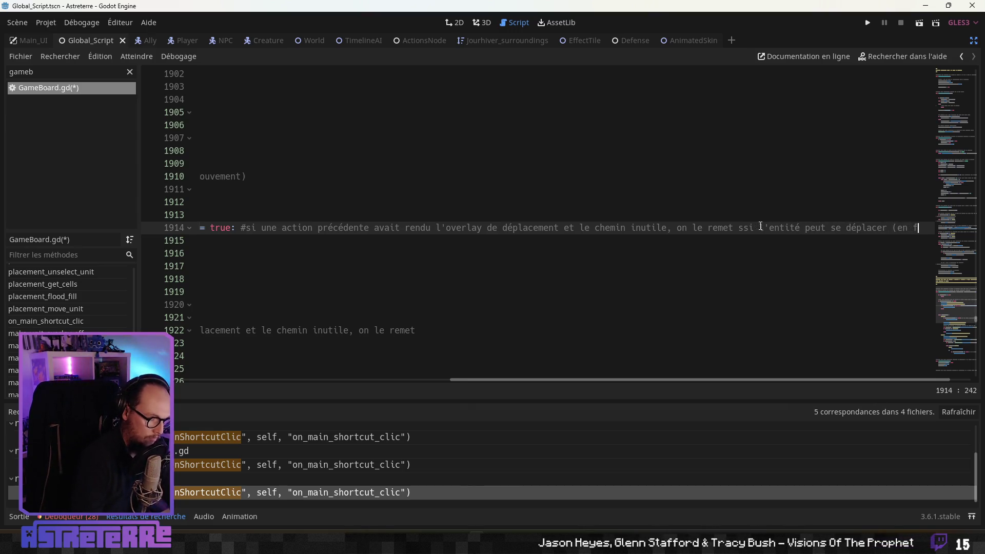
type("fets sur elle)")
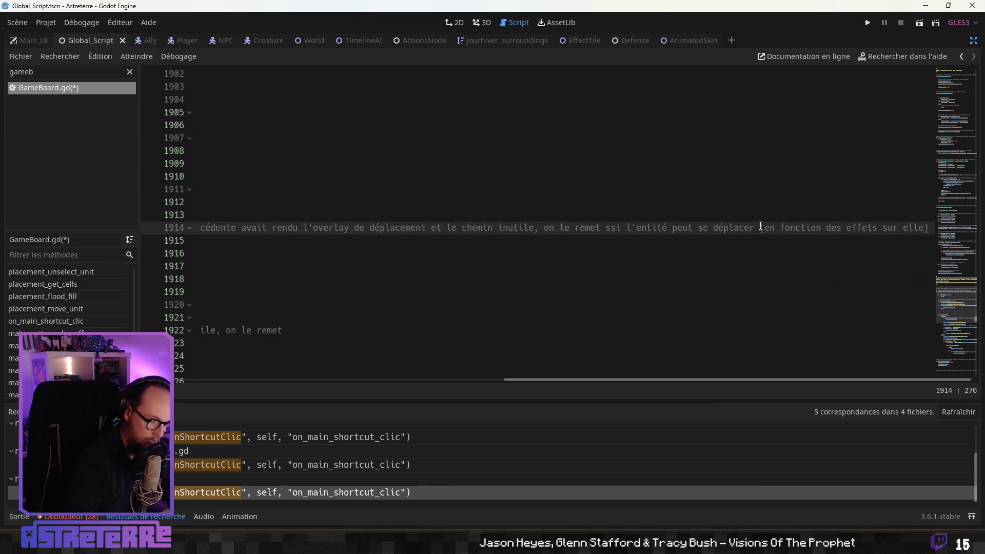
key("Home")
left_click(513, 240)
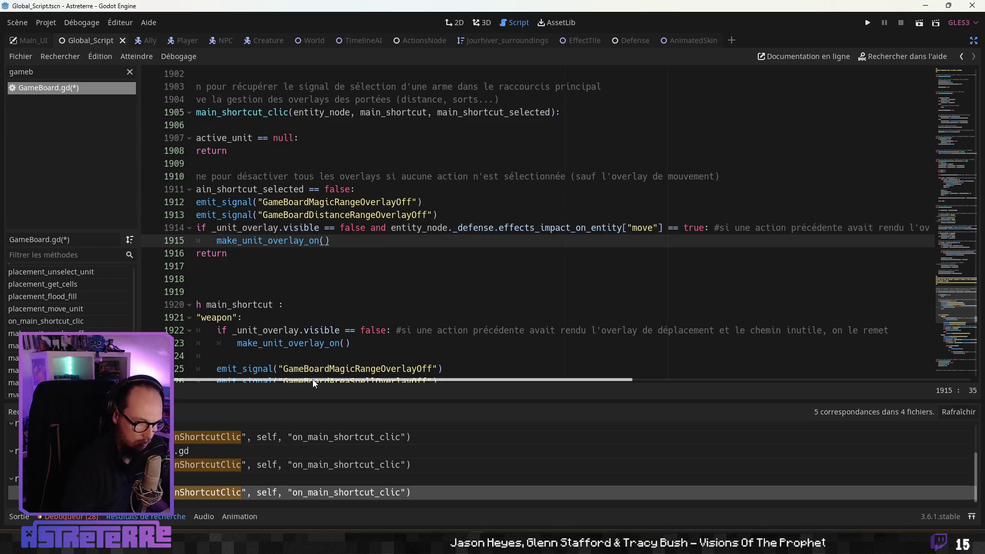
Step: Delete the blank line 1917 before the main_shortcut match block
left_click_drag(289, 379, 266, 379)
left_click(286, 323)
scroll(266, 277, "down", 1)
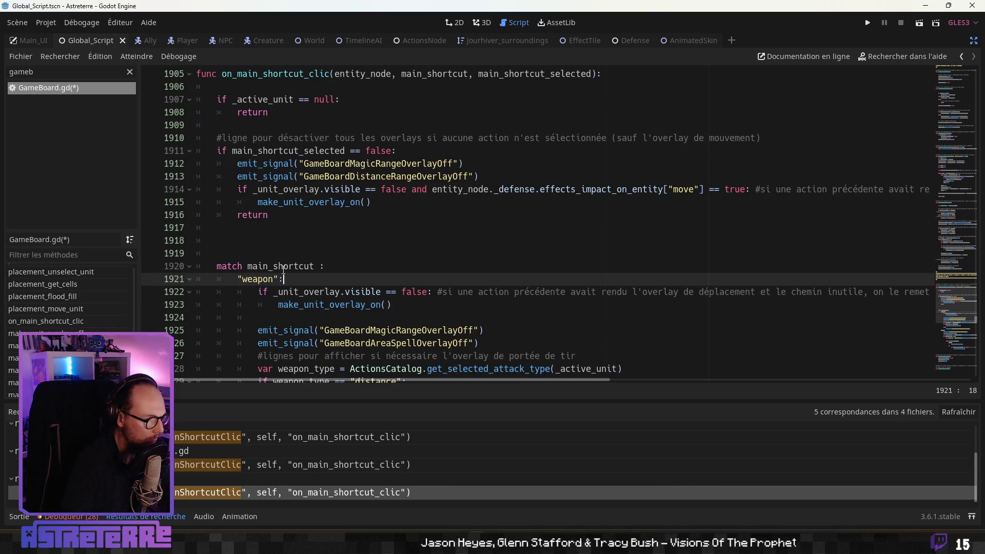
left_click(246, 229)
key("Delete")
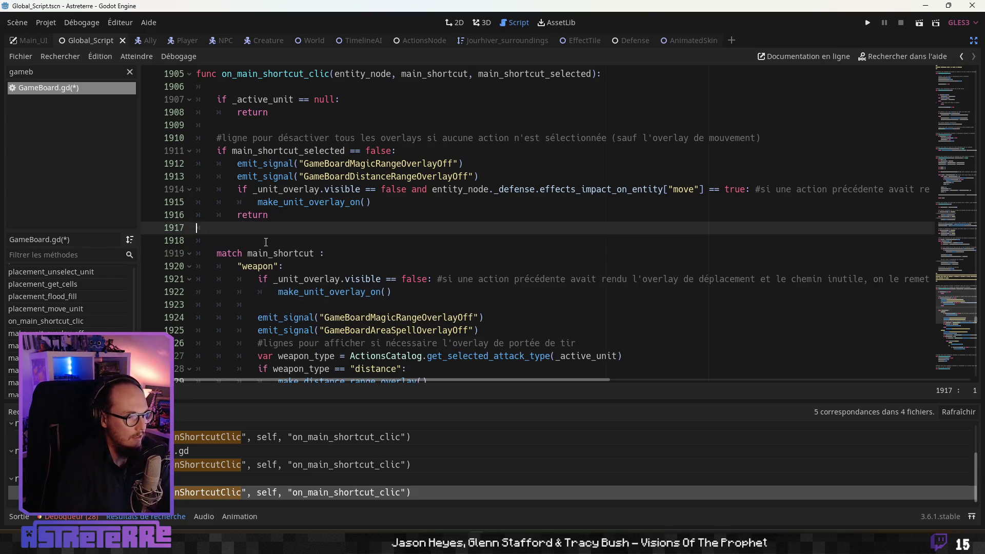
left_click(310, 253)
key("Down")
scroll(309, 254, "down", 2)
left_click(310, 253)
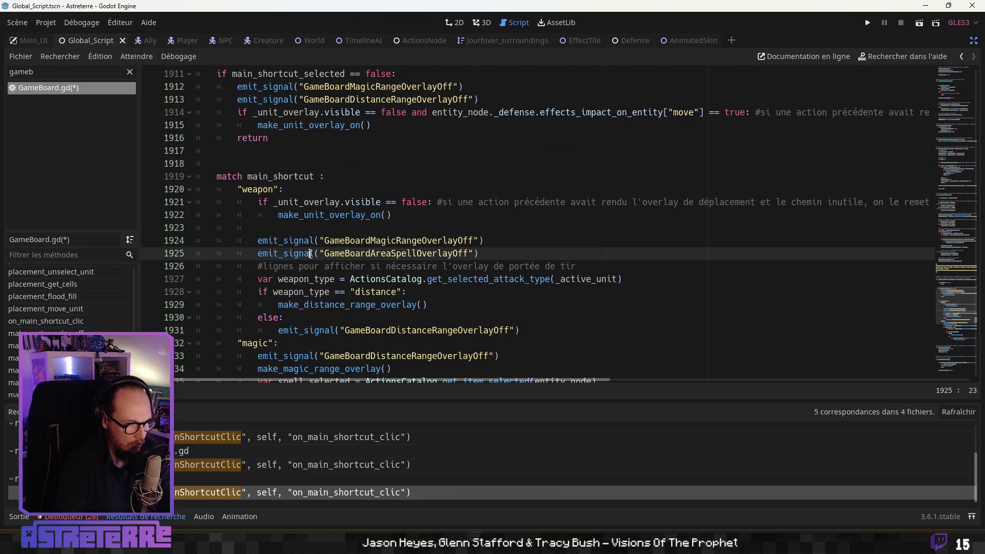
left_click(310, 277)
scroll(307, 276, "down", 4)
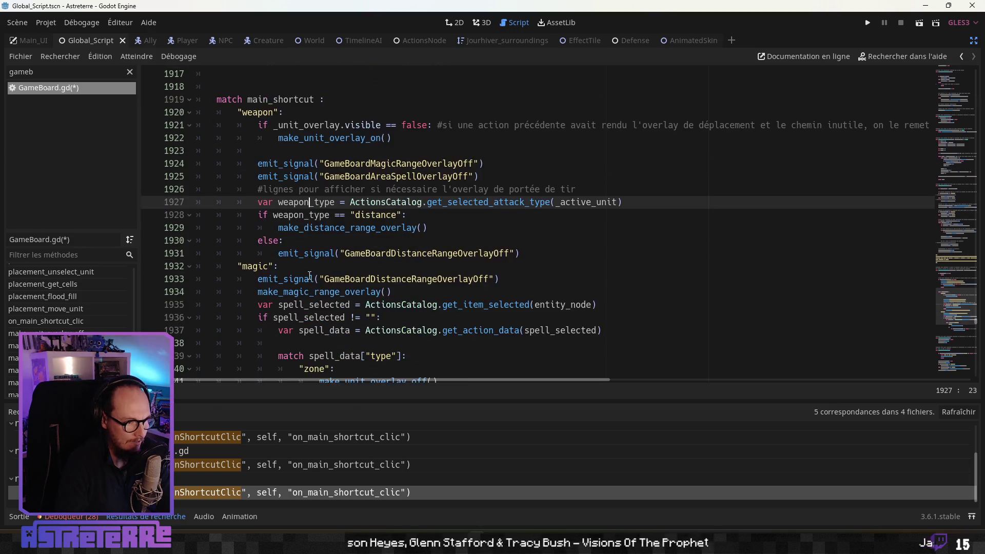
Step: Open an empty indented line under "magic": above the emit_signal call
left_click(258, 201)
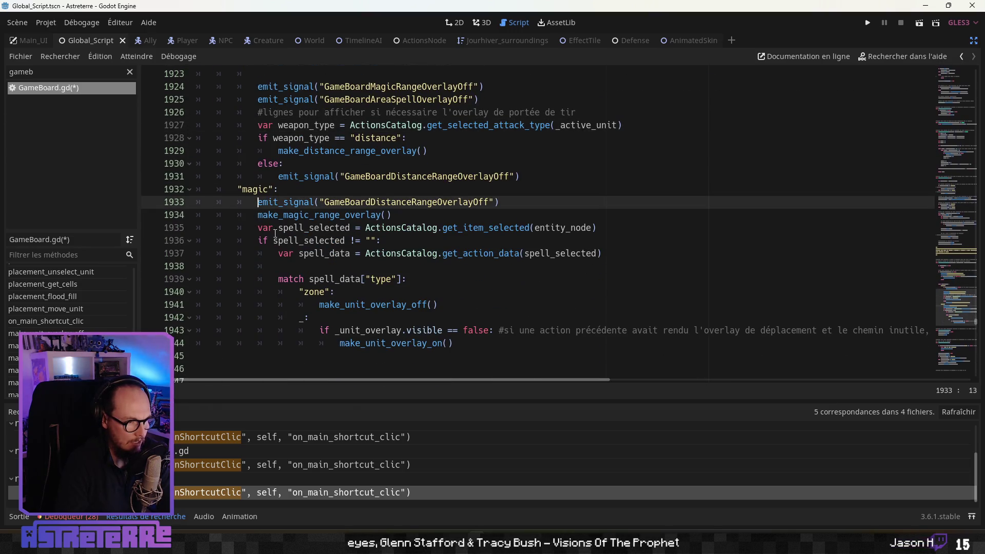
key("Return")
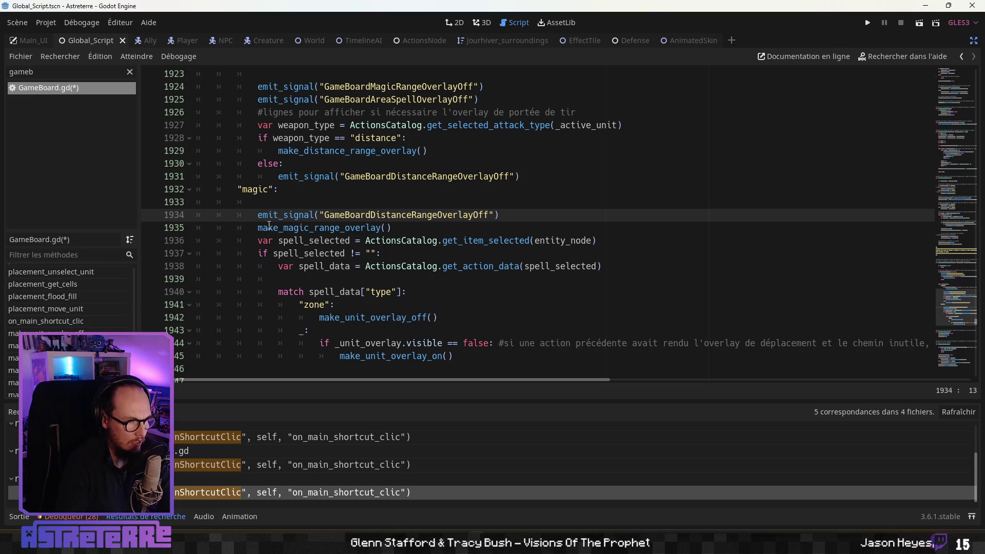
left_click_drag(259, 202, 204, 205)
key("Delete")
key("Delete")
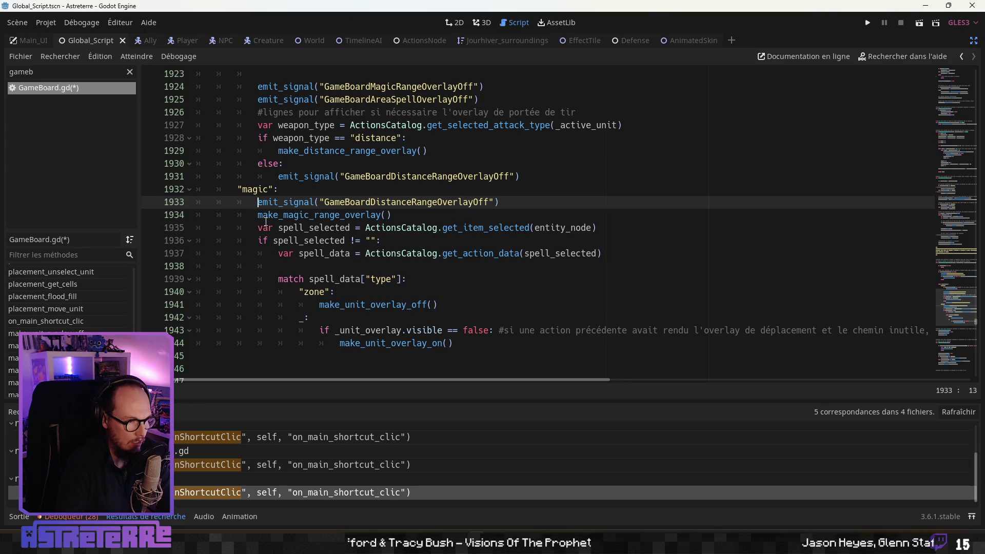
scroll(284, 248, "down", 3)
scroll(284, 249, "up", 2)
scroll(284, 248, "down", 2)
scroll(284, 248, "up", 2)
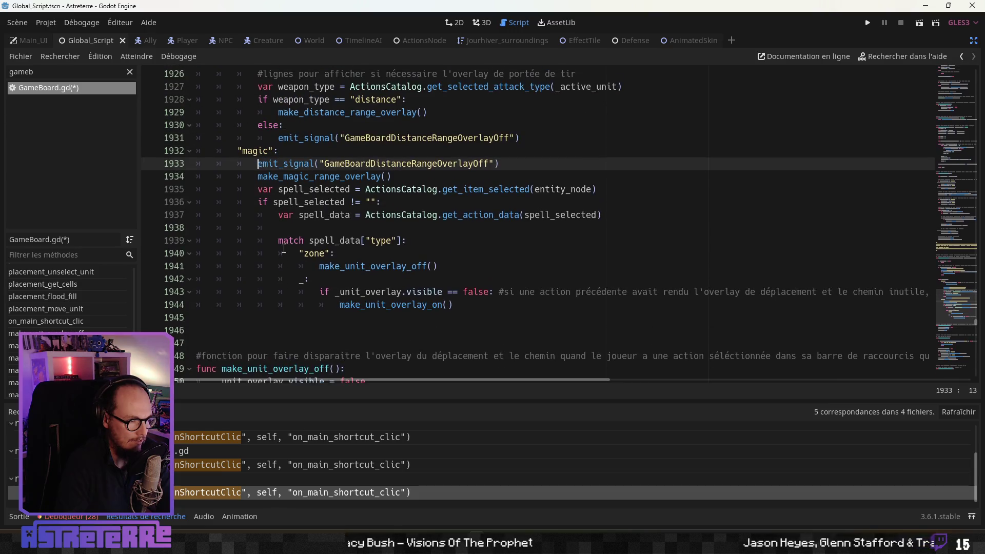
key("Return")
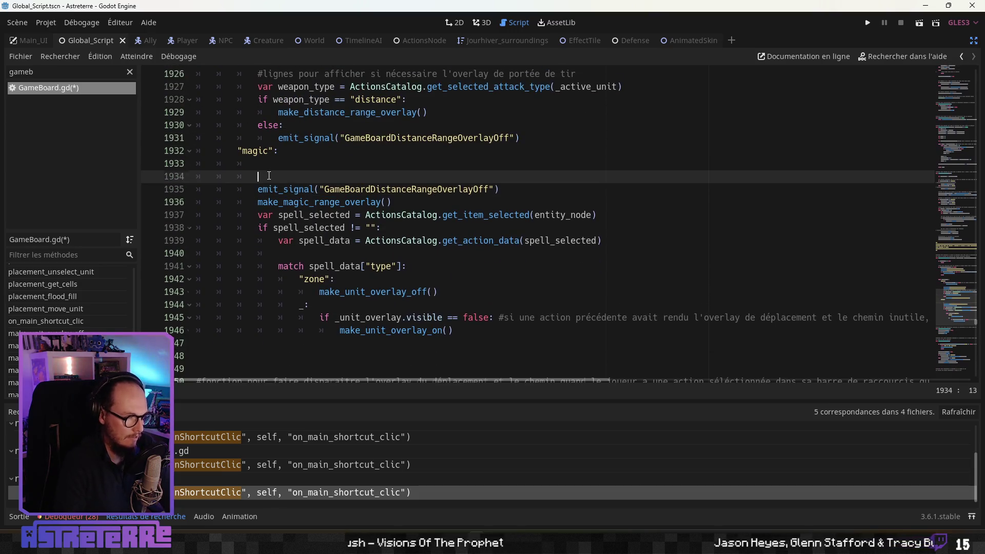
Step: Paste the cast == false check with return under "magic": and unindent empty line 1936
key("ctrl+v")
key("Return")
key("BackSpace")
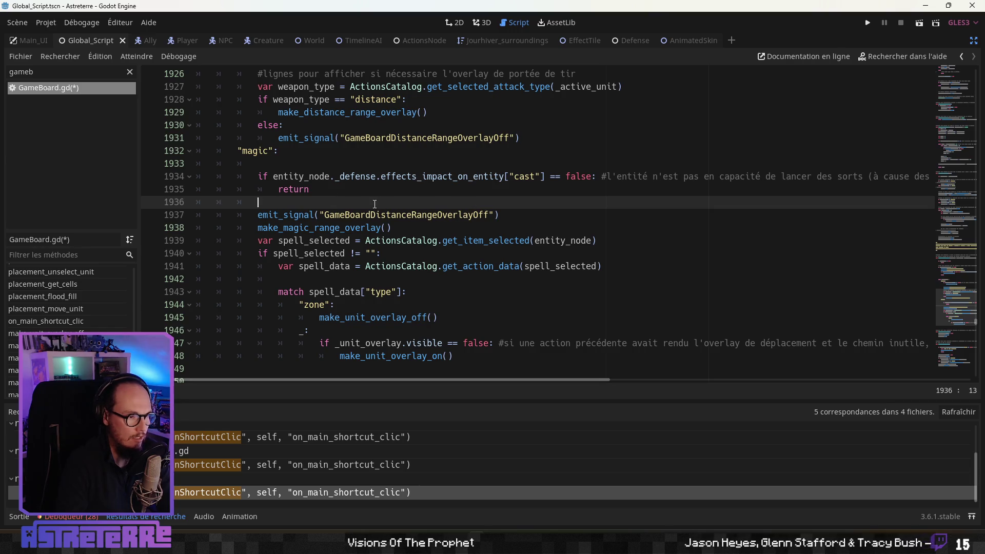
key("BackSpace")
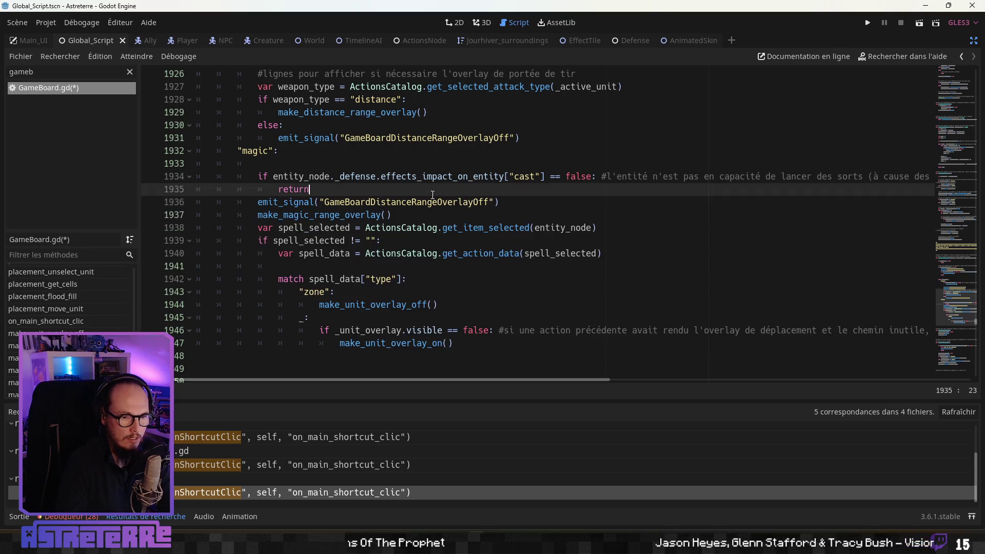
key("Return")
left_click_drag(295, 205, 150, 203)
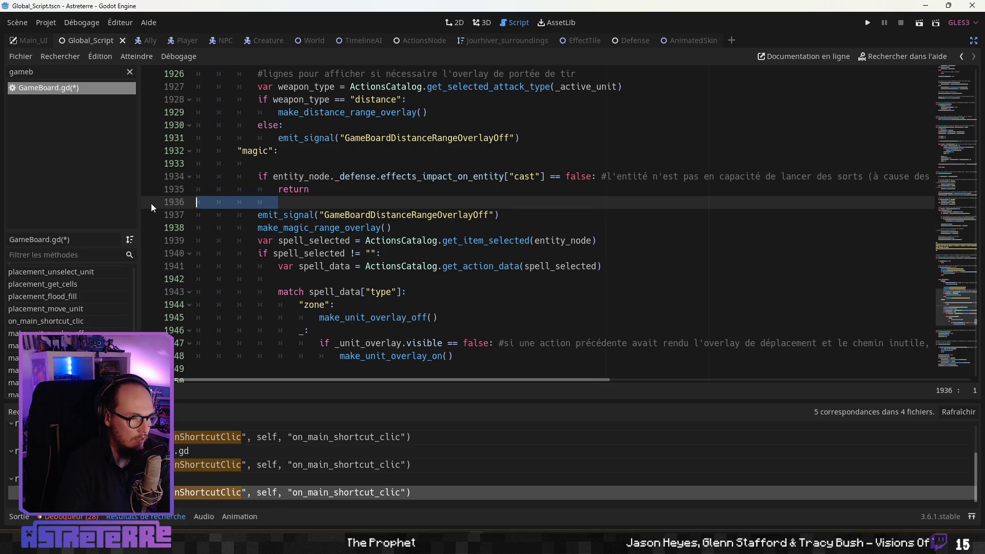
key("shift+Tab")
Step: Select the cast check and return lines for reuse in the "weapon": case
left_click(300, 227)
scroll(300, 226, "down", 3)
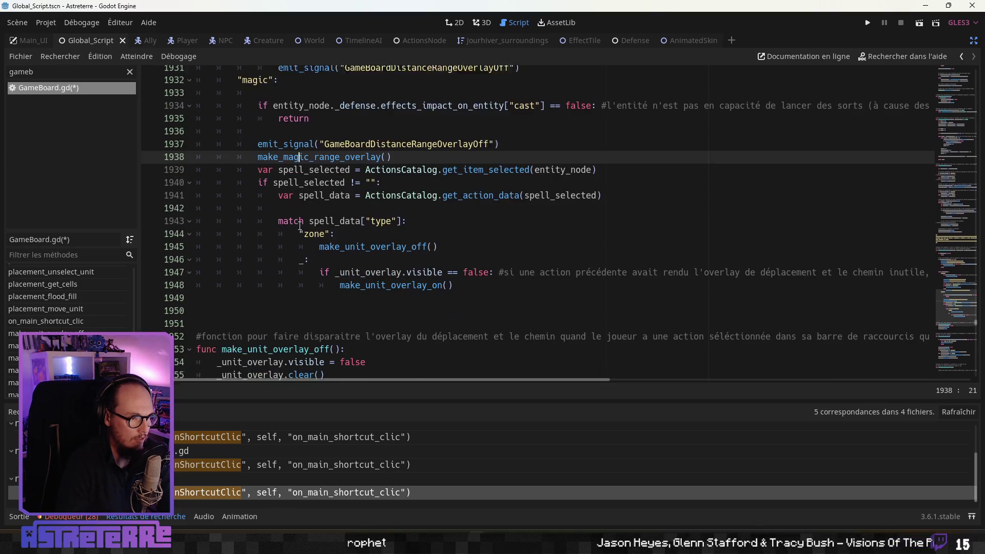
scroll(300, 225, "down", 2)
scroll(308, 234, "up", 3)
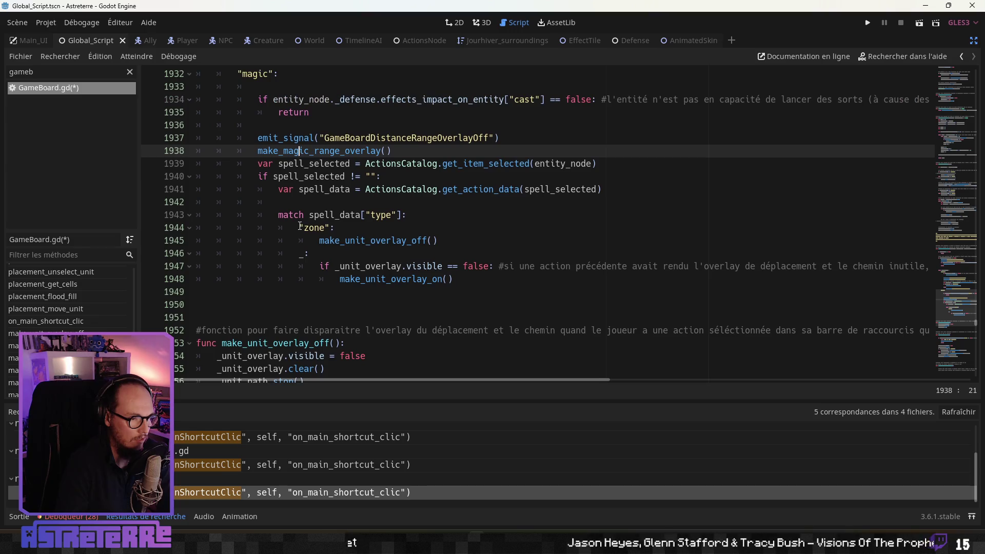
scroll(315, 244, "down", 1)
scroll(320, 249, "up", 1)
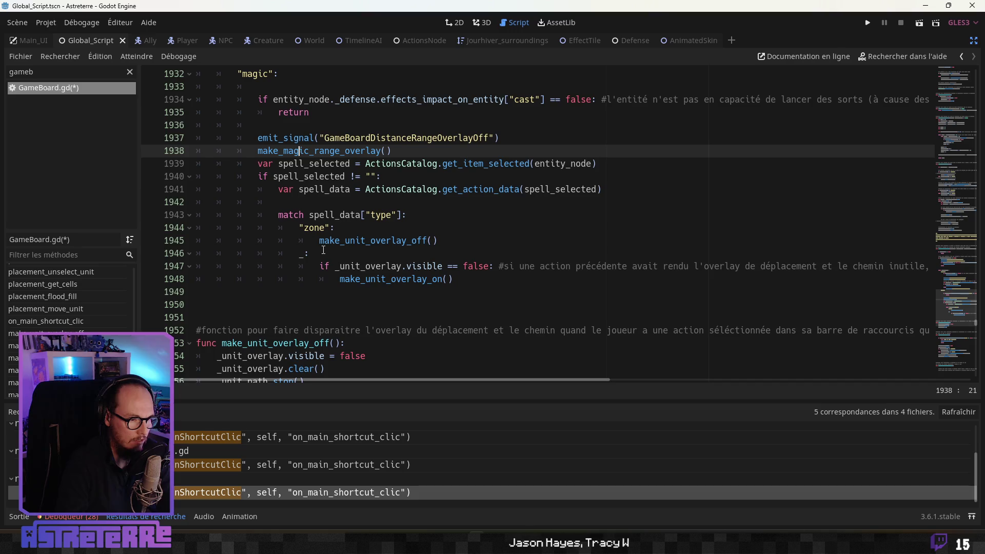
scroll(377, 289, "down", 1)
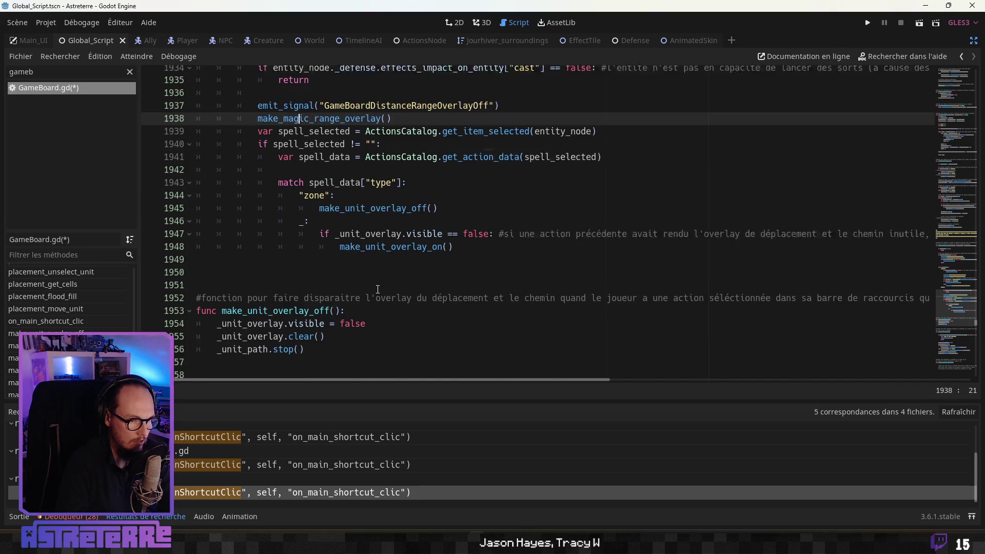
scroll(377, 288, "down", 3)
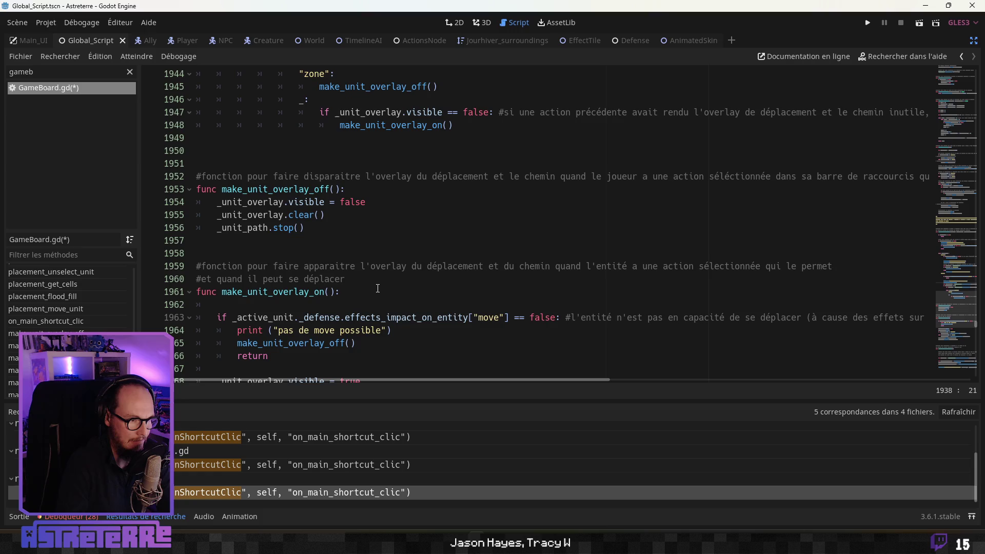
scroll(377, 288, "up", 2)
scroll(377, 289, "down", 2)
scroll(377, 289, "up", 7)
scroll(378, 288, "up", 8)
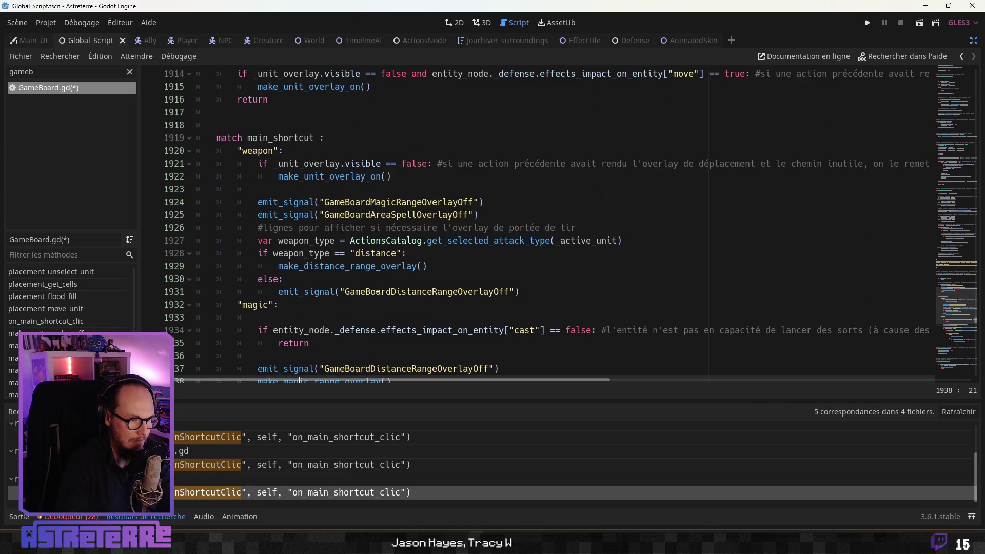
scroll(378, 288, "down", 7)
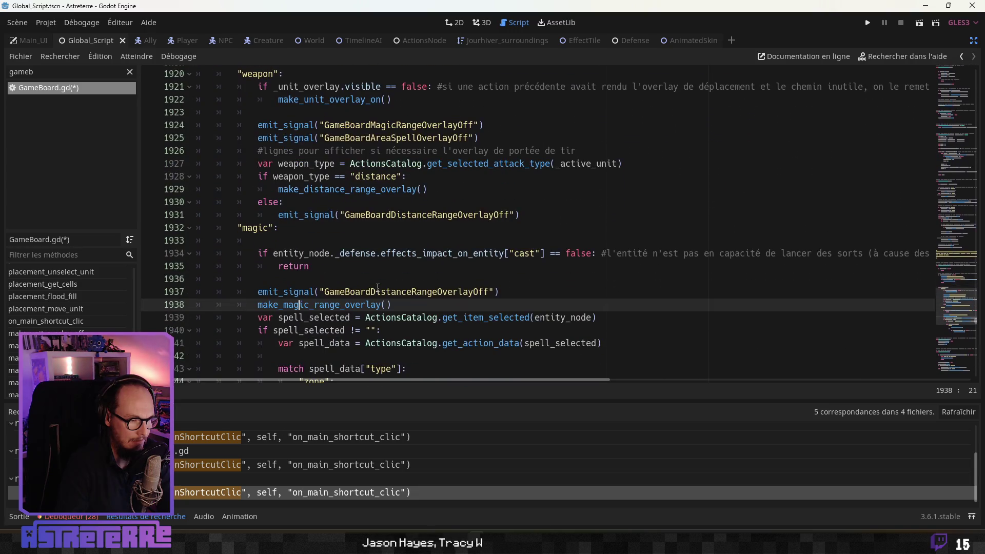
left_click(331, 270)
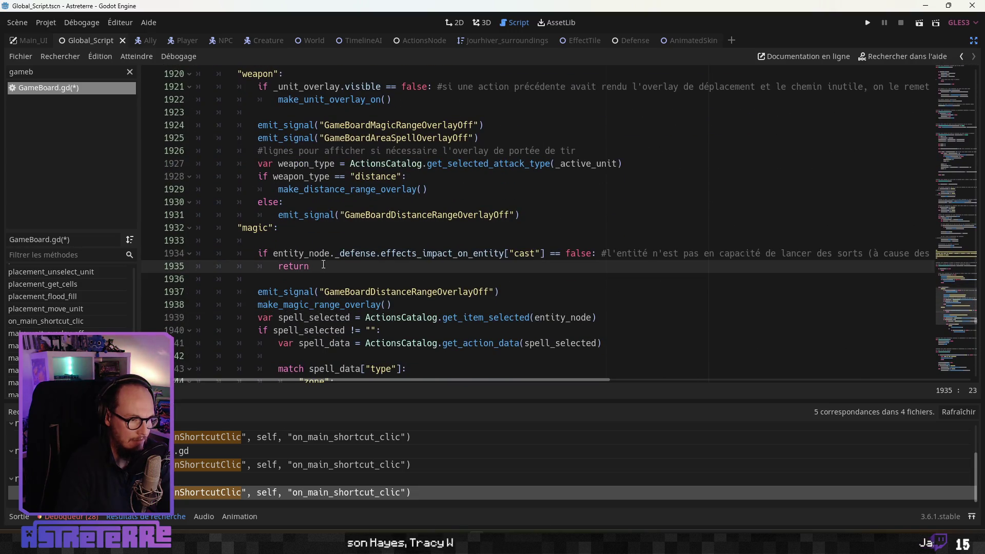
left_click_drag(330, 270, 260, 253)
key("ctrl+c")
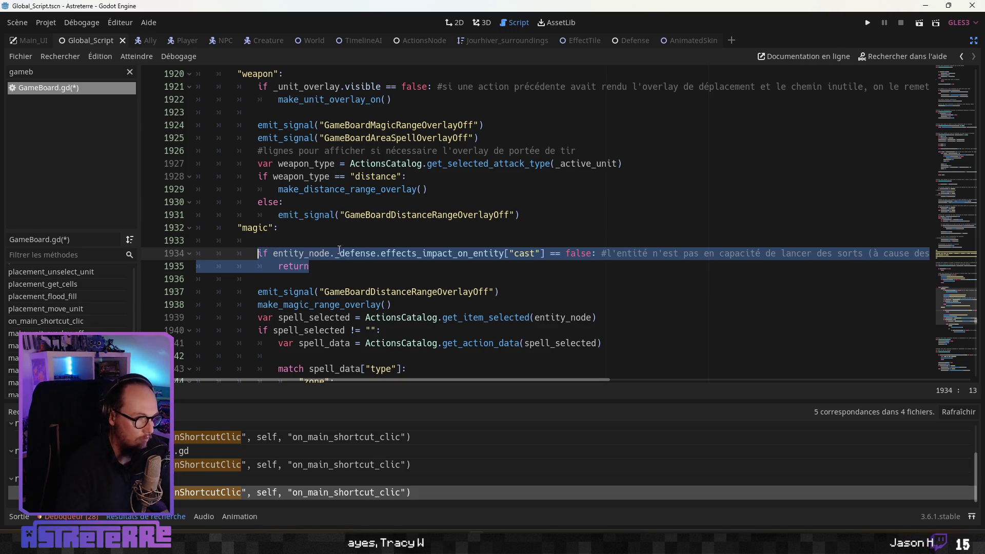
scroll(267, 252, "up", 3)
left_click(301, 189)
Step: Paste the copied check into the weapon case and change 'cast' to 'attack'
key("Return")
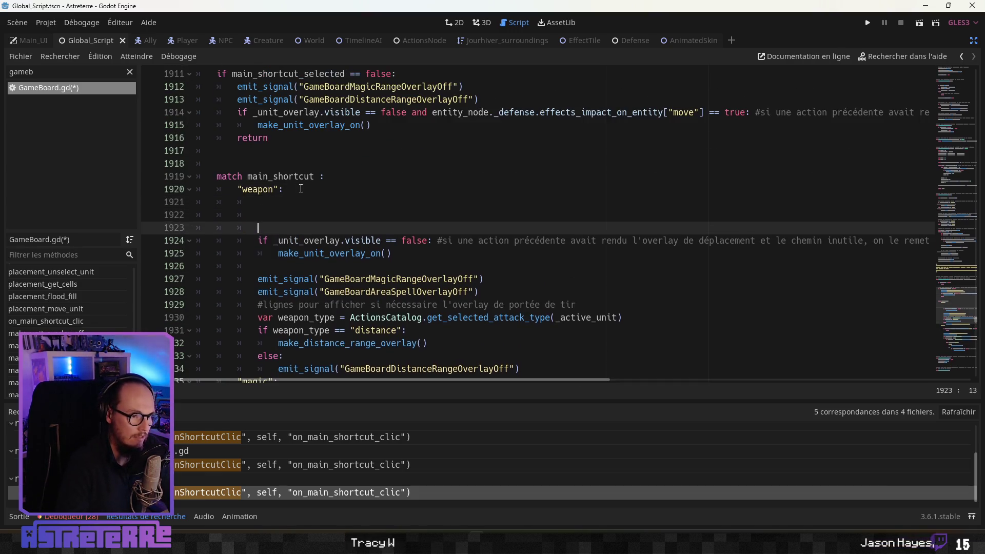
key("ctrl+v")
key("Up")
key("Home")
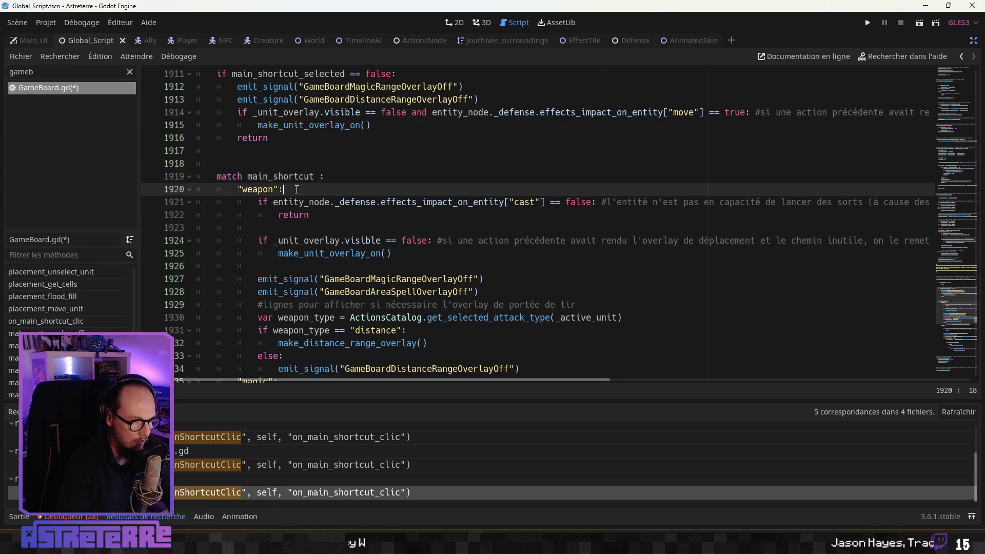
key("Return")
double_click(525, 215)
type("attack")
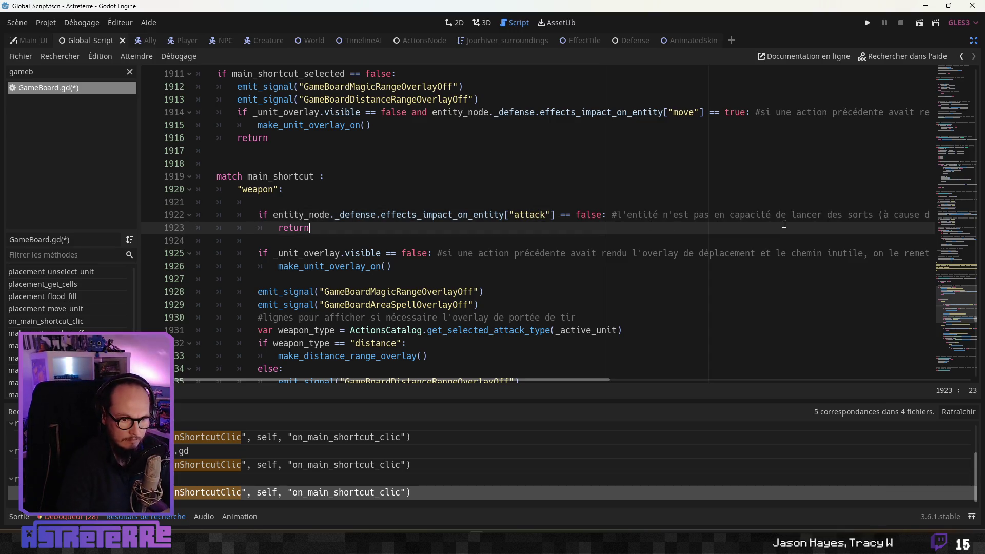
Step: Reword the check's comment to say 'attaquer' instead of the spell-casting wording
mouse_move(780, 214)
left_mouse_down()
mouse_move(878, 215)
mouse_move(787, 215)
left_mouse_up()
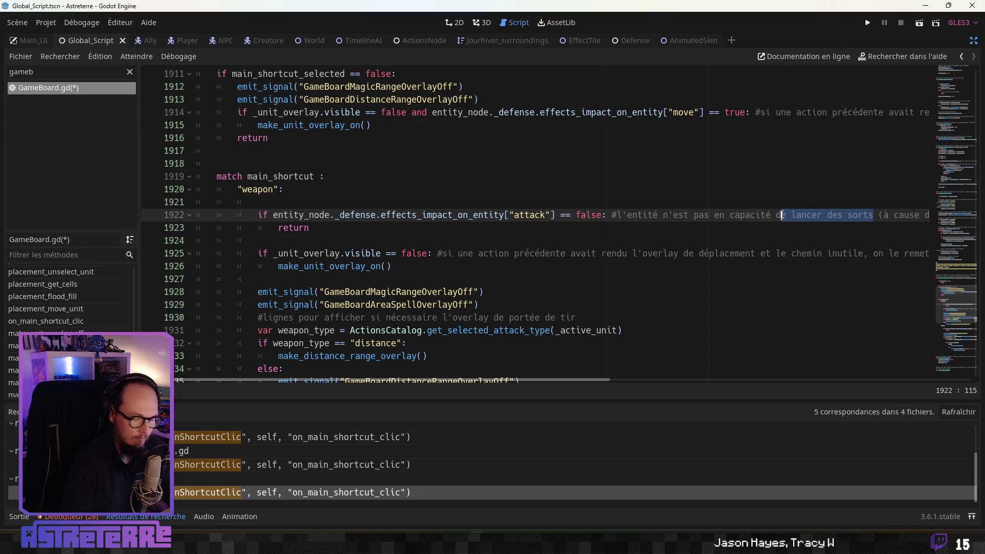
key("Right")
type("attaquer")
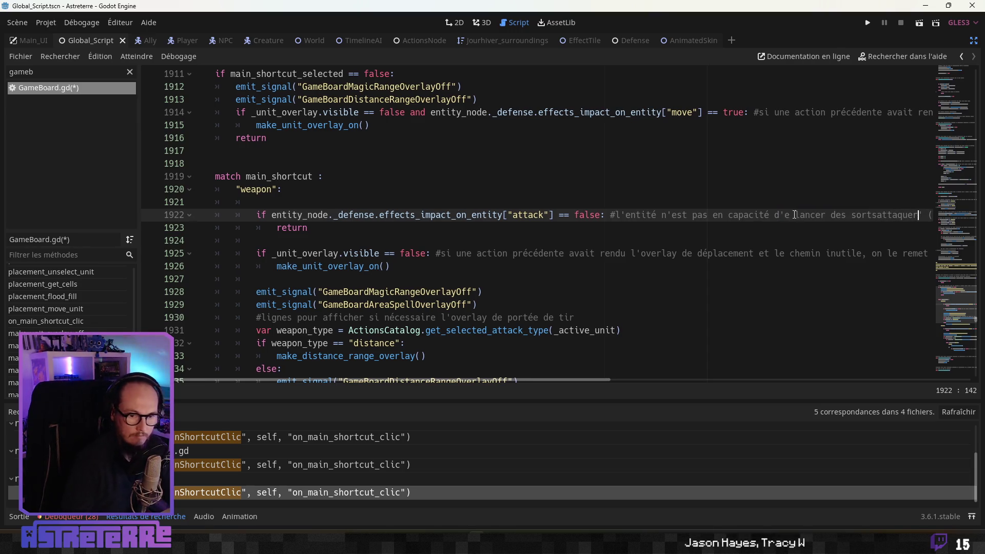
left_click_drag(877, 215, 801, 214)
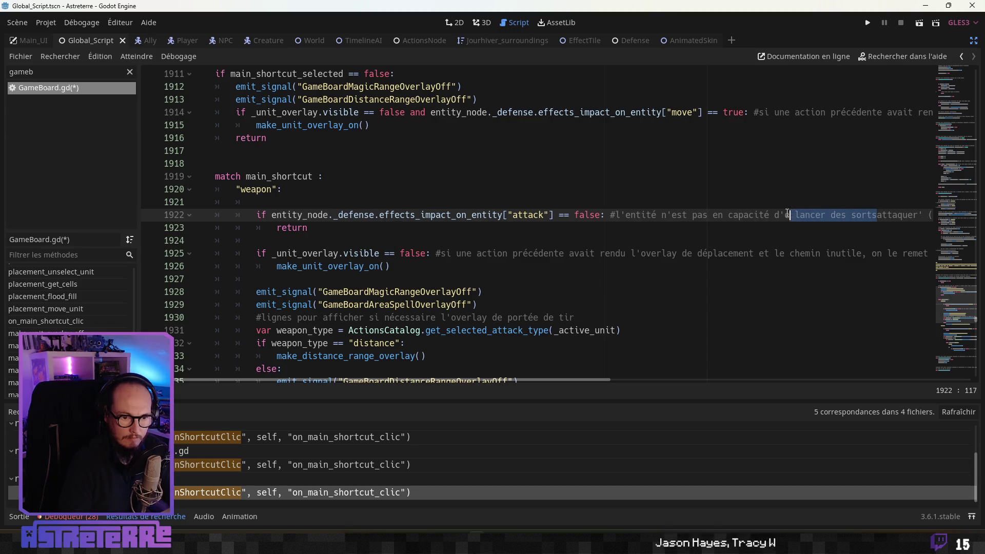
key("BackSpace")
key("BackSpace")
key("BackSpace")
left_click(789, 214)
key("Right")
key("Right")
key("Right")
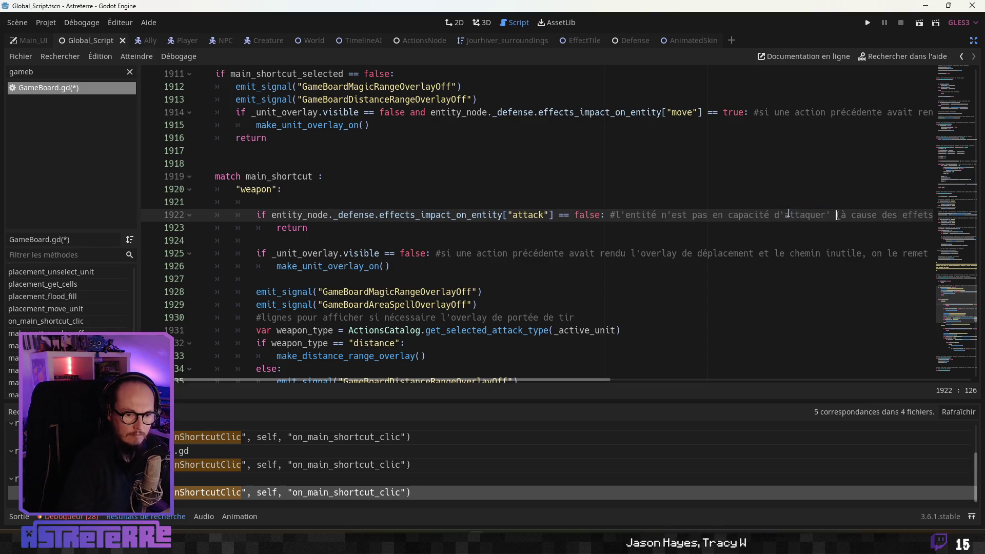
key("BackSpace")
Step: Review the weapon block code and save GameBoard.gd
left_click(759, 265)
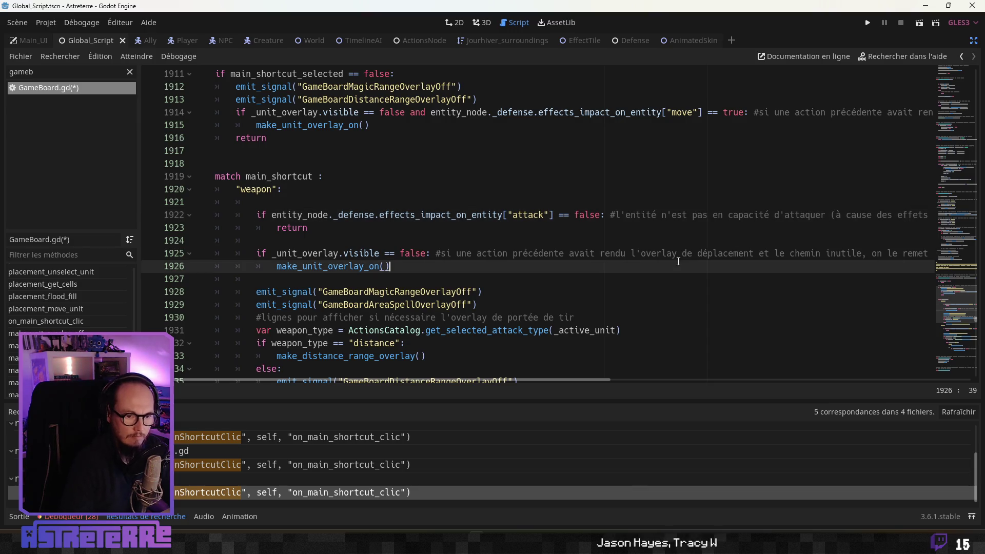
left_click_drag(588, 379, 696, 382)
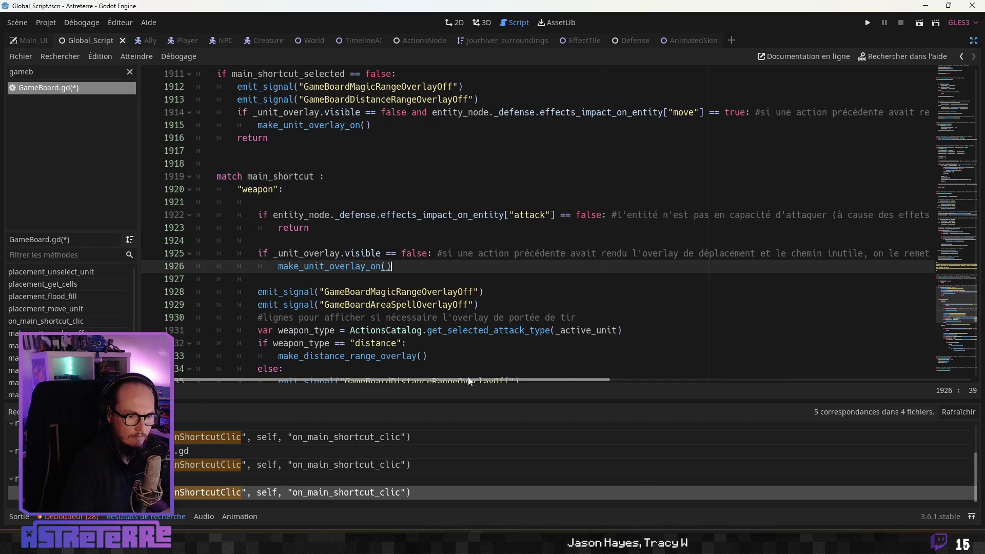
left_click(340, 233)
scroll(340, 234, "down", 2)
left_click(375, 228)
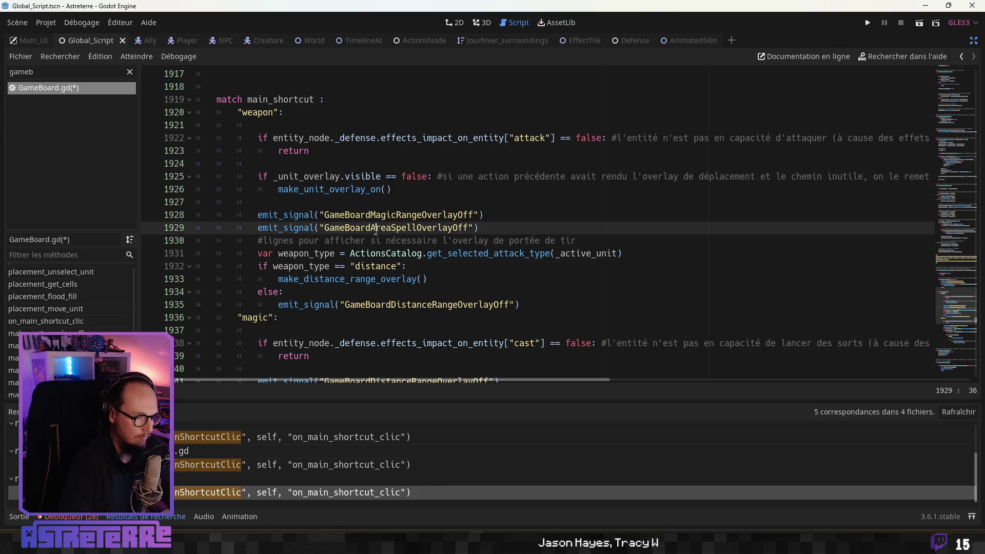
key("ctrl+s")
Step: Add two blank lines between the weapon and magic blocks, then run the game with F5
left_click(336, 253)
scroll(333, 249, "down", 3)
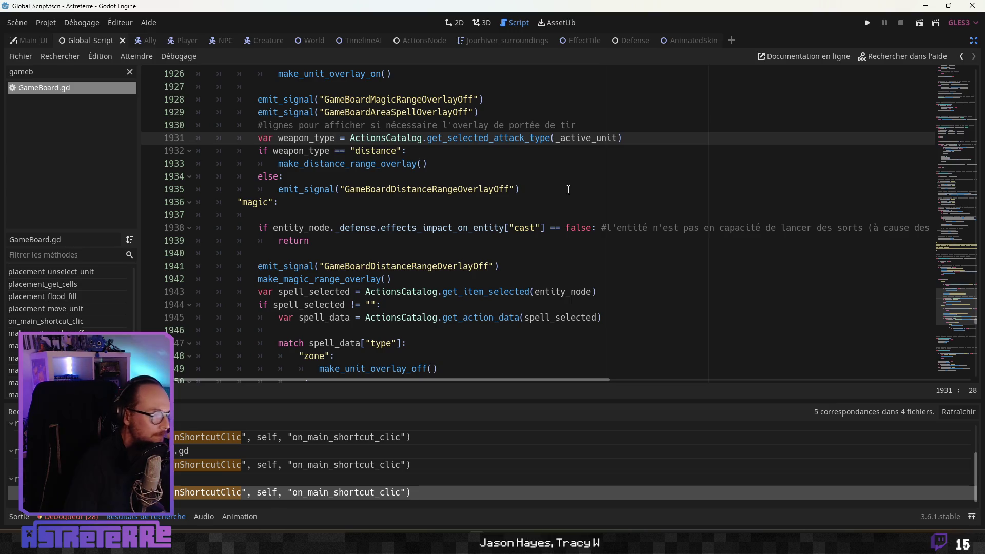
left_click(564, 190)
key("Return")
key("BackSpace")
scroll(351, 238, "up", 3)
scroll(352, 238, "down", 3)
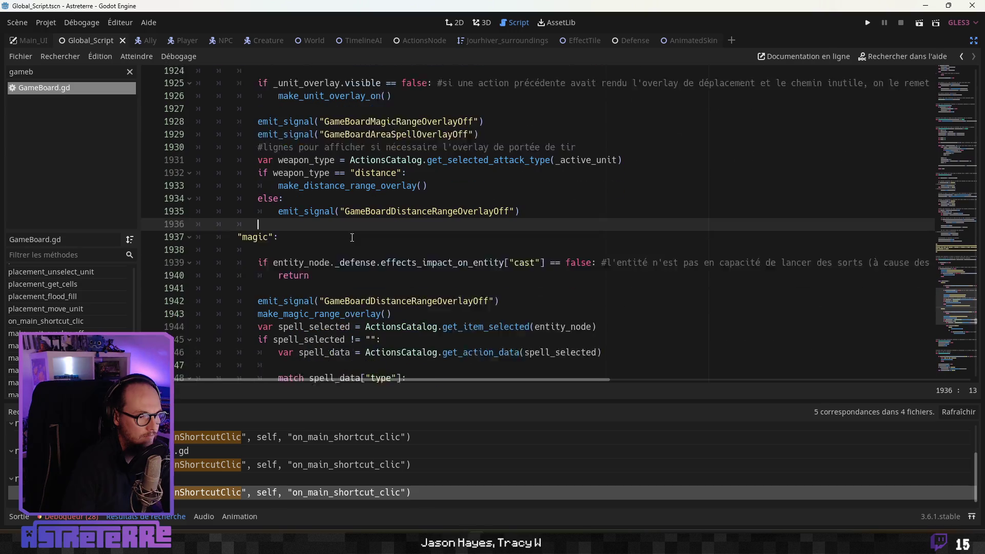
key("Return")
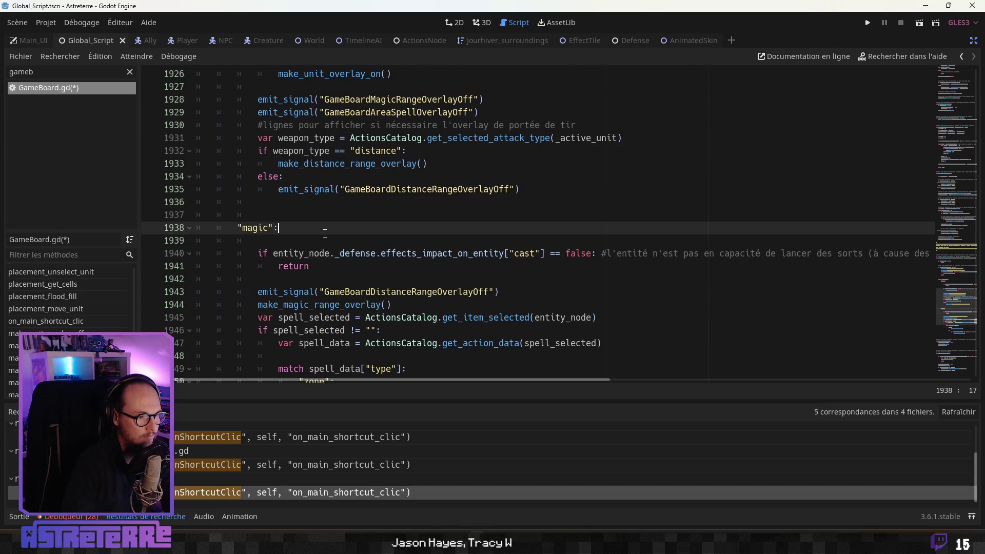
scroll(513, 231, "down", 4)
left_click(447, 240)
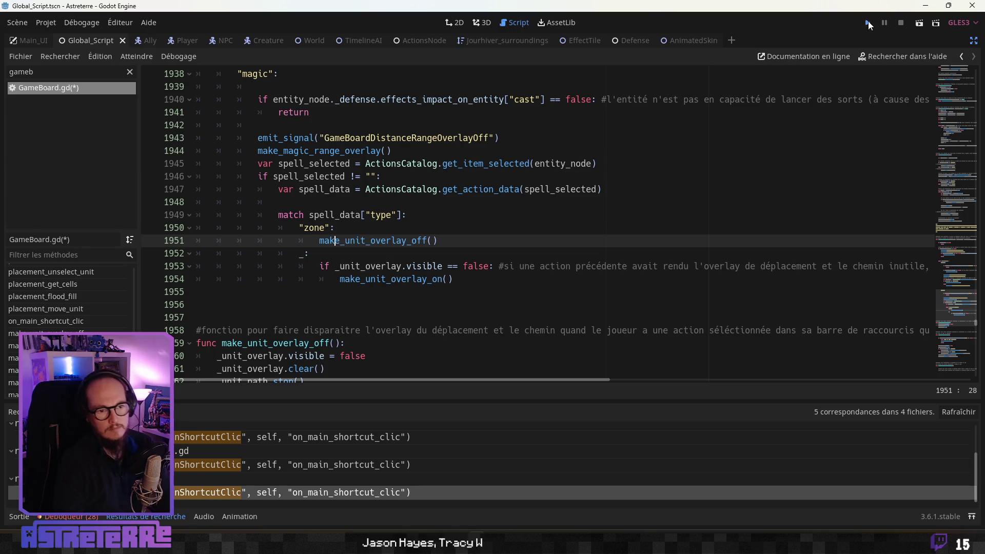
key("F5")
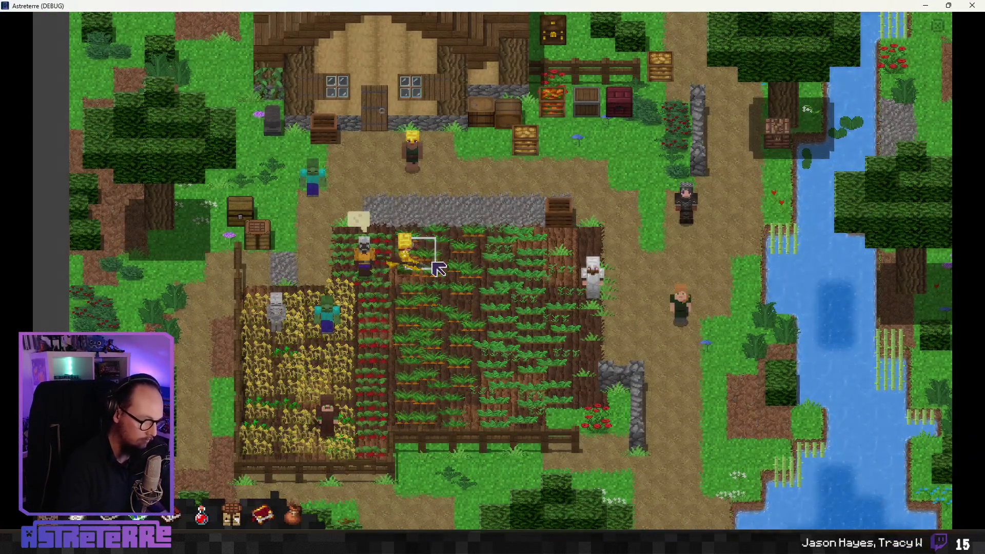
Step: Unequip the gold helmet, chestplate and leggings in the inventory
key("i")
left_click(279, 424)
left_click(334, 423)
left_click(417, 436)
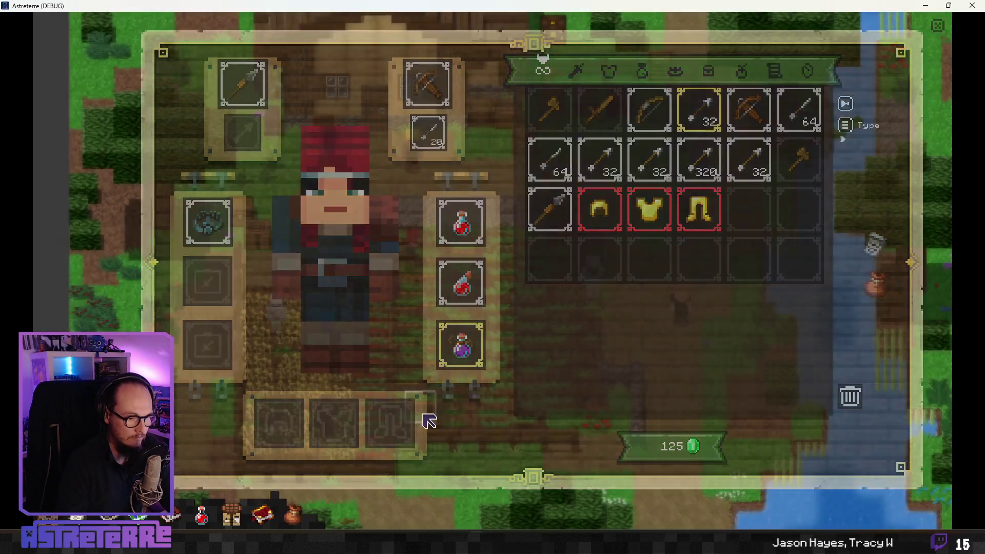
key("i")
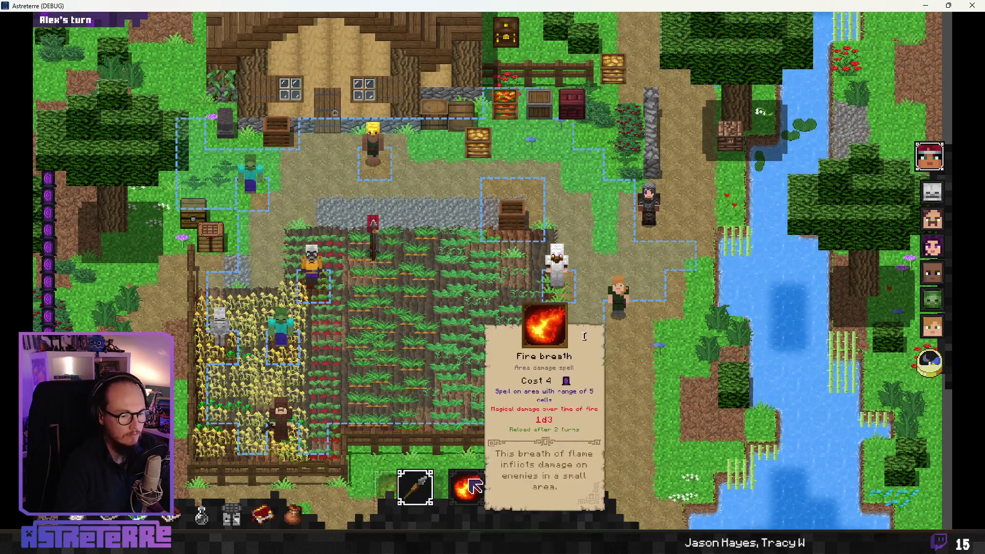
Step: Select Fire breath in the spell slot
left_click(467, 488)
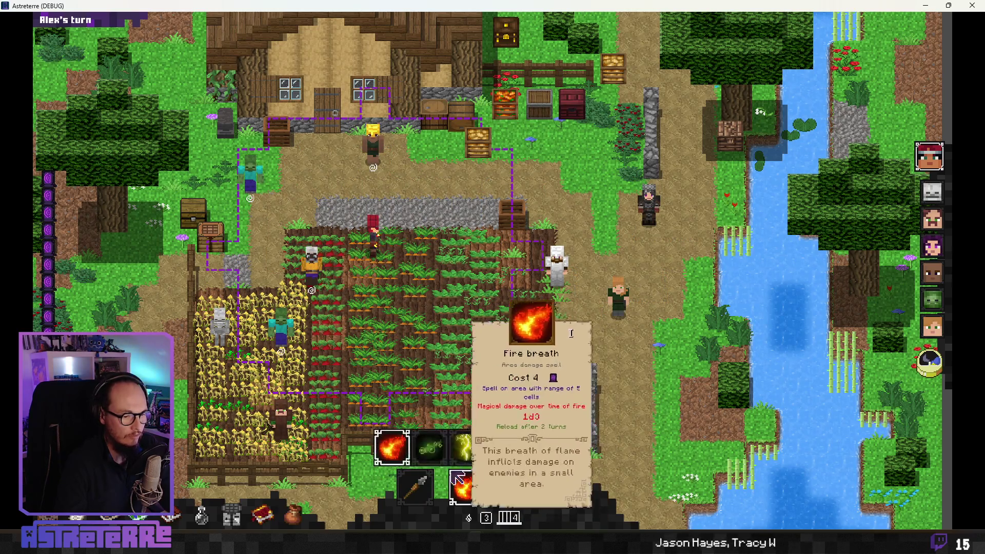
left_click(429, 450)
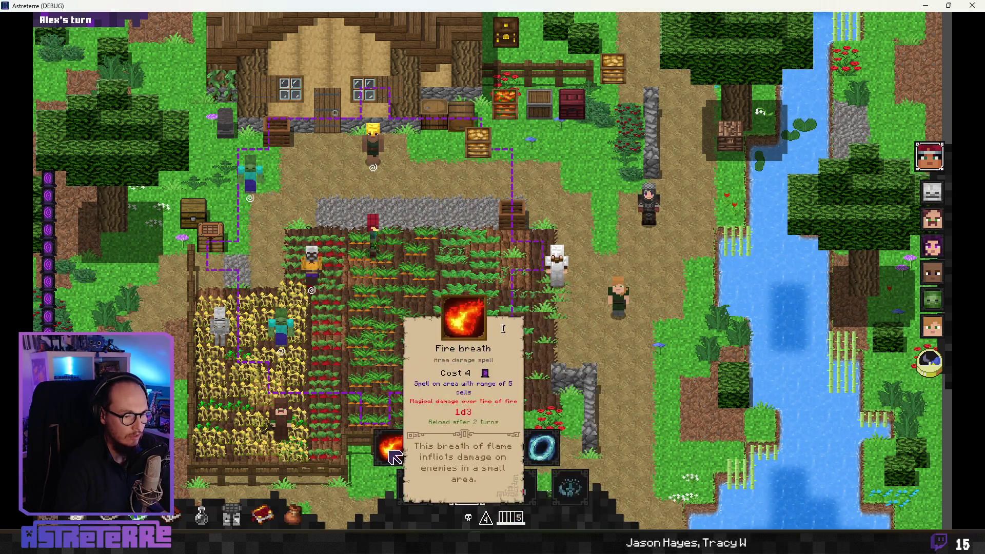
left_click(391, 450)
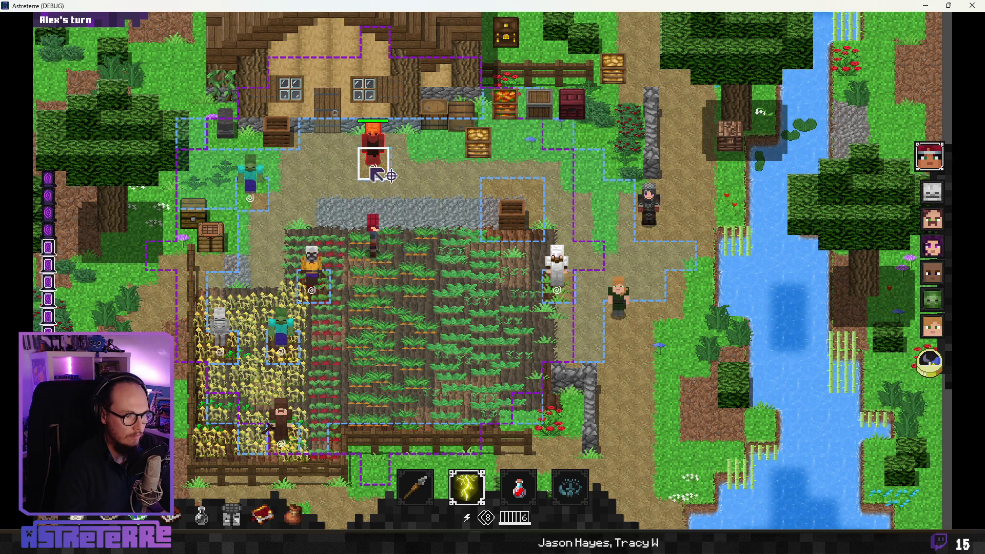
Step: Apply the stun effect via the debug console, try casting lightning, and check the log
key("grave")
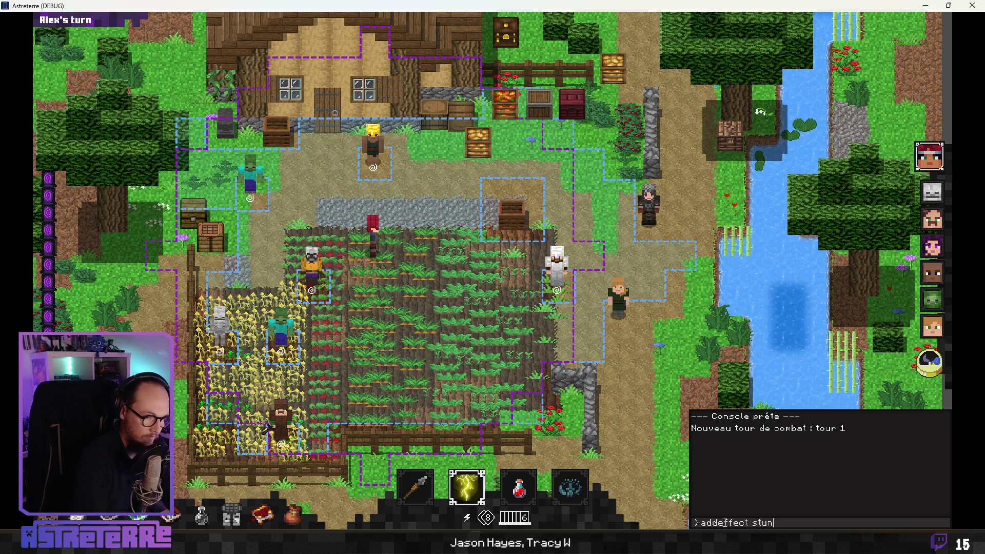
key("Return")
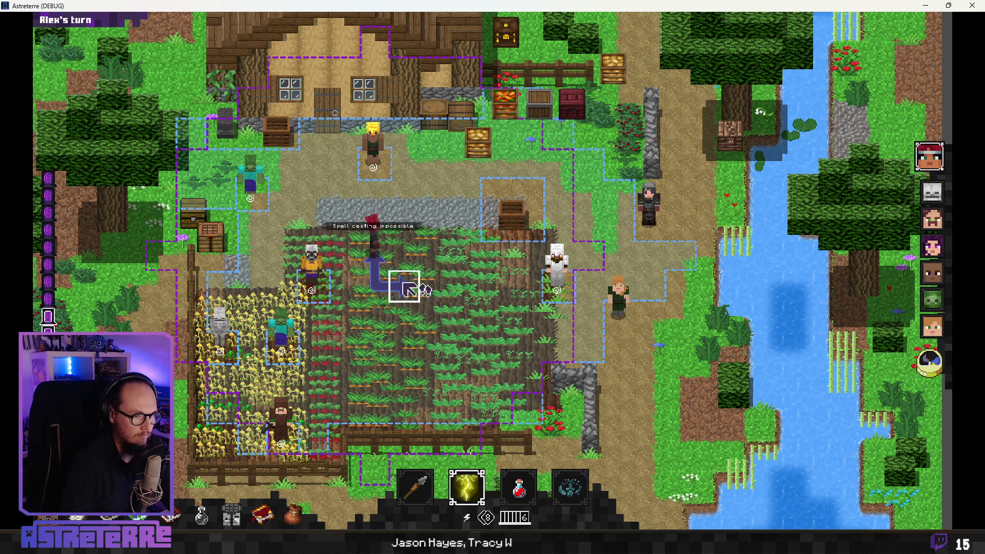
left_click(408, 259)
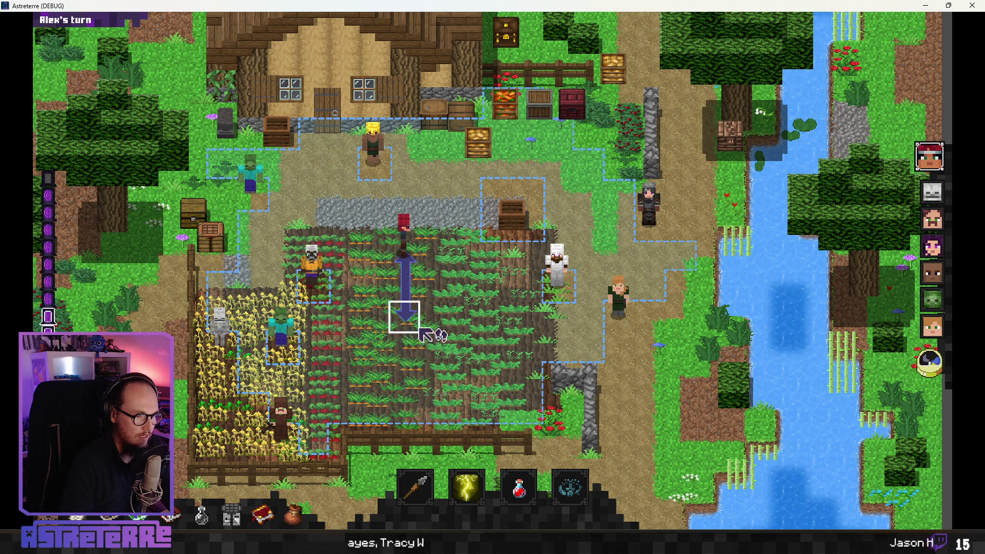
key("grave")
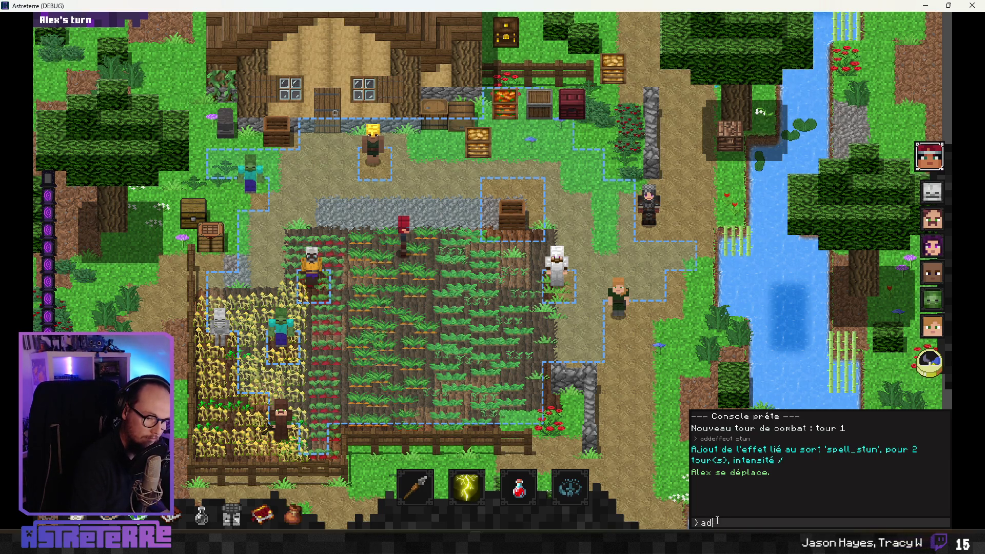
Step: Try targeting Lightning strike, Poison cloud and Fire breath to confirm the stun blocks casting
key("grave")
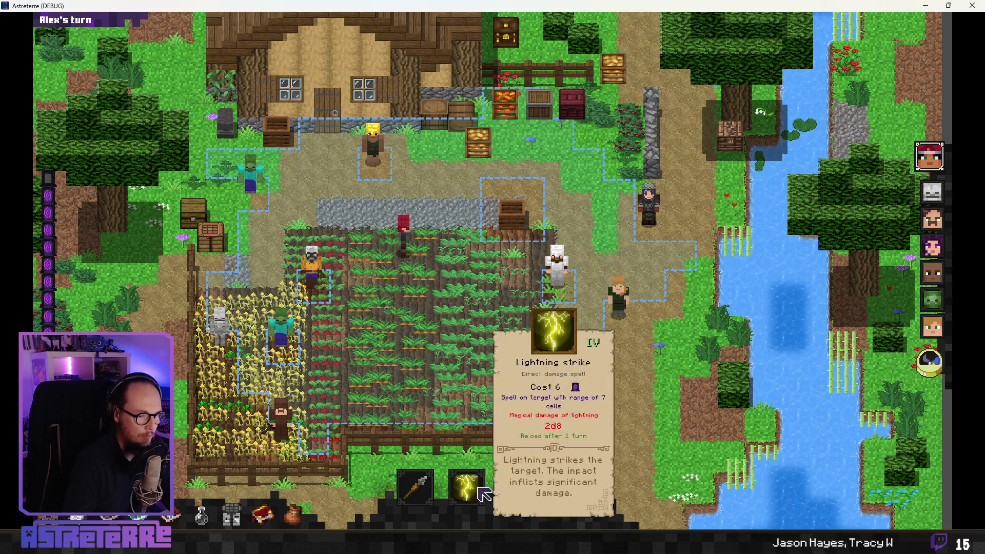
left_click(467, 484)
left_click(472, 459)
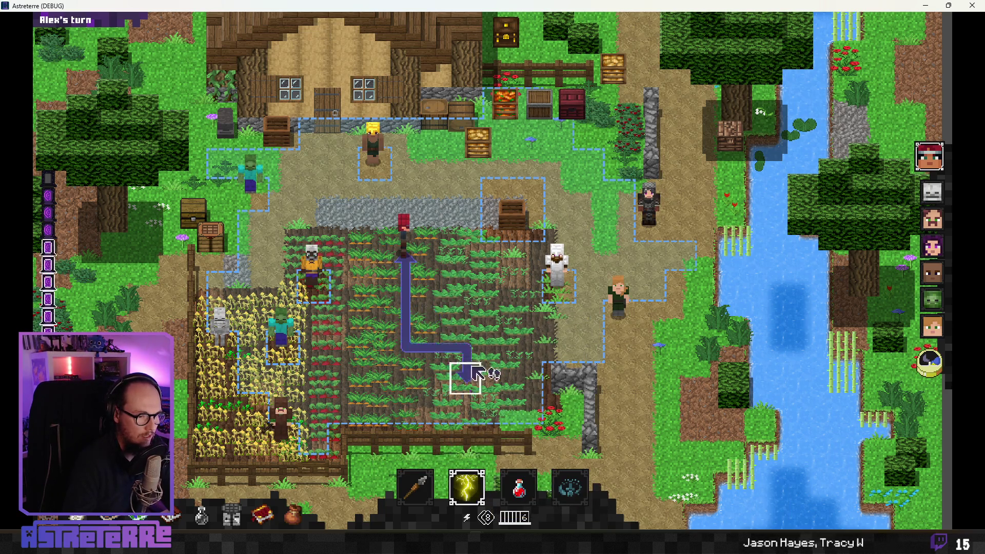
left_click(468, 484)
left_click(442, 459)
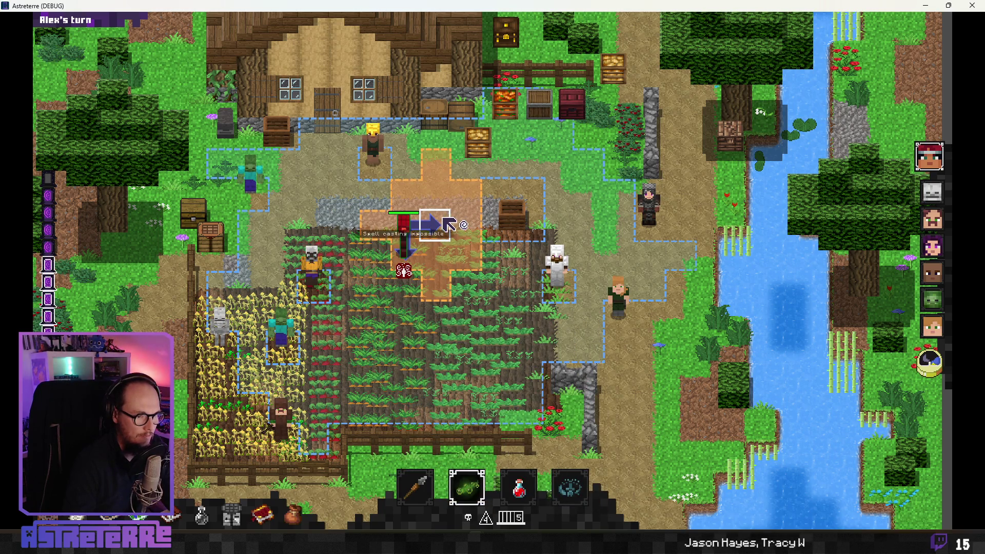
left_click(458, 490)
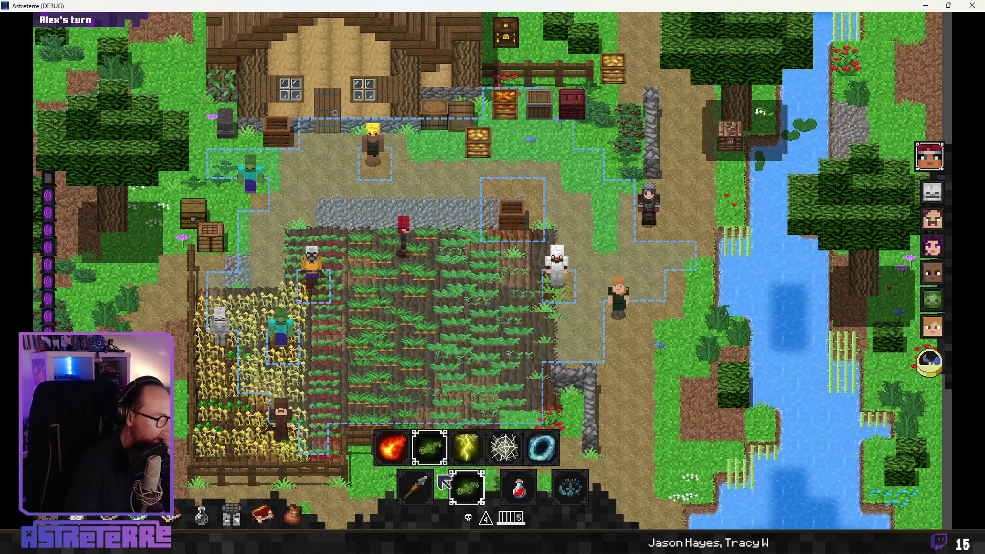
left_click(399, 454)
left_click(465, 487)
mouse_move(468, 456)
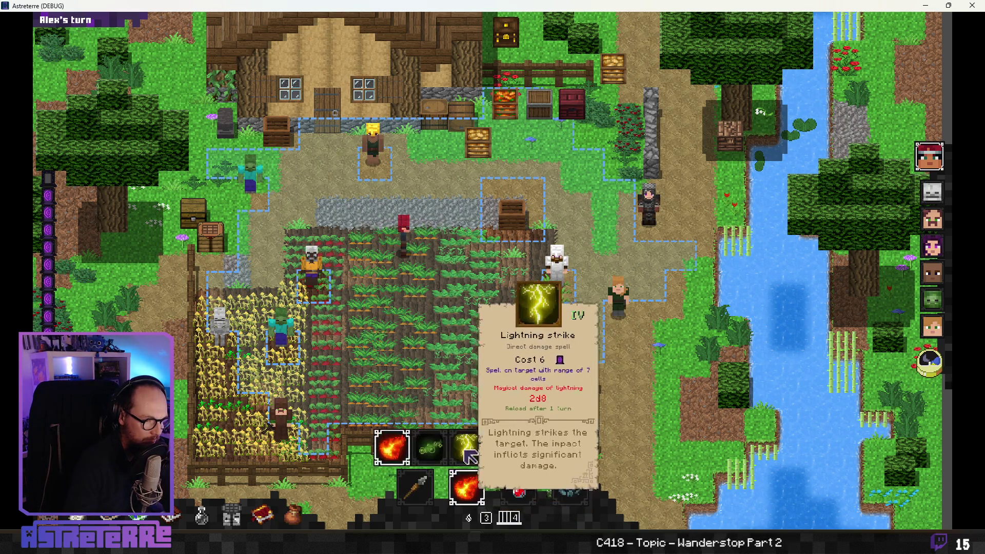
left_click(428, 446)
left_click(464, 487)
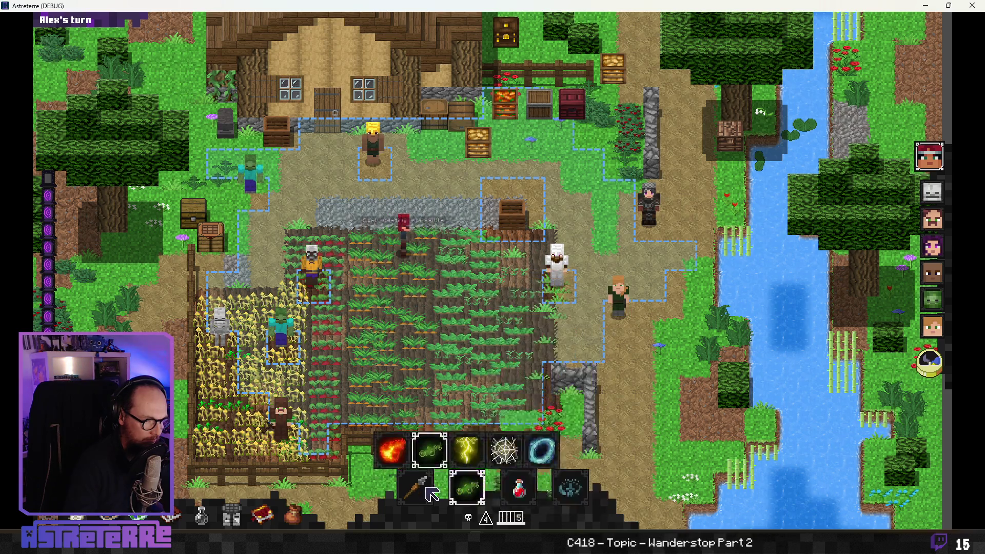
left_click(429, 446)
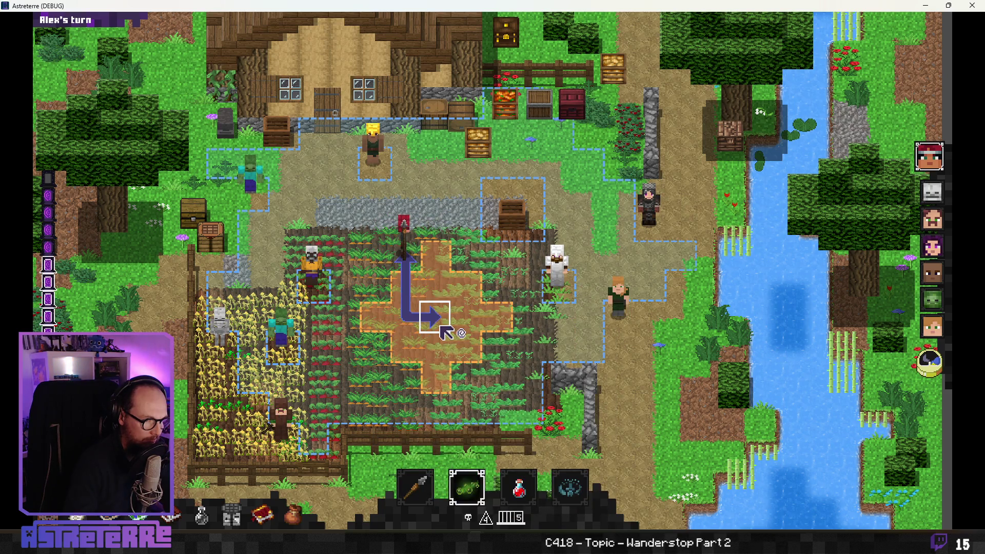
Step: Move the character down the field with the spear and arm Poison cloud
left_click(420, 484)
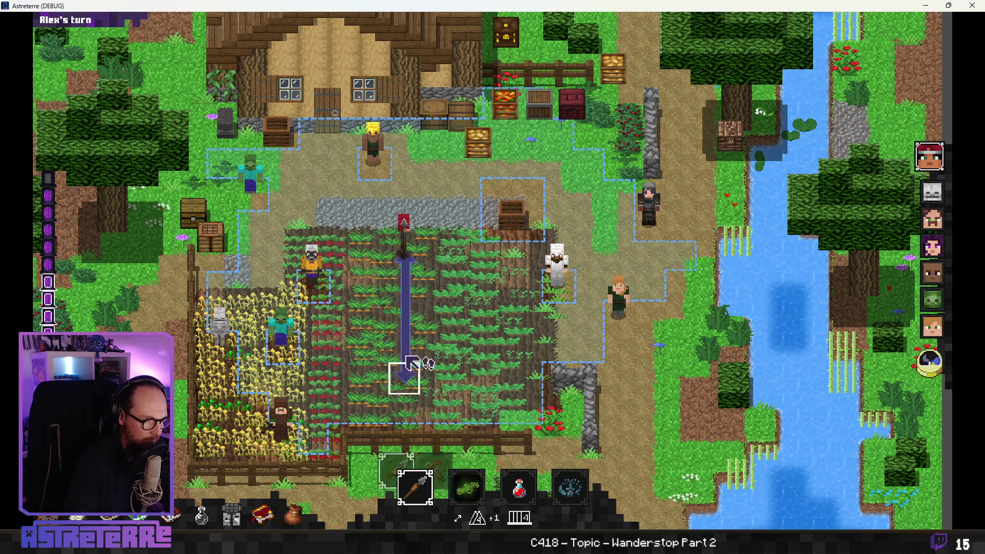
left_click(404, 321)
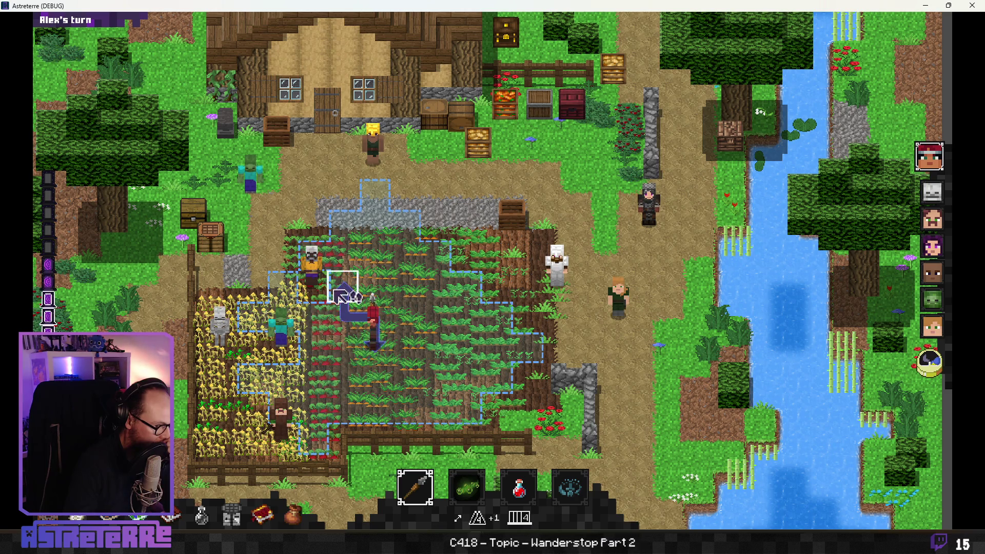
mouse_move(467, 486)
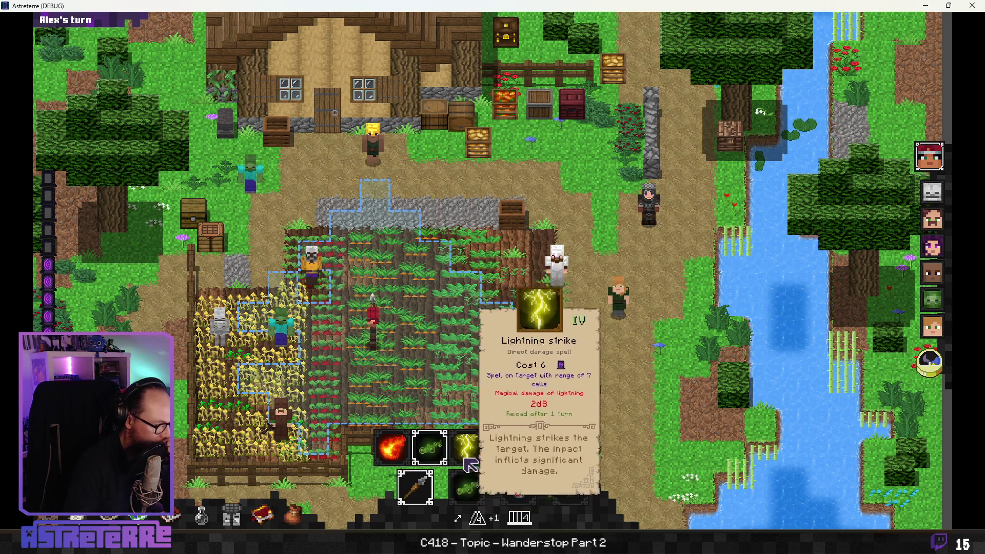
left_click(464, 482)
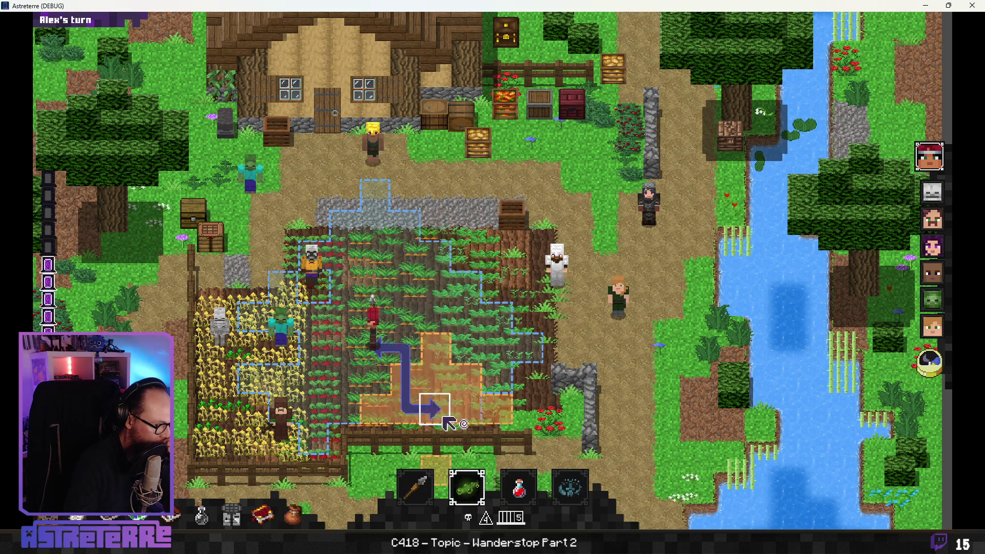
mouse_move(469, 487)
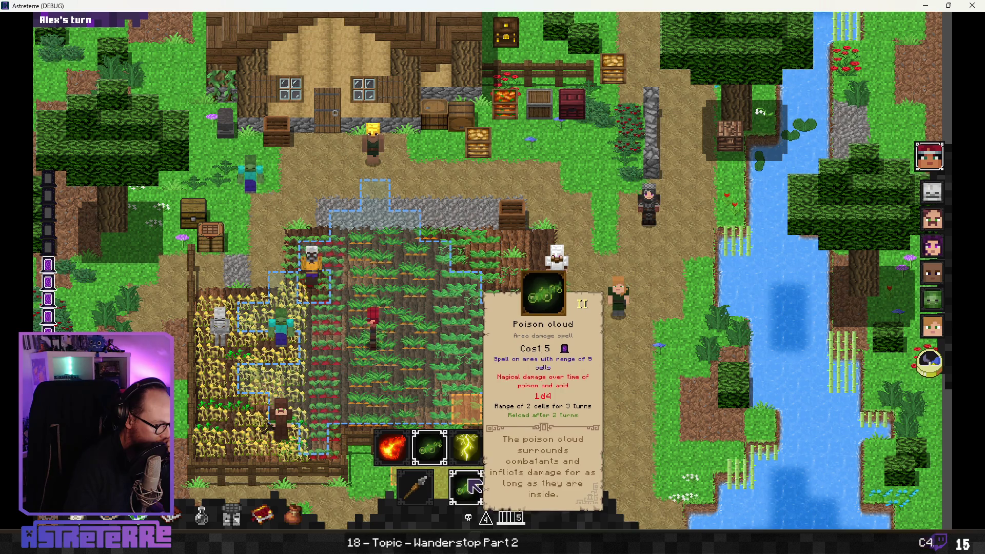
left_click(469, 451)
left_click(430, 447)
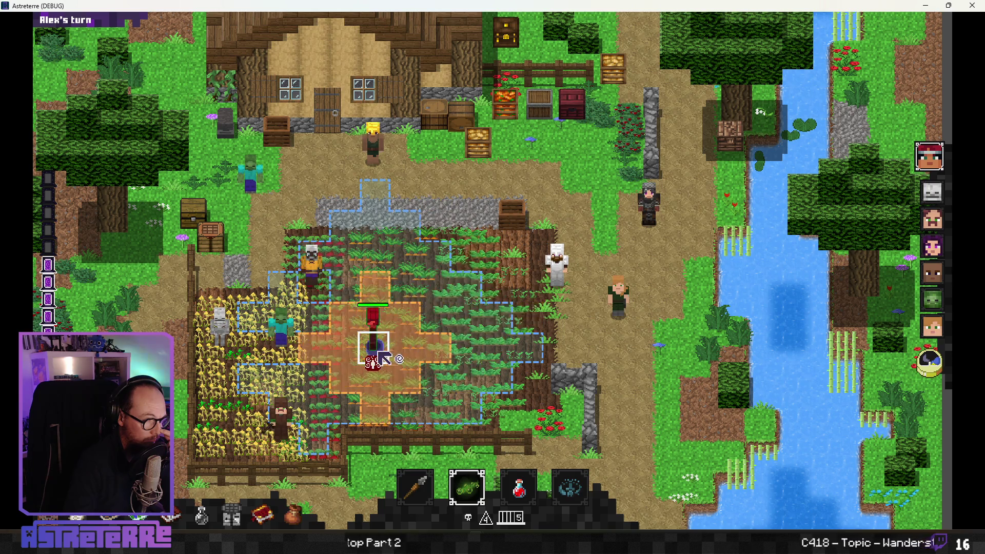
Step: Close the game and return to the "magic" case in GameBoard.gd
left_click(977, 6)
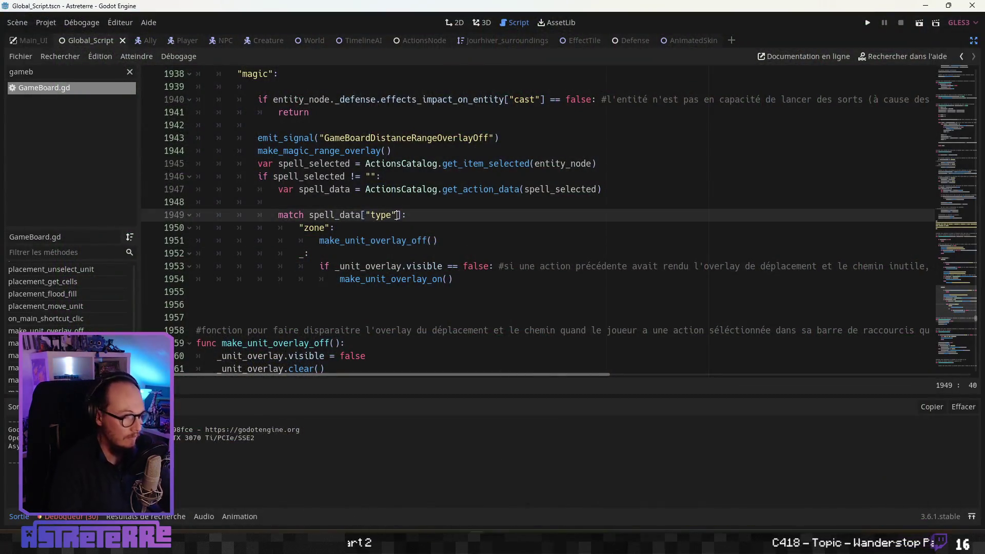
scroll(432, 215, "up", 4)
left_click(338, 227)
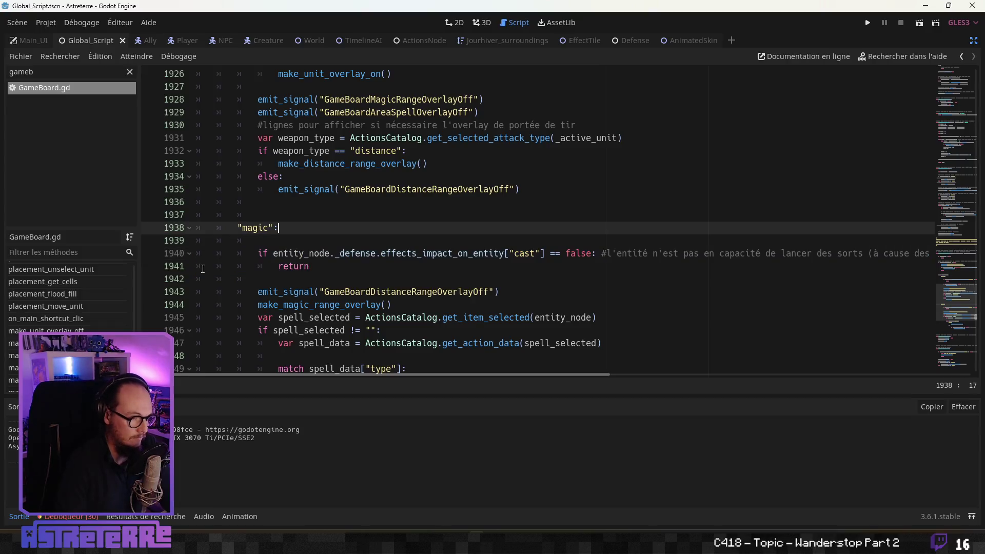
scroll(87, 306, "up", 1)
scroll(87, 305, "up", 5)
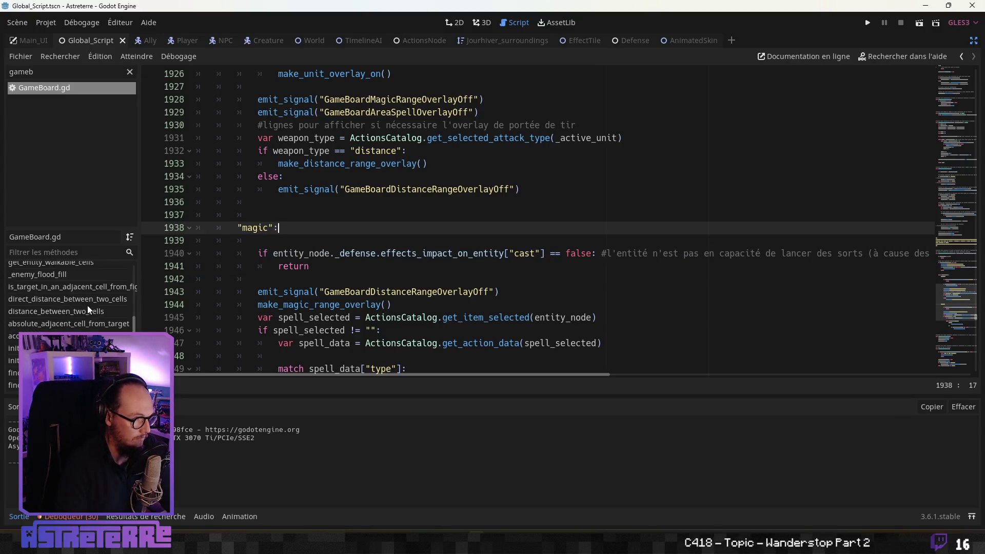
Step: Jump to _on_Cursor_moved and scroll down to the zone-spell section near line 1179
left_click(77, 342)
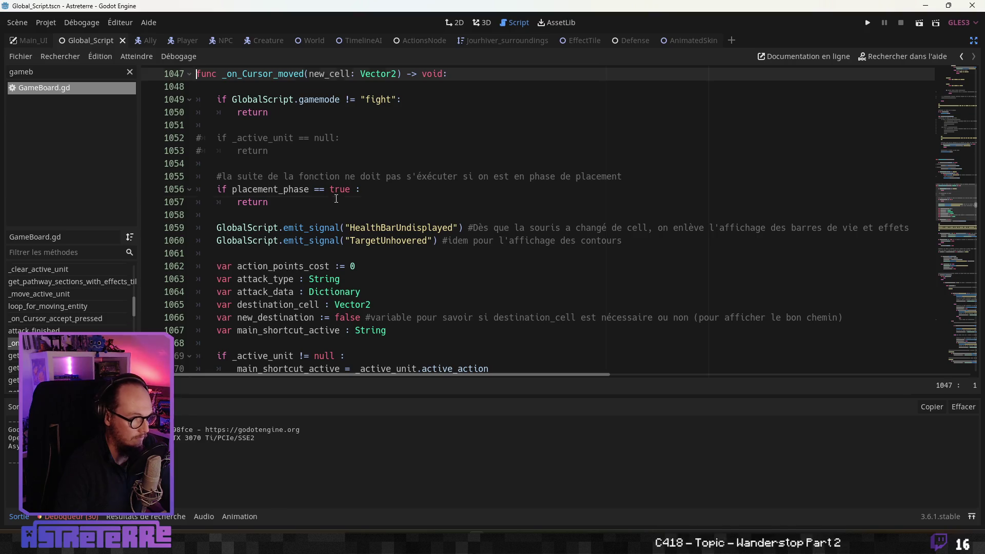
left_click(328, 205)
scroll(307, 236, "down", 1)
left_click(301, 240)
scroll(301, 241, "down", 4)
scroll(300, 241, "down", 3)
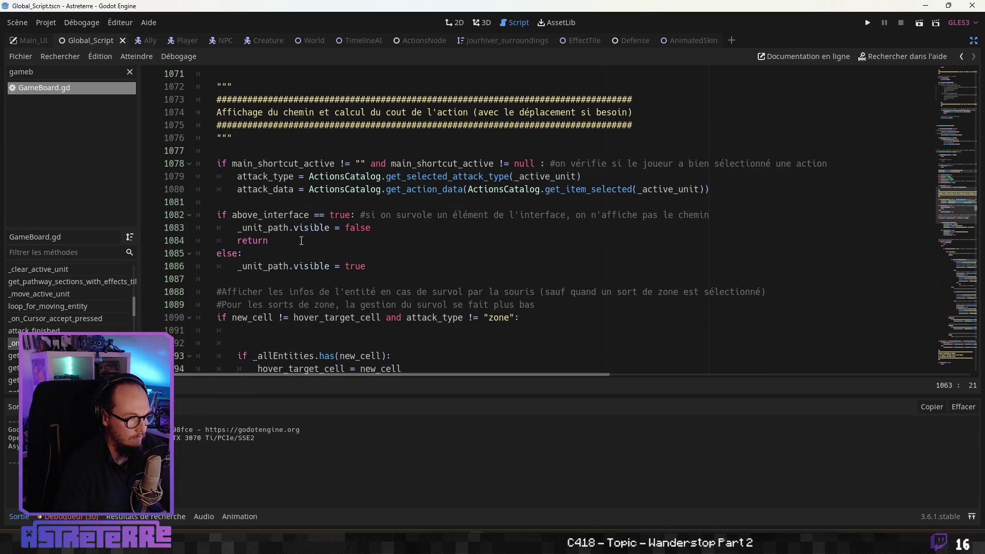
scroll(301, 240, "down", 2)
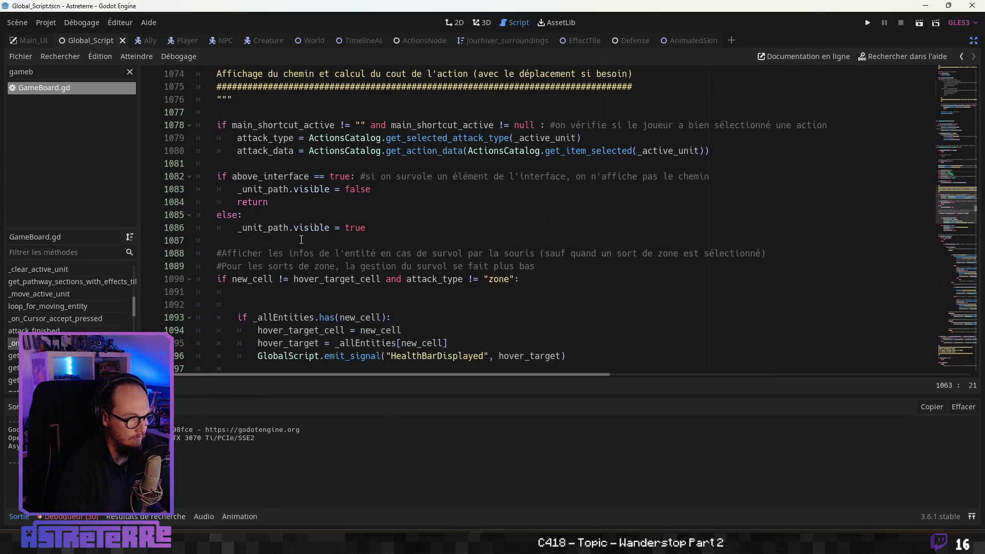
scroll(301, 240, "down", 1)
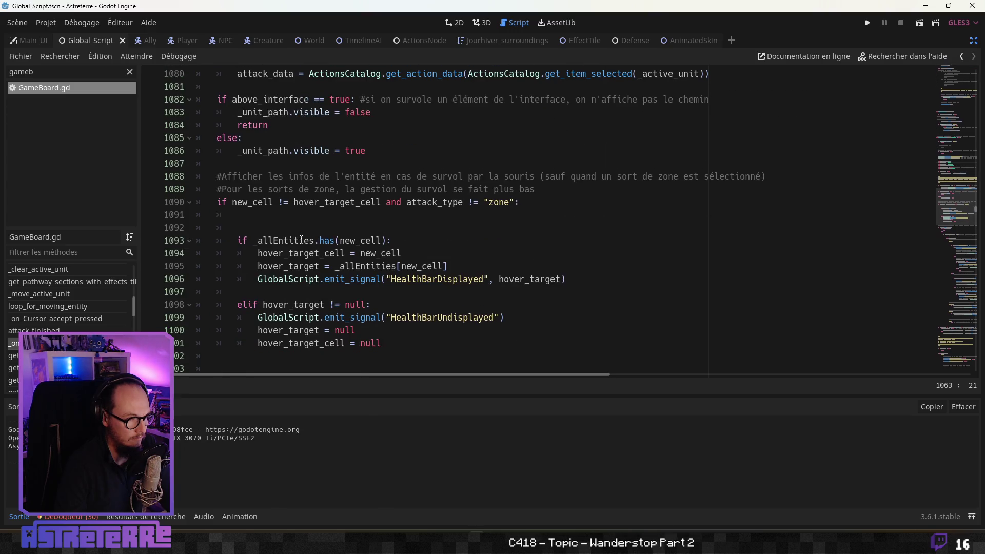
scroll(301, 238, "down", 5)
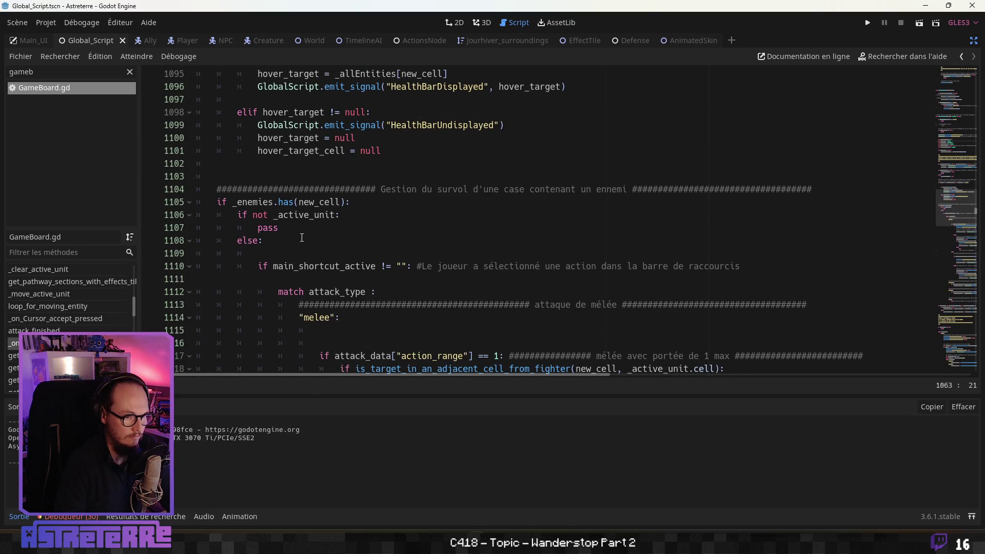
scroll(295, 217, "down", 3)
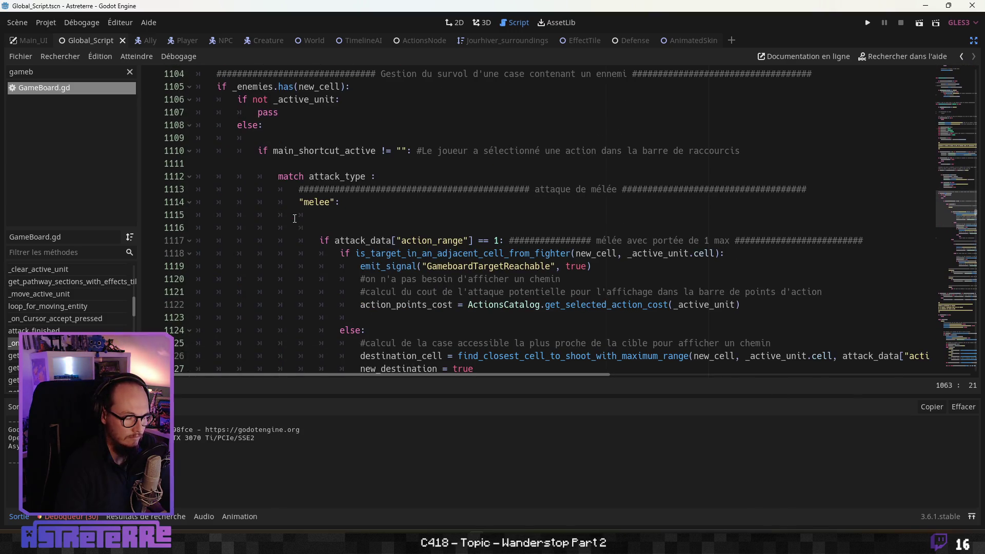
scroll(295, 219, "down", 9)
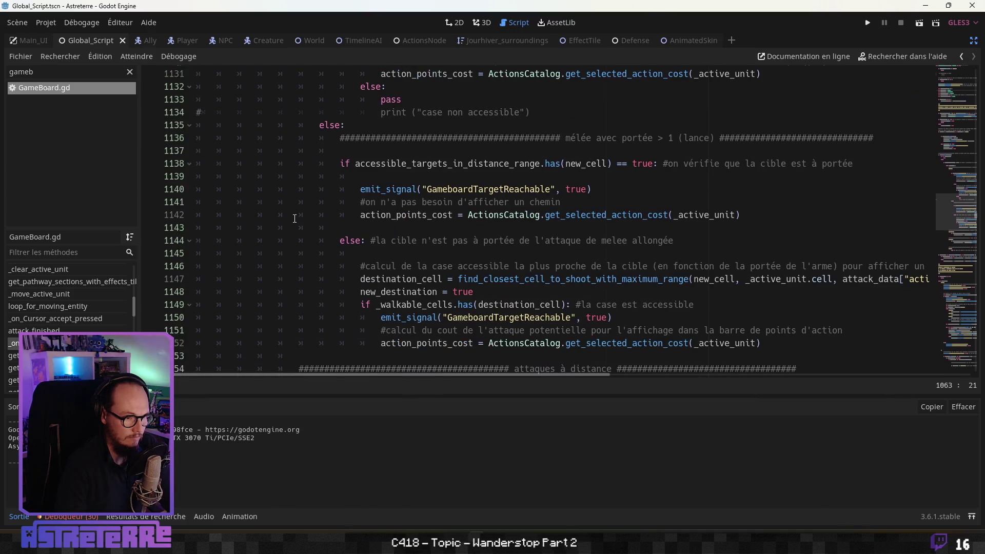
scroll(295, 218, "down", 8)
scroll(295, 219, "down", 3)
scroll(295, 218, "down", 5)
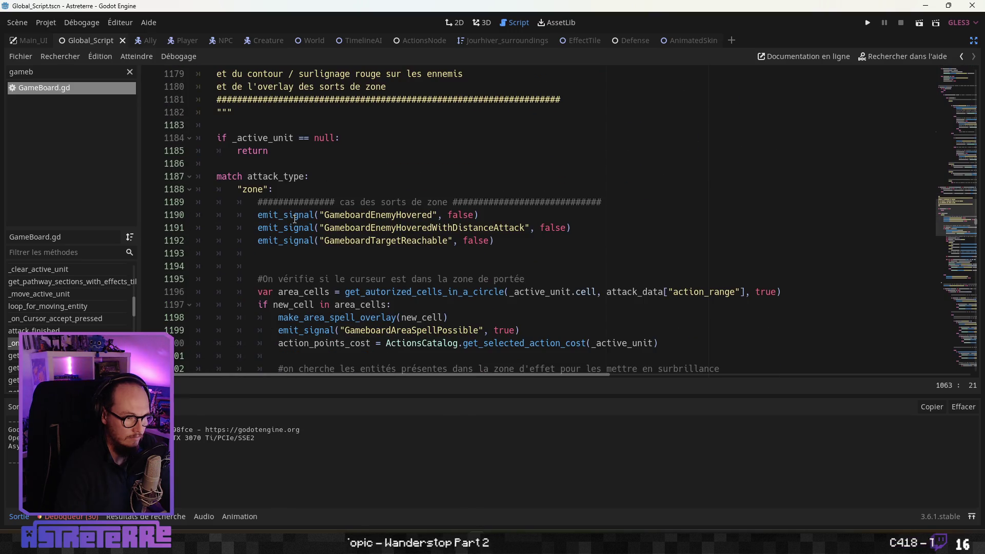
scroll(294, 218, "up", 1)
scroll(295, 219, "down", 1)
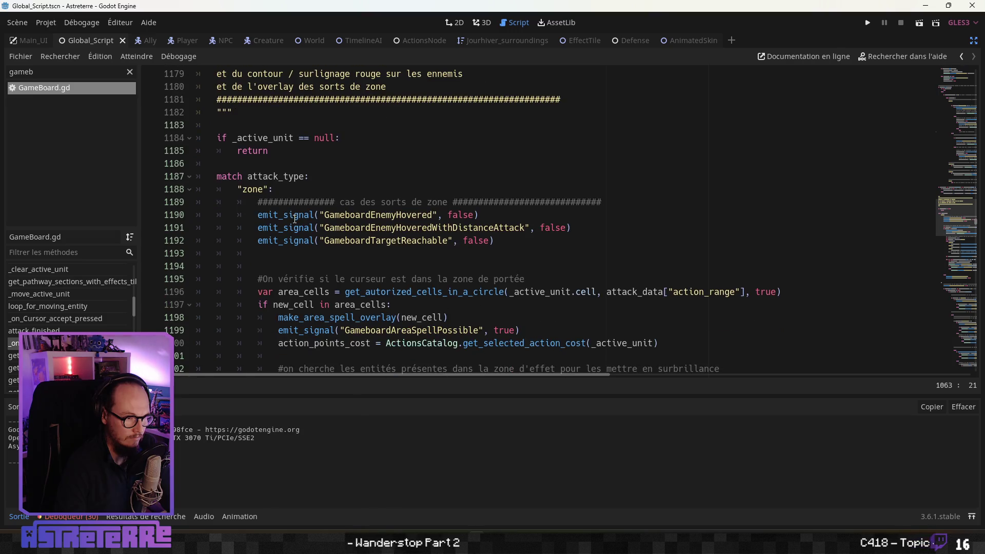
scroll(294, 218, "down", 7)
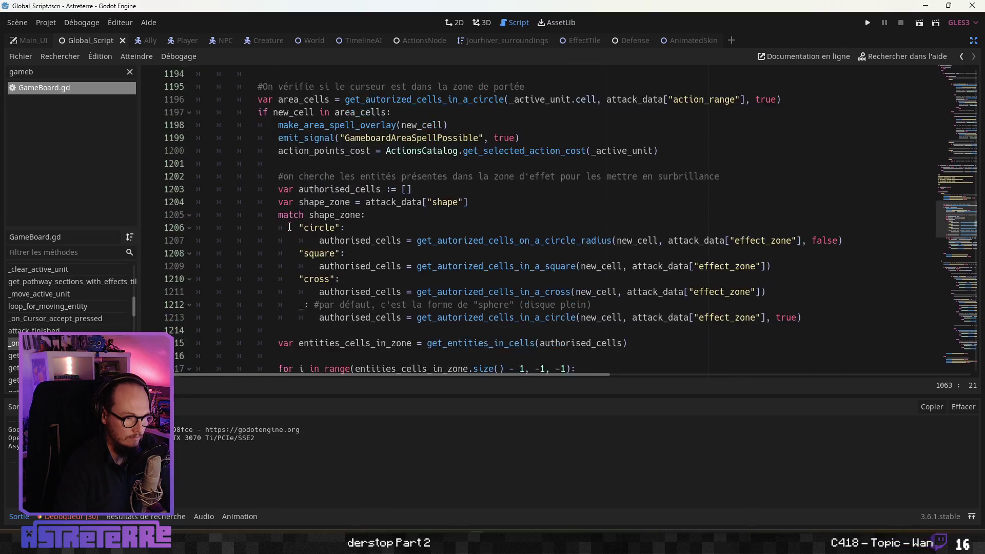
scroll(289, 228, "up", 2)
scroll(288, 228, "up", 3)
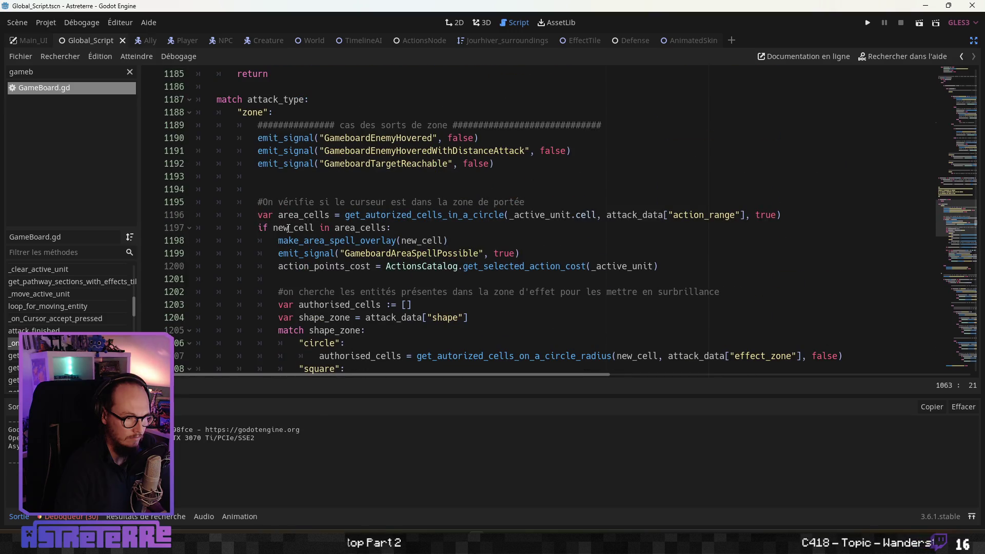
scroll(288, 228, "up", 1)
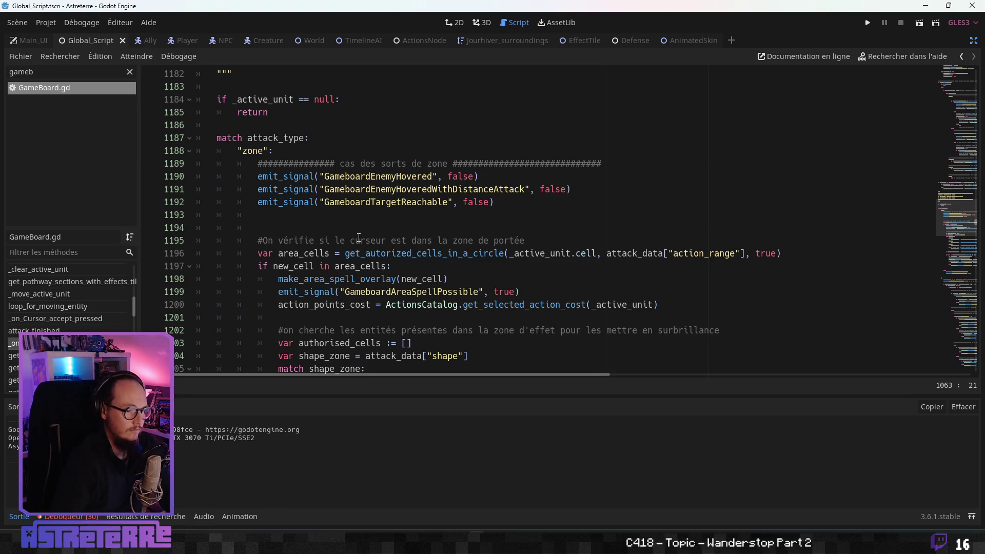
scroll(354, 238, "down", 2)
scroll(297, 271, "down", 9)
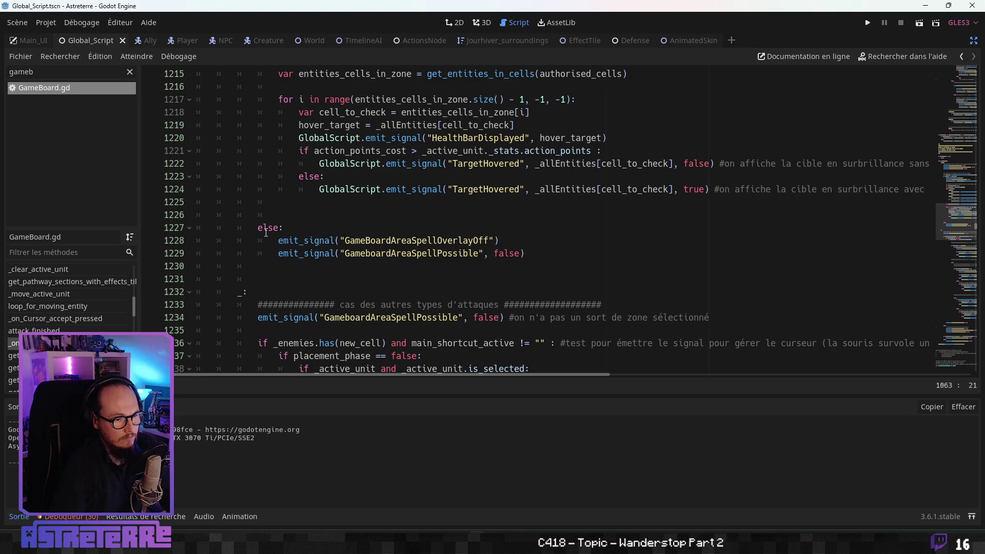
scroll(266, 235, "up", 9)
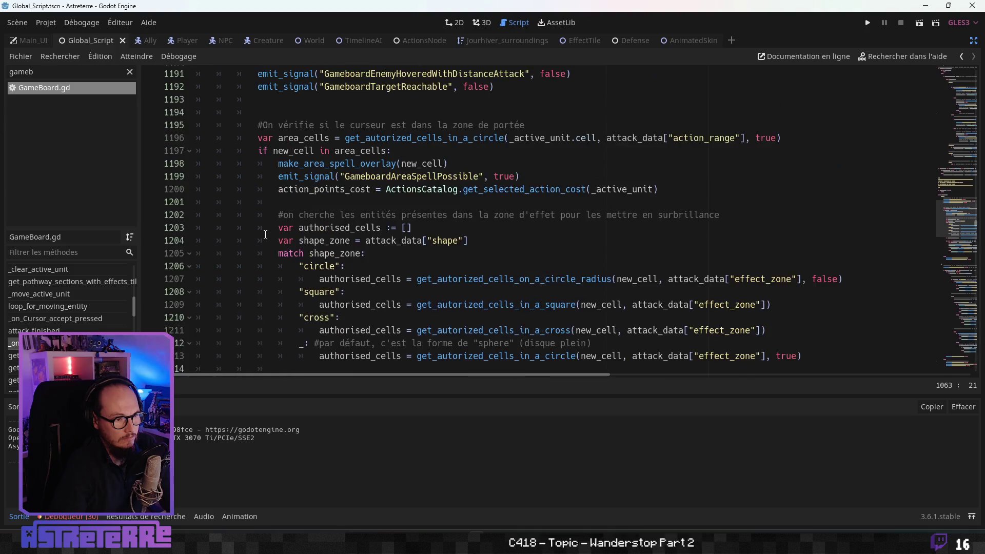
scroll(265, 235, "up", 3)
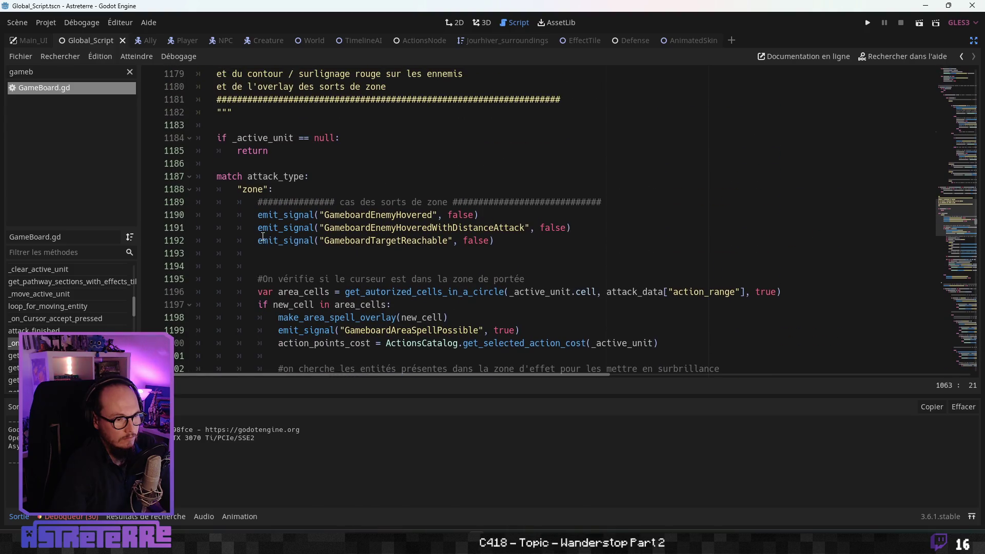
left_click(258, 203)
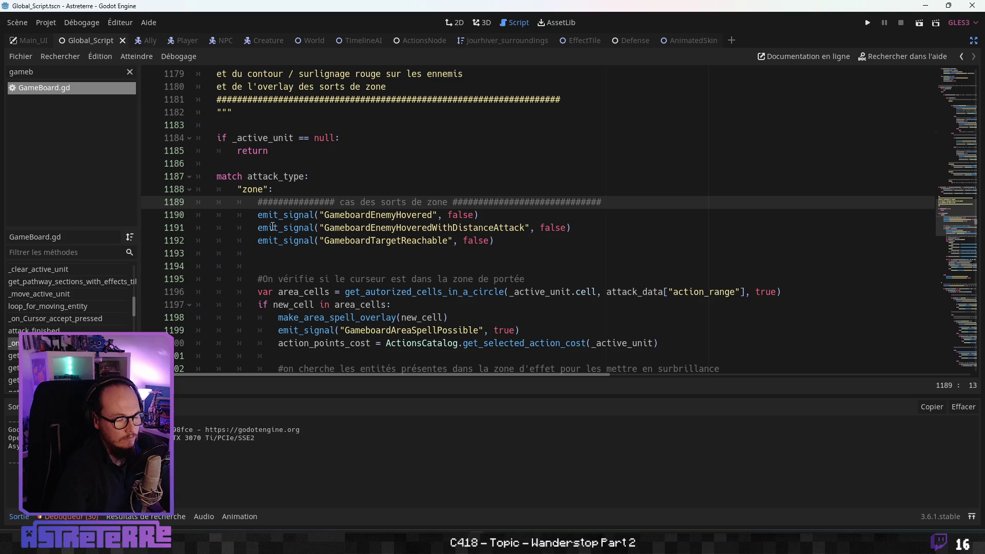
scroll(272, 227, "down", 15)
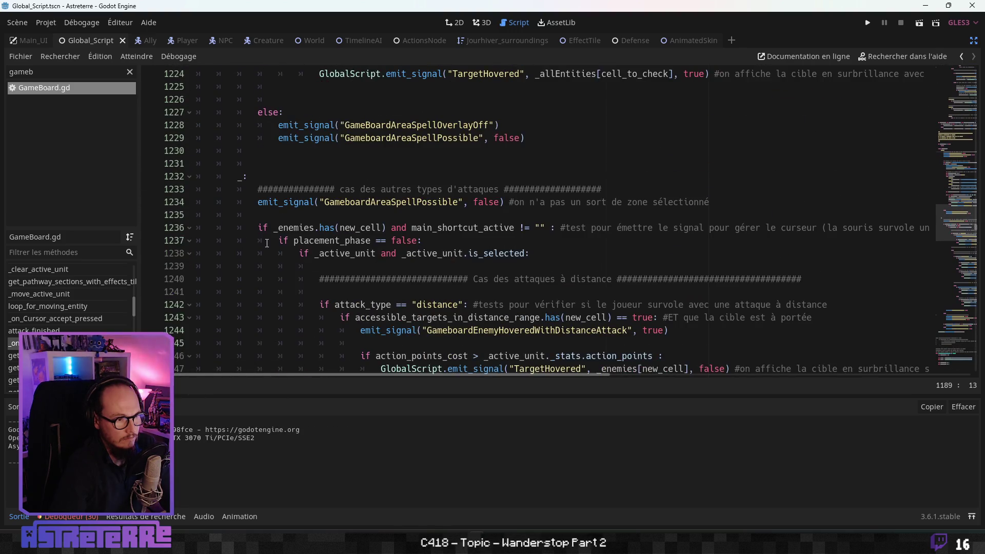
scroll(267, 242, "down", 1)
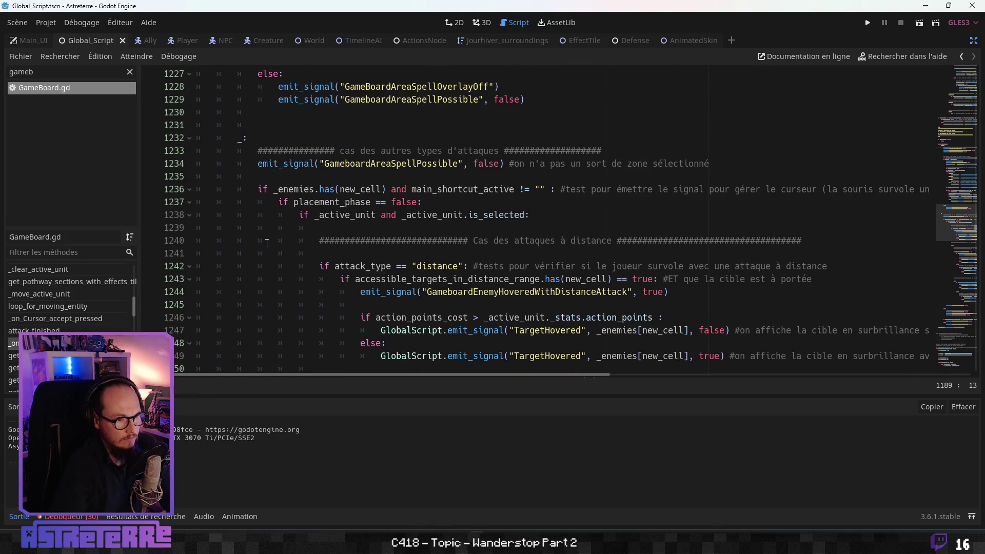
scroll(267, 242, "down", 18)
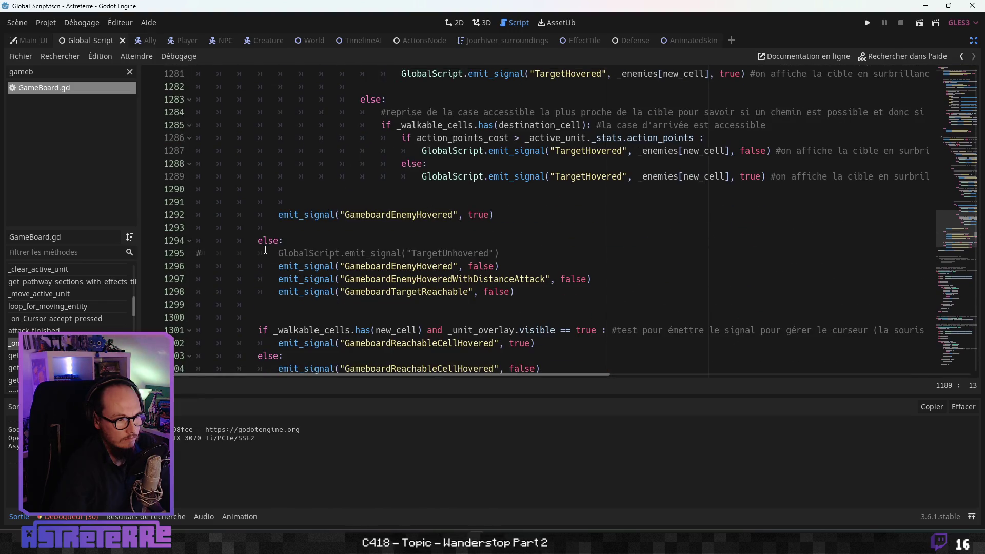
scroll(265, 250, "down", 5)
scroll(265, 250, "up", 2)
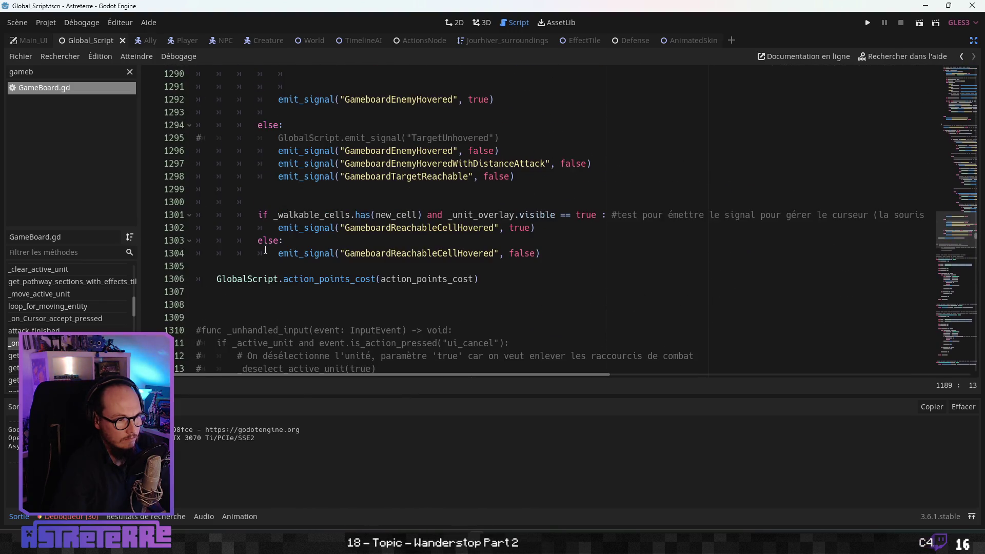
scroll(266, 250, "up", 20)
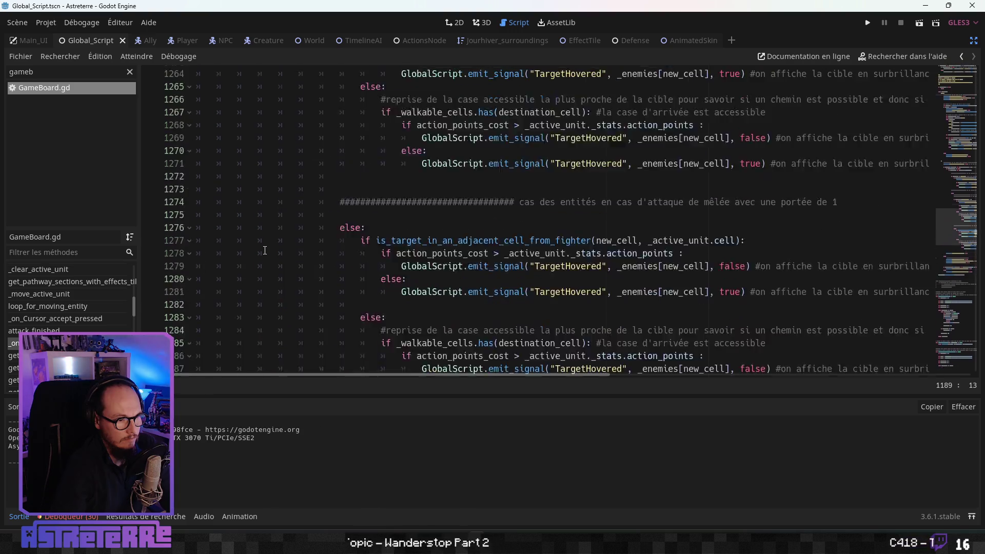
scroll(264, 250, "up", 11)
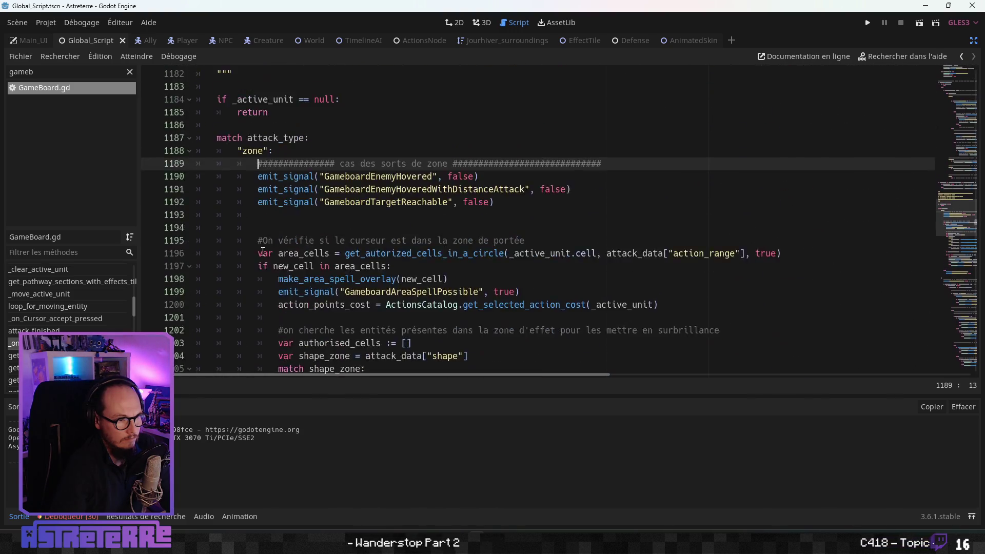
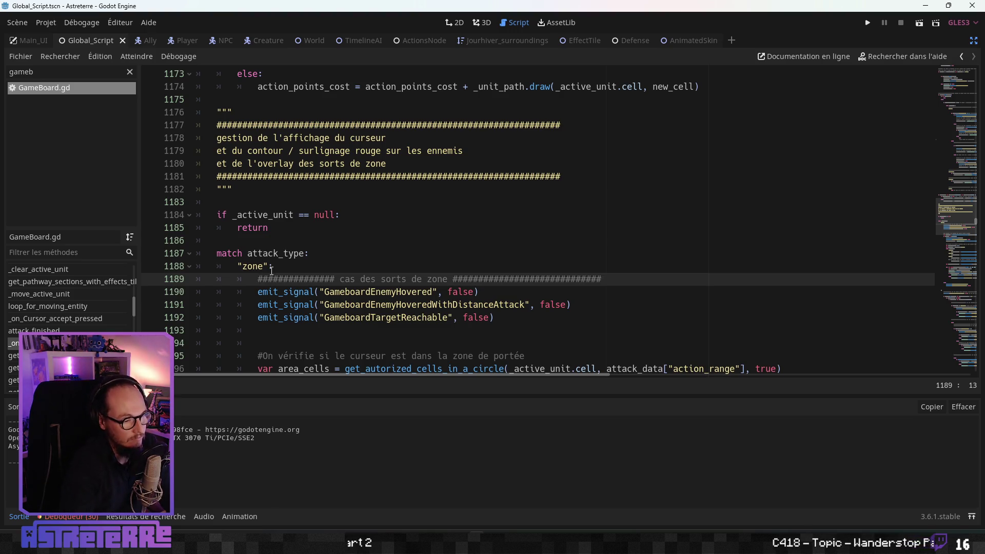
Step: Paste an effects_impact_on_entity["cast"] == false check with return above the zone-spells comment
key("Return")
key("Return")
key("Up")
key("Up")
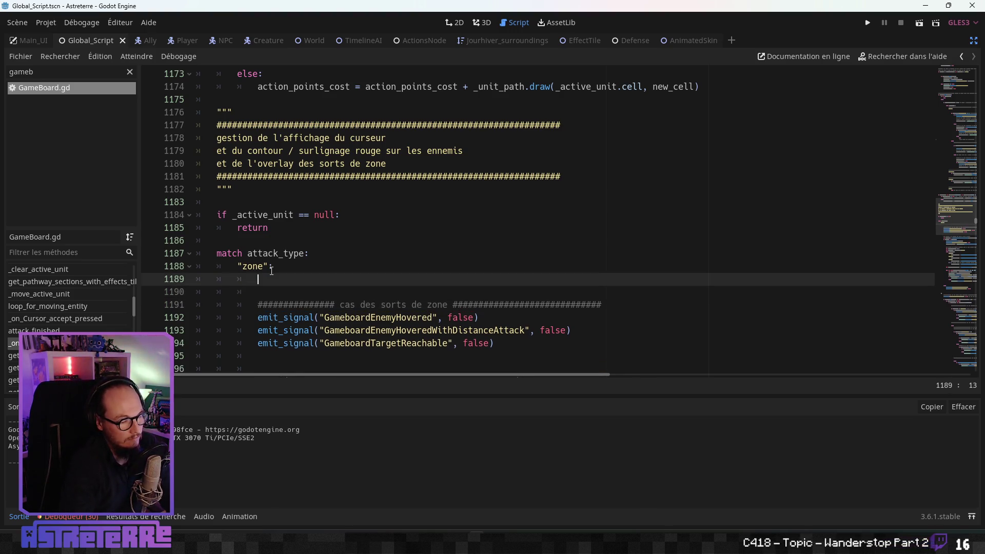
key("Delete")
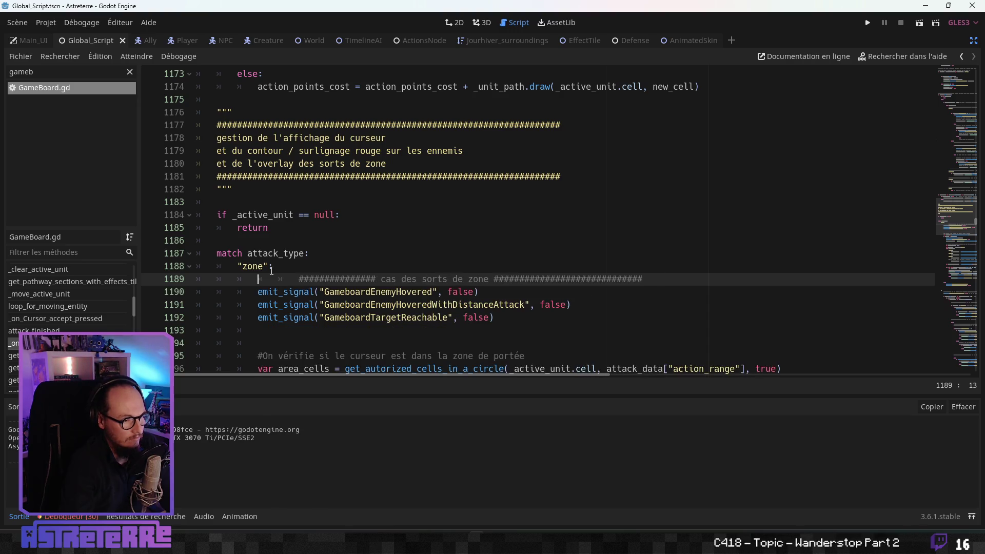
scroll(267, 253, "down", 5)
scroll(267, 253, "down", 20)
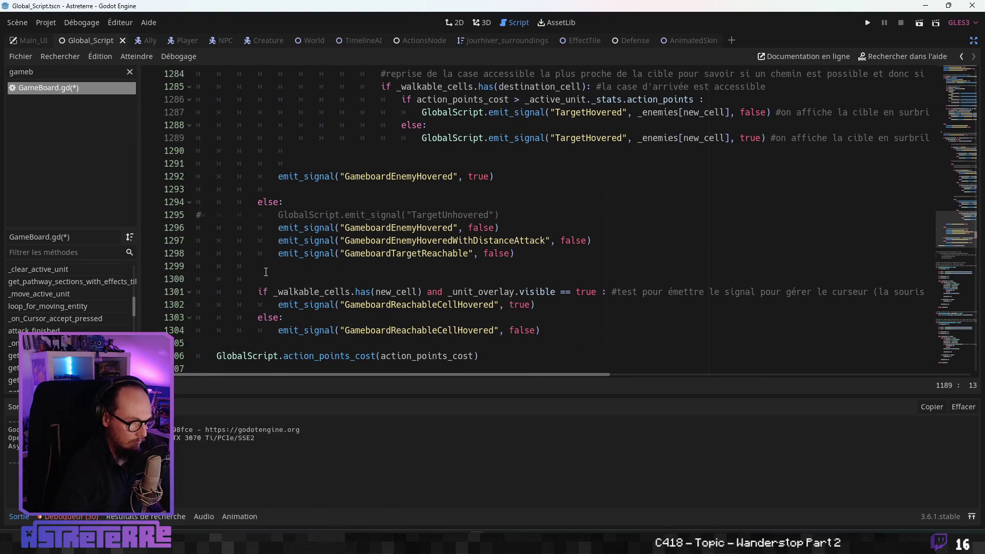
scroll(266, 272, "down", 2)
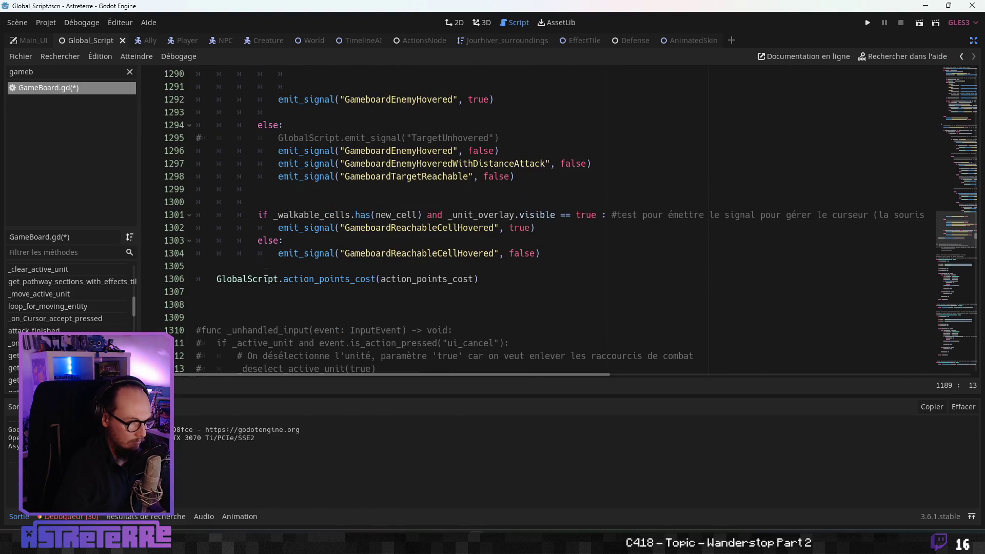
scroll(266, 272, "up", 20)
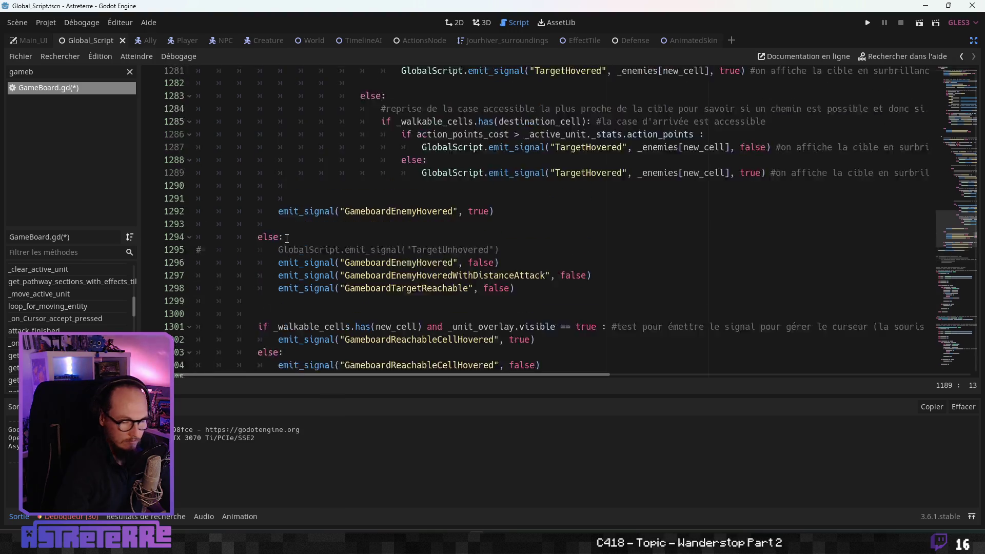
scroll(286, 239, "up", 8)
scroll(285, 245, "down", 8)
key("Return")
key("Return")
key("Return")
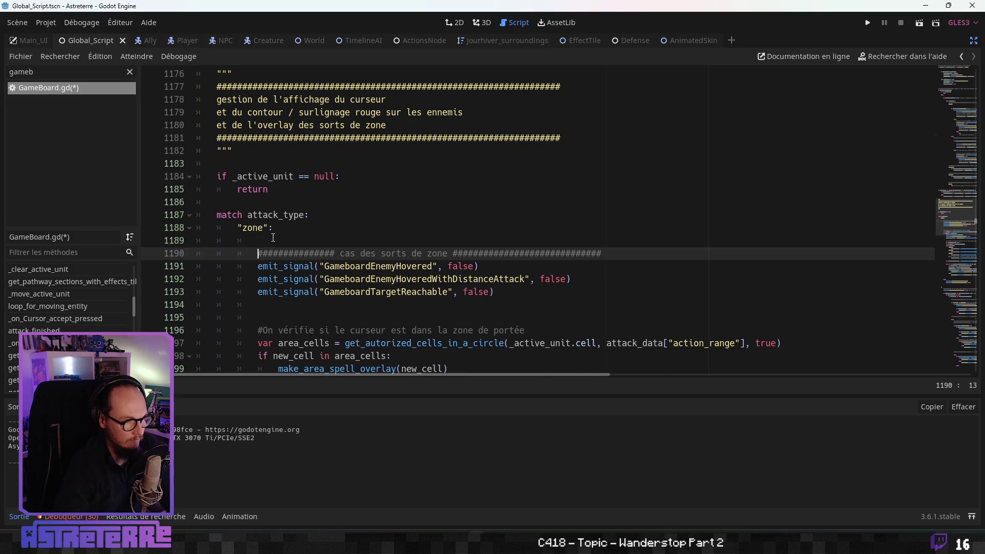
left_click(285, 254)
key("ctrl+v")
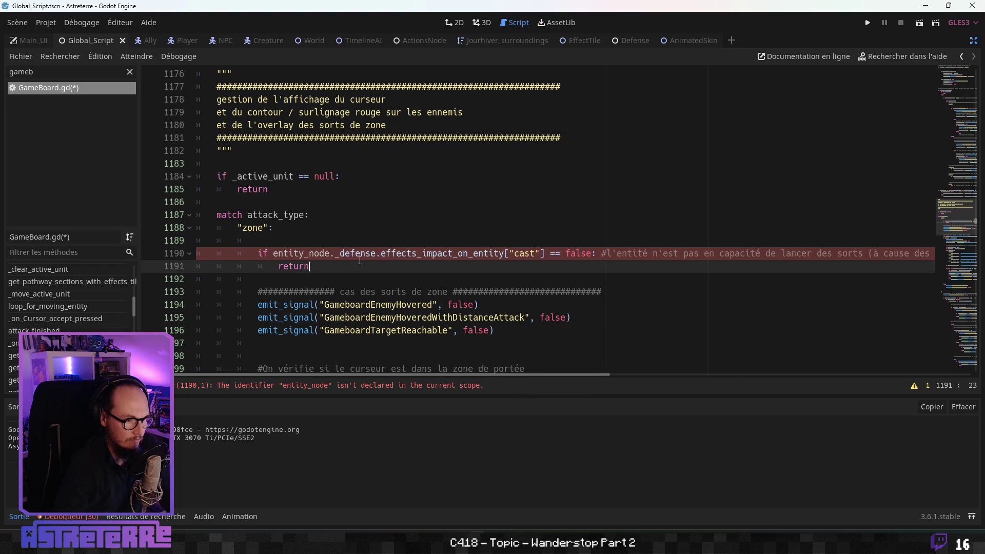
Step: Replace the undeclared entity_node with _active_unit using autocomplete
double_click(280, 253)
type("_")
key("Return")
left_click(365, 226)
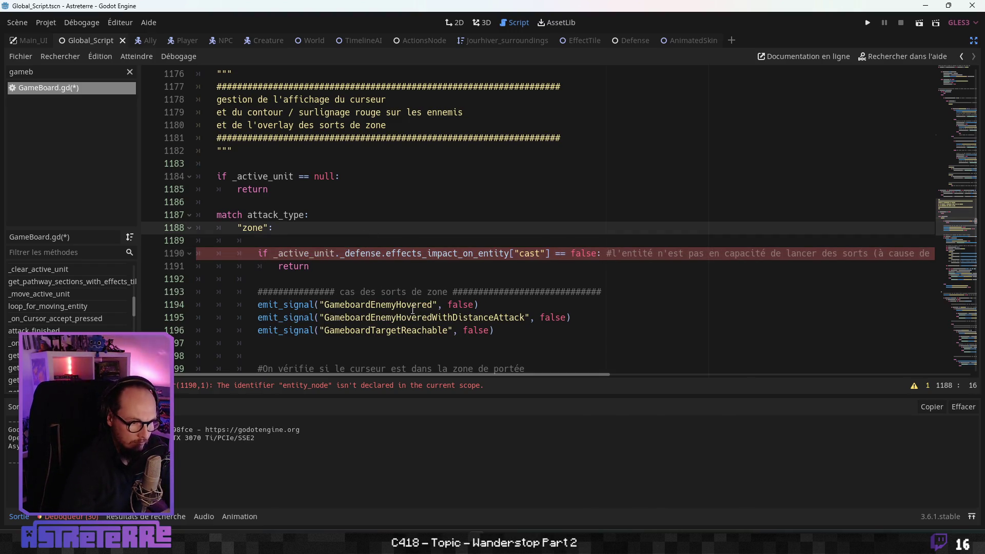
left_click(328, 266)
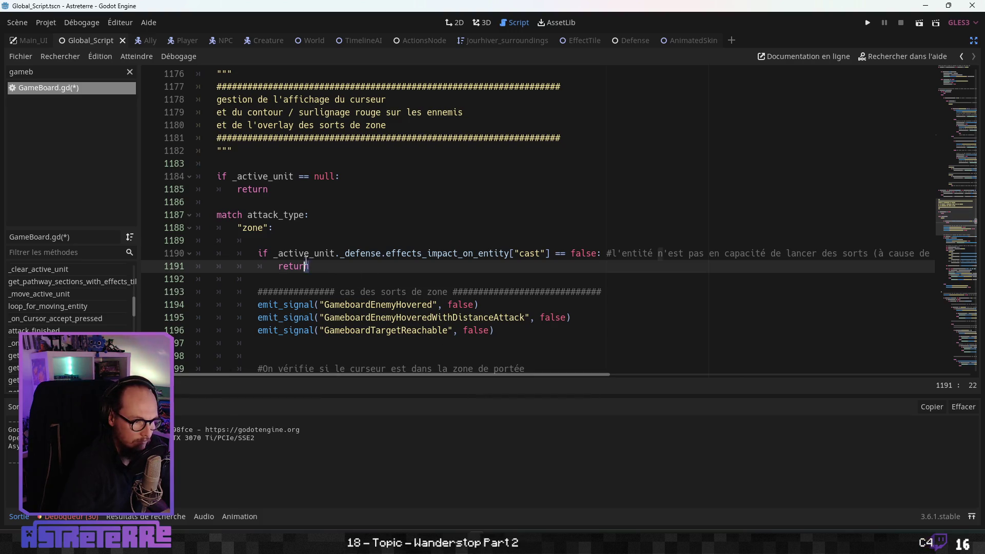
left_click_drag(308, 265, 255, 253)
left_click(300, 214)
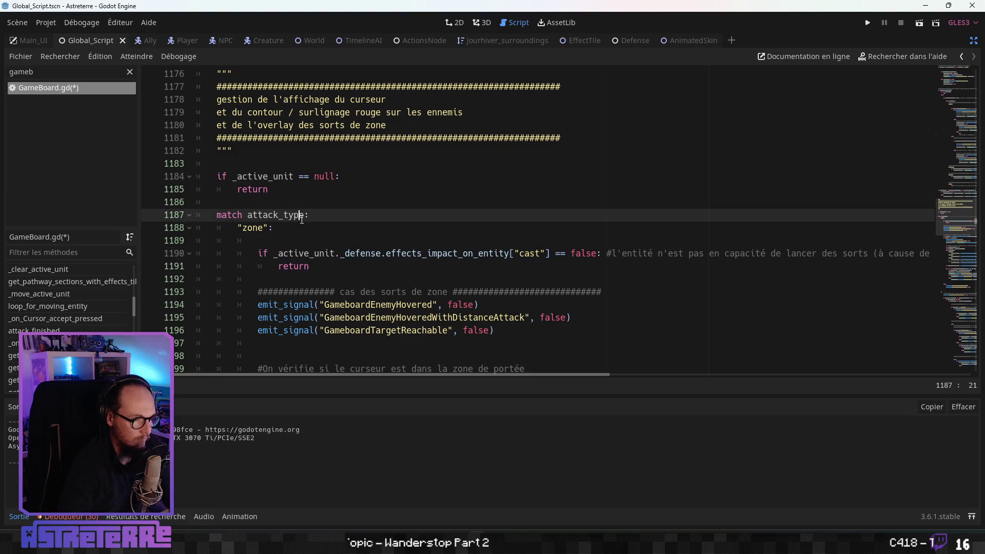
scroll(315, 259, "up", 9)
scroll(314, 259, "up", 2)
scroll(315, 259, "down", 2)
left_click(414, 303)
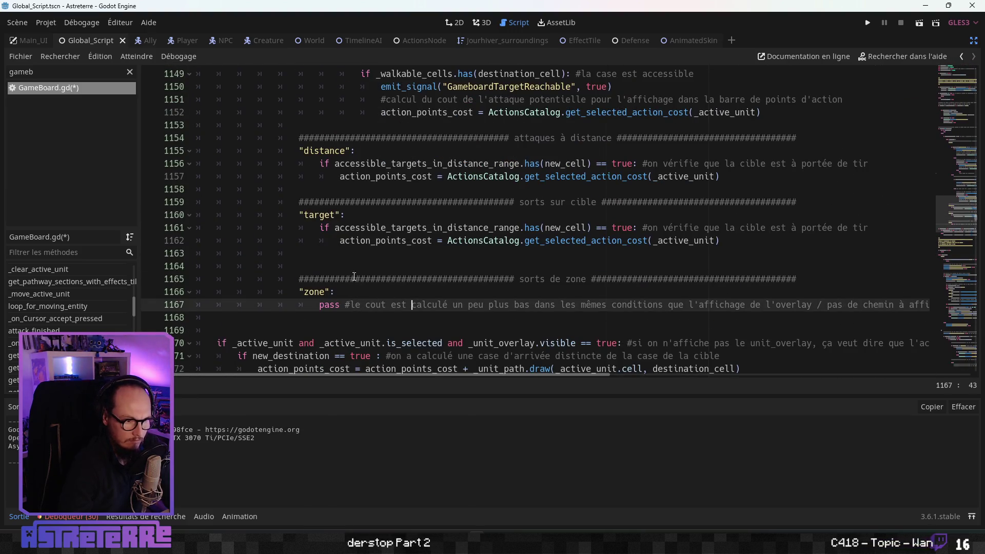
Step: Insert the cast-blocking if/return check above the range check in the target spell case
left_click(339, 254)
scroll(336, 258, "up", 11)
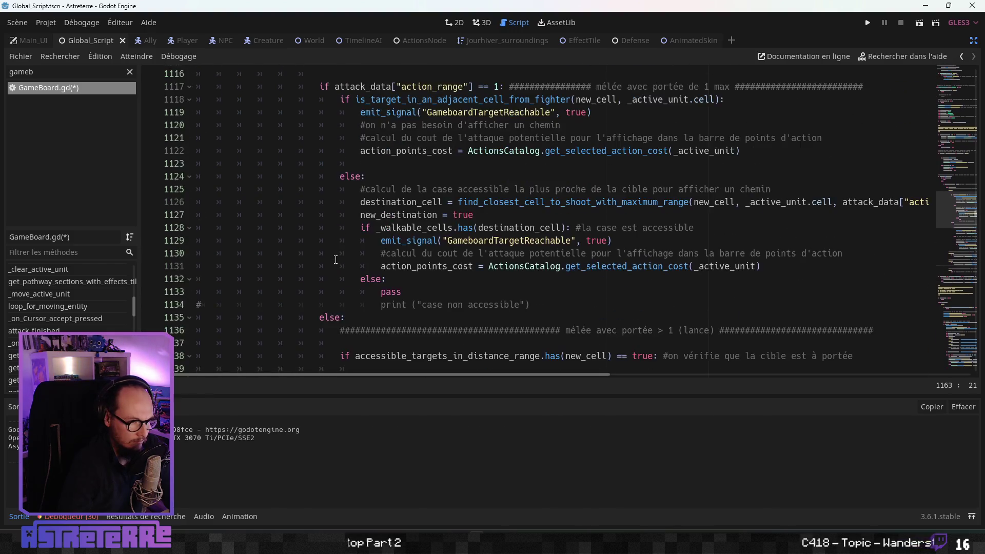
scroll(336, 259, "up", 2)
scroll(335, 260, "down", 13)
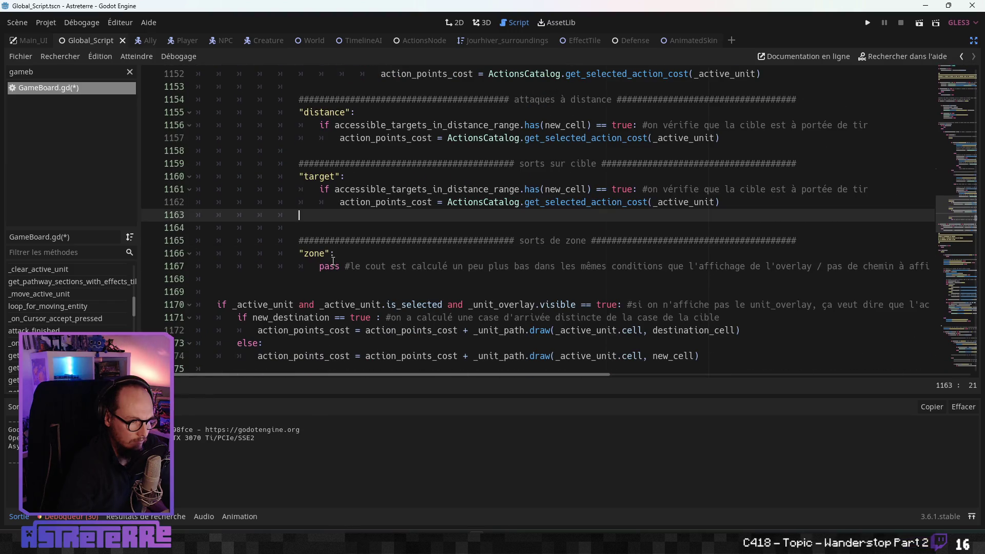
left_click(319, 190)
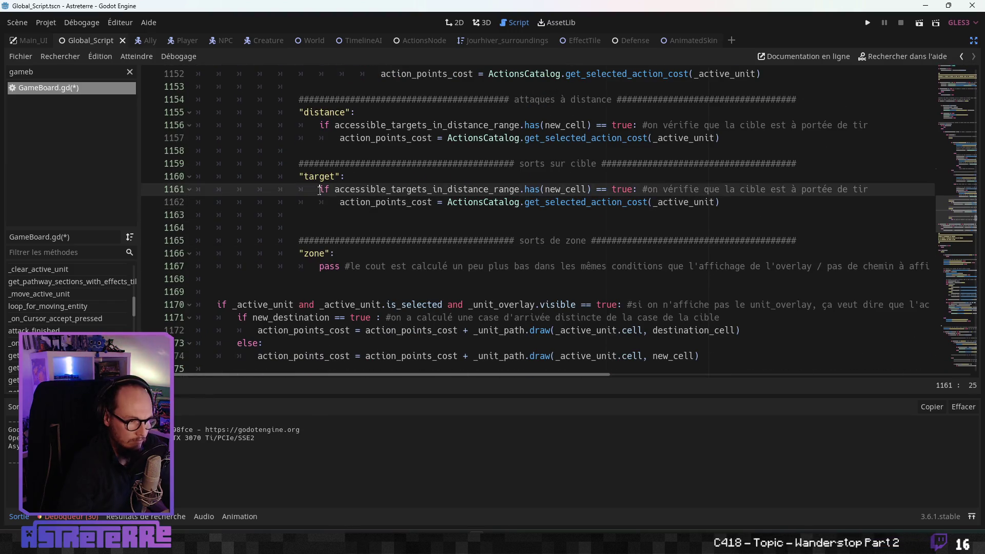
key("Return")
key("Return")
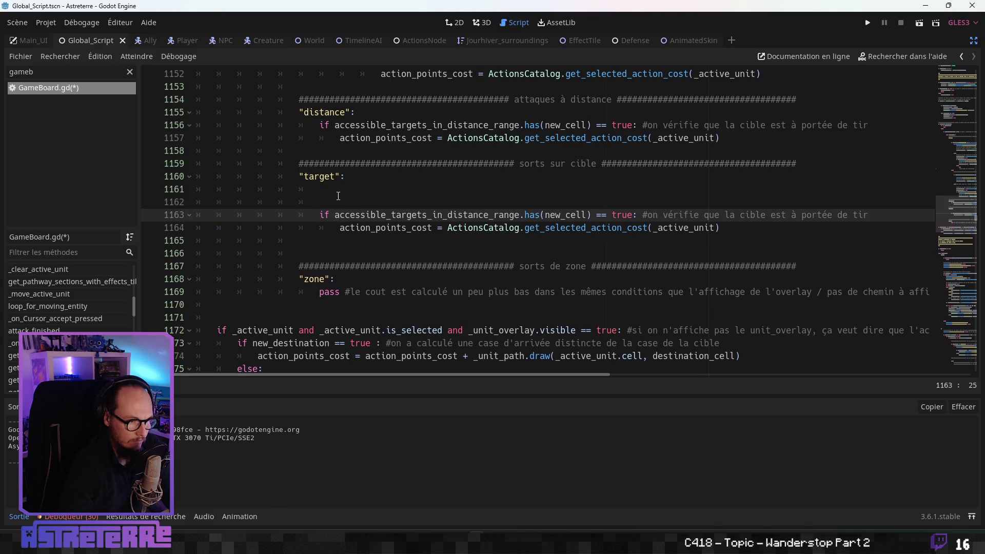
left_click(337, 191)
key("ctrl+v")
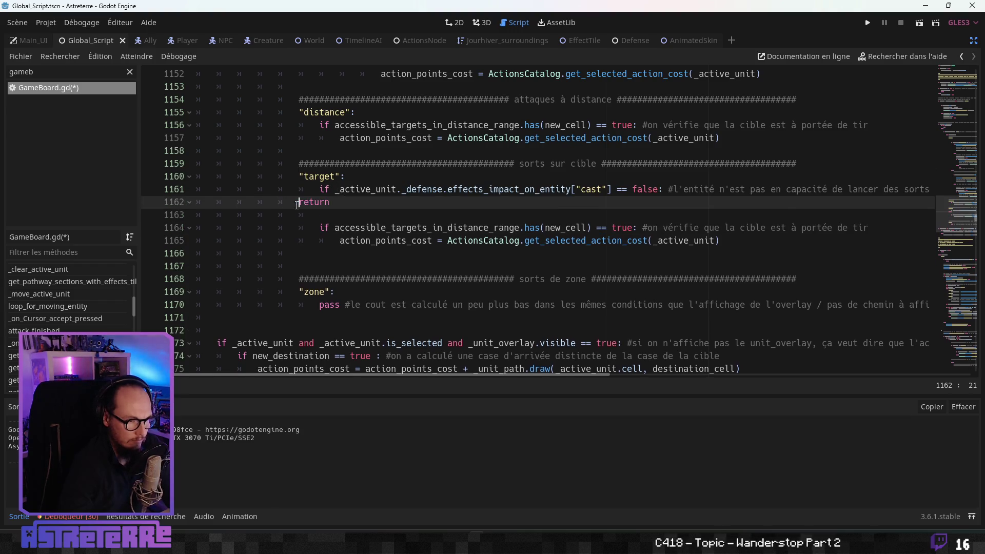
Step: Move down to the path-drawing branch and select code there
scroll(359, 221, "down", 2)
scroll(358, 223, "up", 1)
scroll(357, 225, "down", 1)
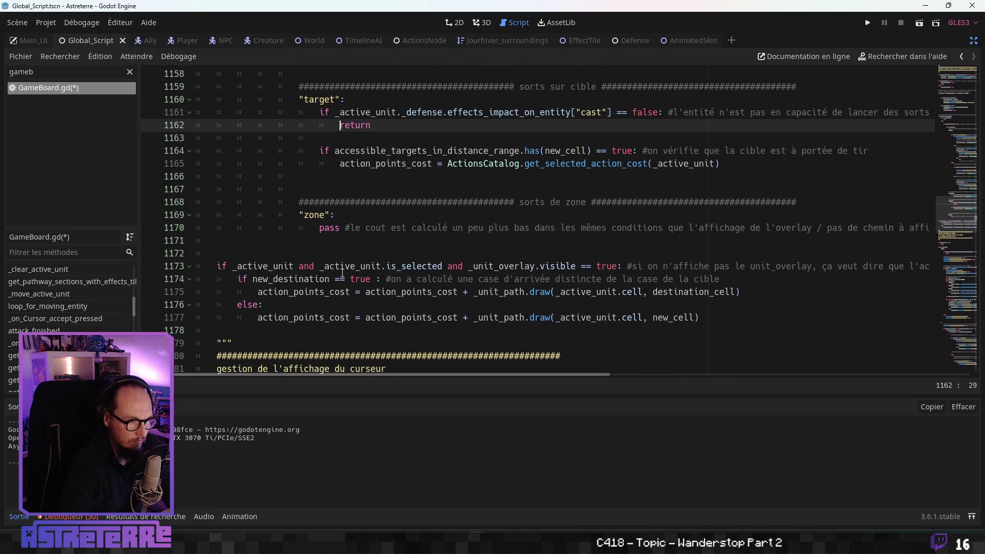
left_click(344, 306)
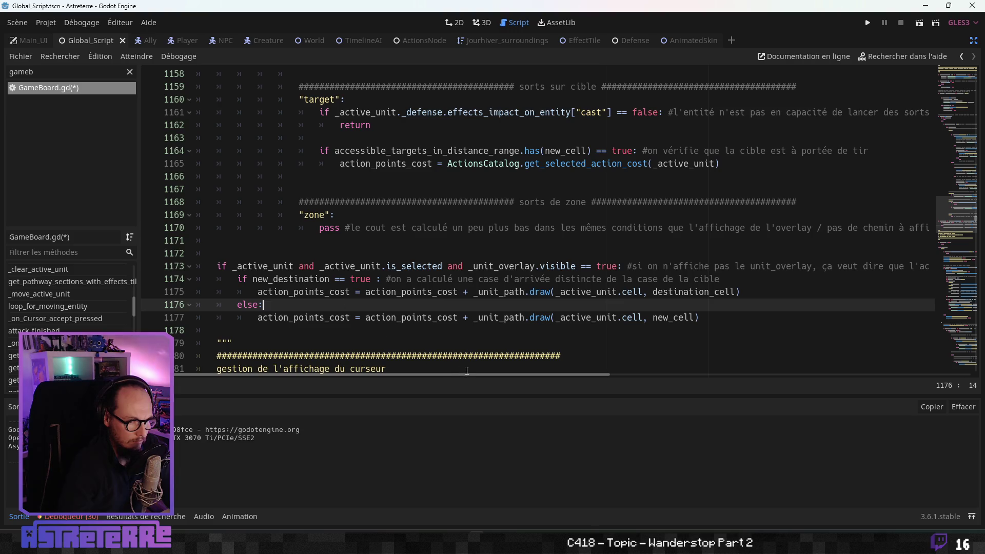
left_click_drag(466, 374, 547, 385)
mouse_move(634, 380)
left_mouse_down()
mouse_move(807, 393)
mouse_move(378, 370)
left_mouse_up()
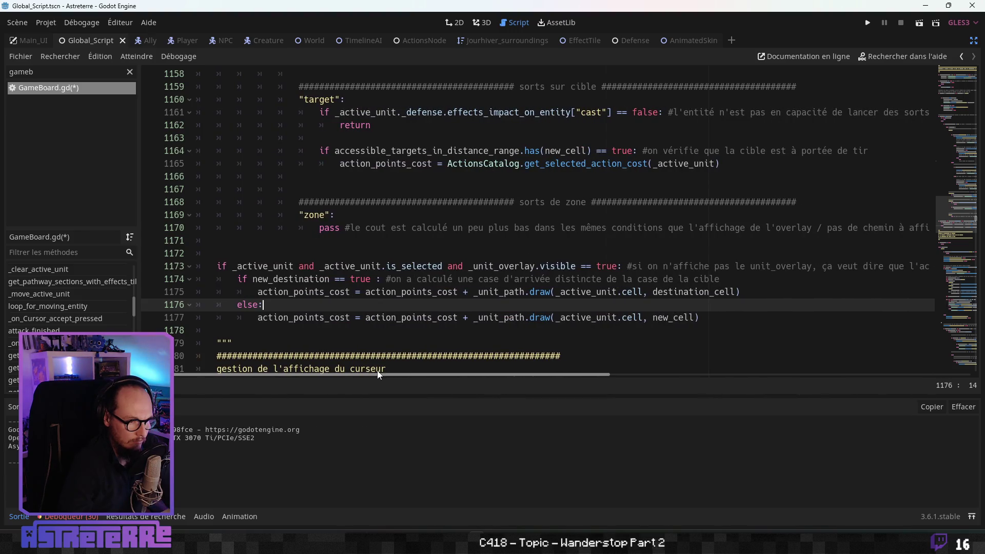
scroll(374, 310, "up", 5)
left_click(367, 310)
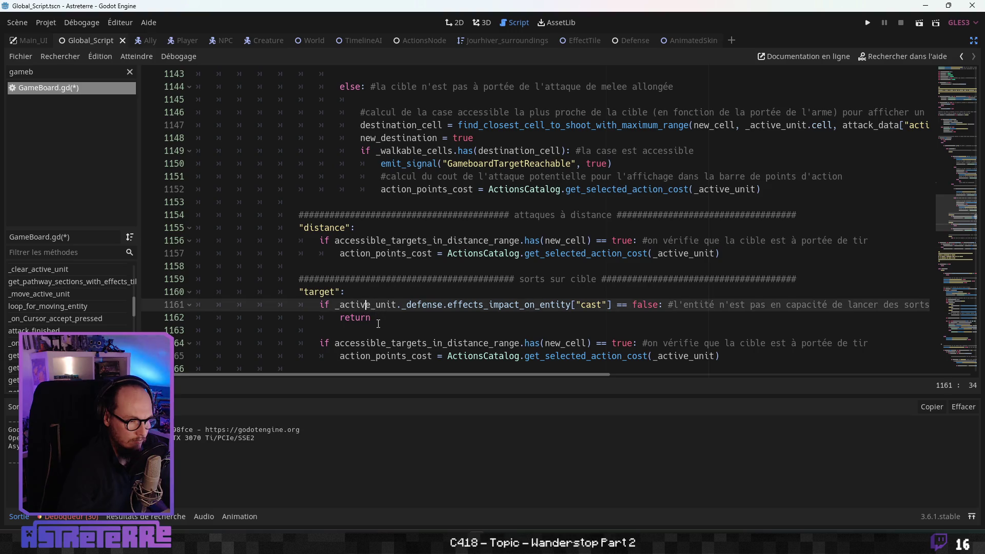
scroll(374, 315, "up", 11)
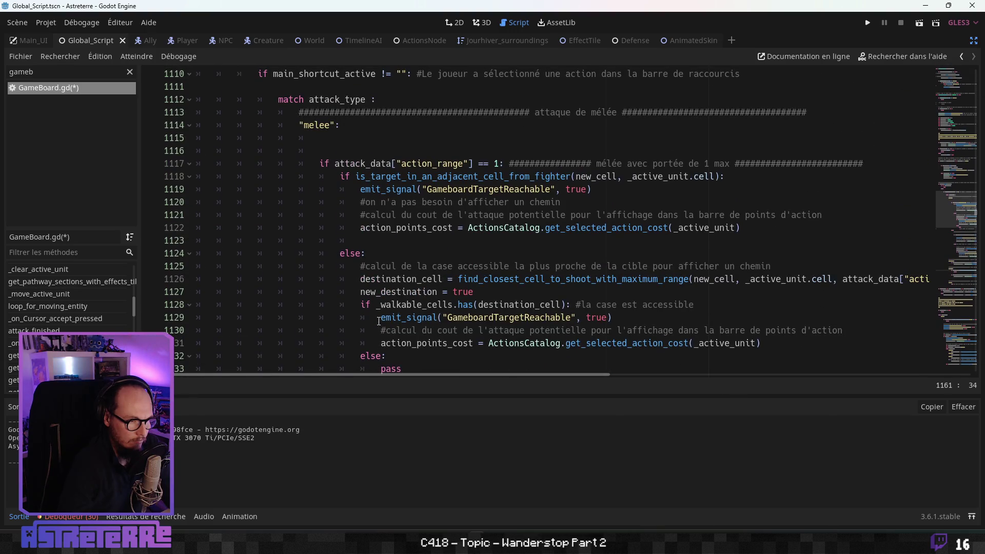
scroll(379, 321, "up", 8)
scroll(333, 275, "up", 3)
scroll(336, 292, "down", 2)
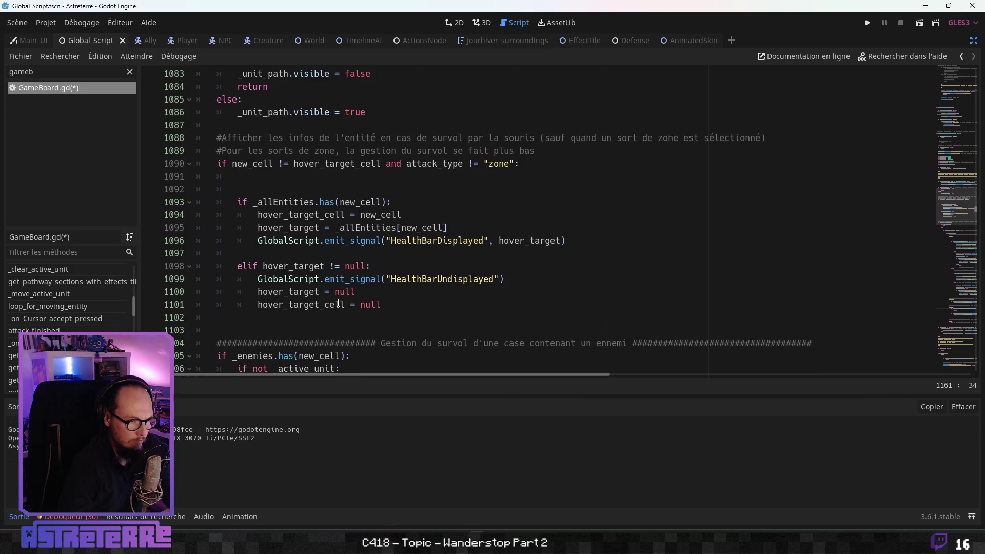
scroll(338, 302, "up", 5)
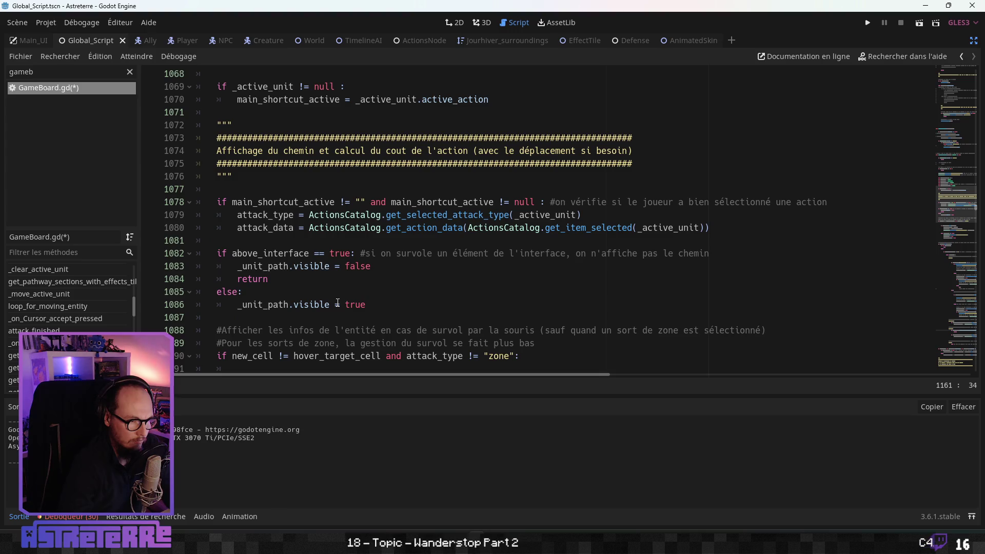
scroll(338, 302, "up", 2)
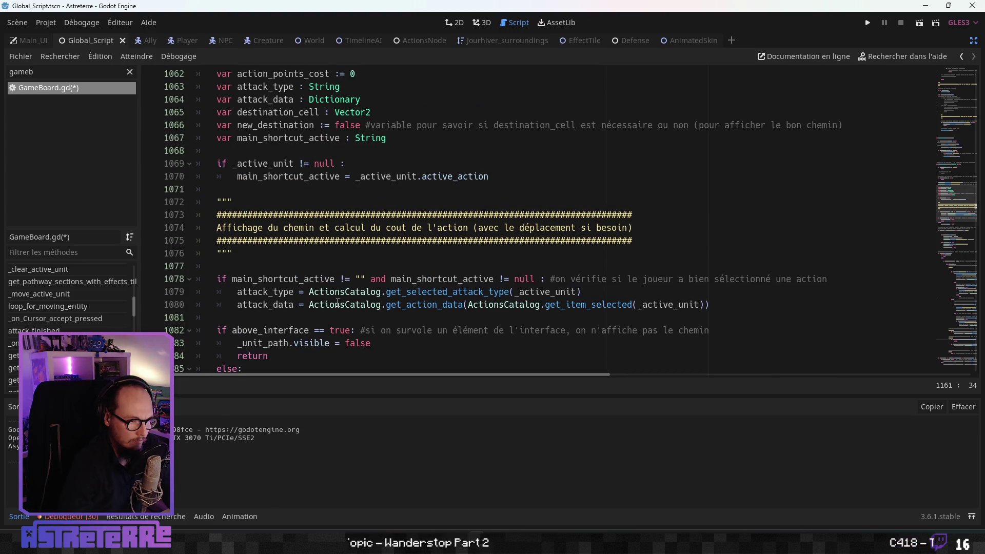
scroll(338, 302, "up", 2)
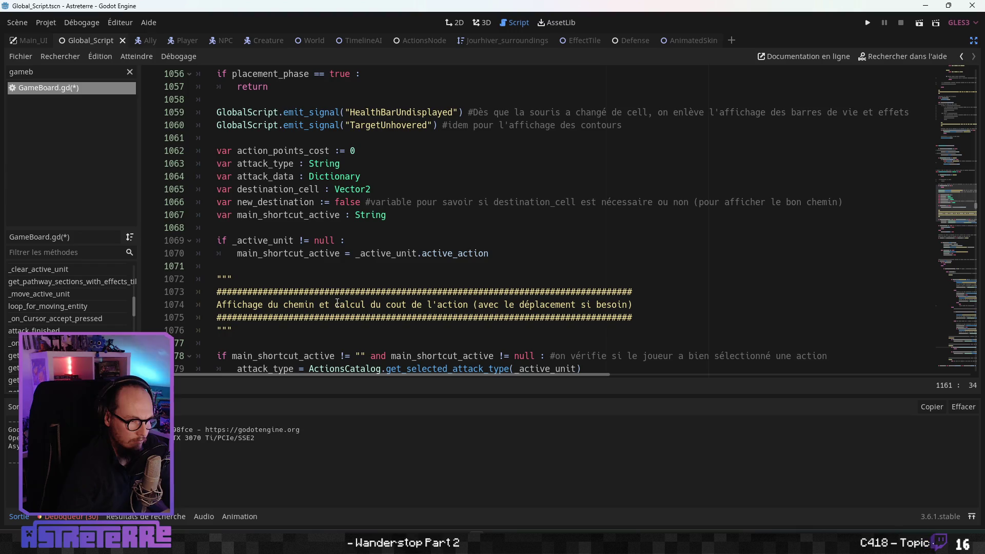
scroll(337, 303, "up", 3)
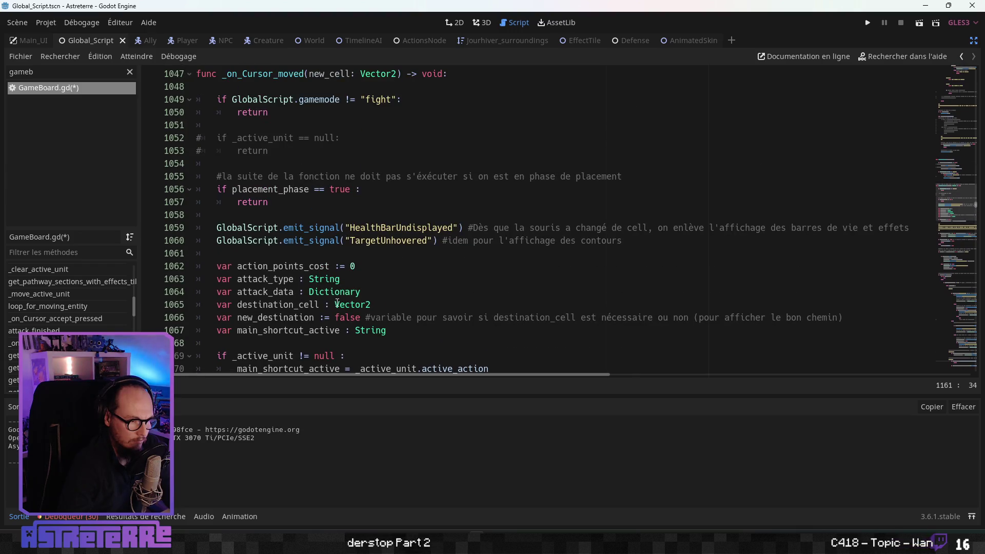
scroll(337, 303, "down", 2)
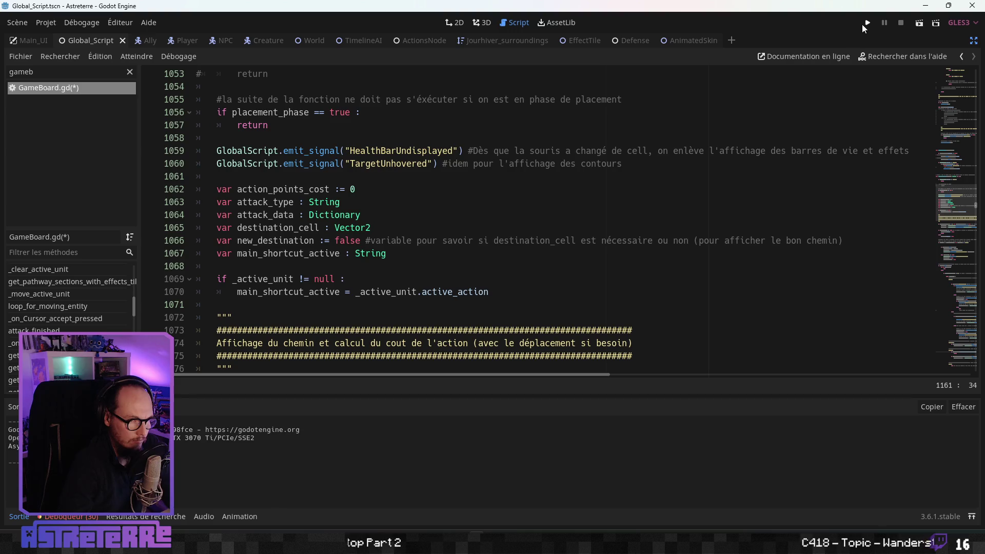
key("ctrl+s")
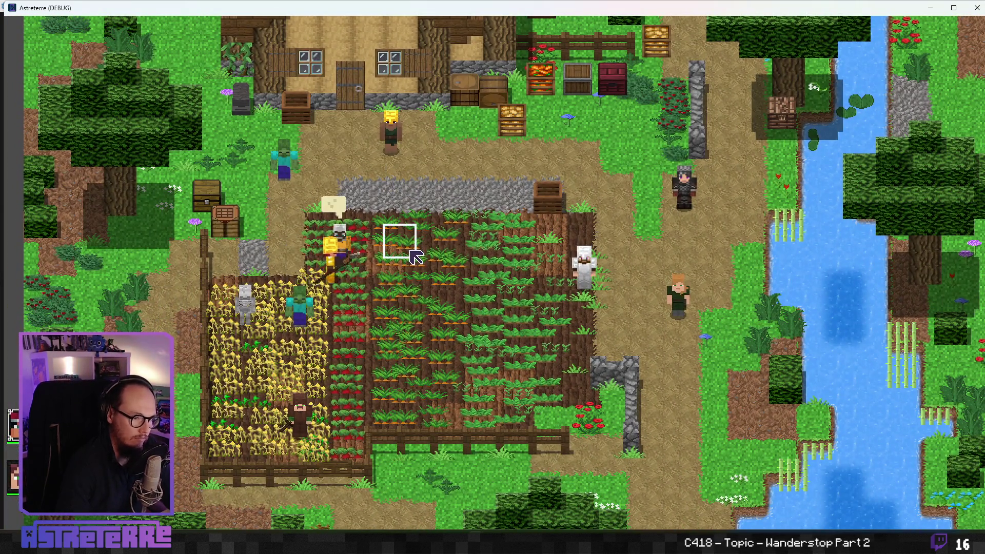
Step: Remove the golden helmet, chestplate and leggings from the inventory
key("i")
left_click(268, 457)
left_click(326, 456)
left_click(386, 456)
key("i")
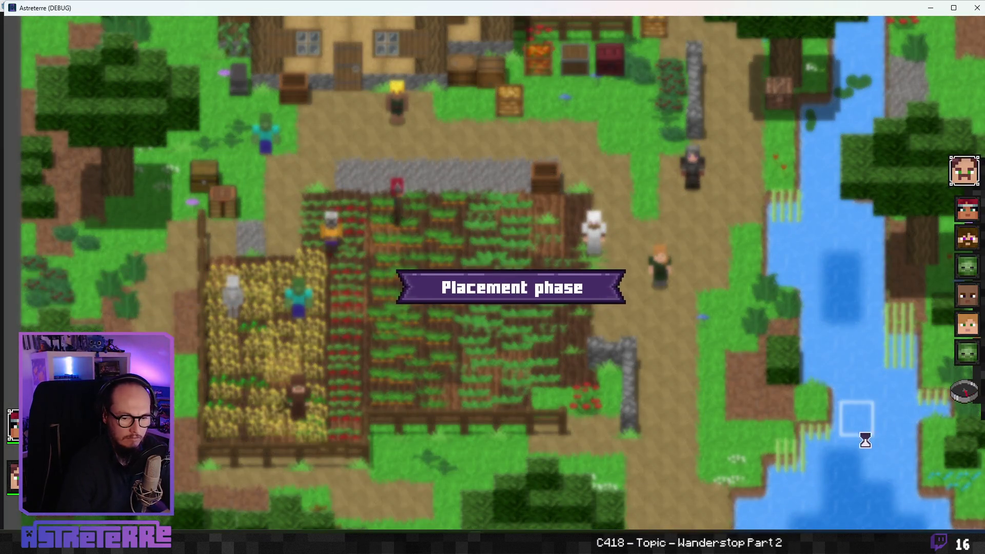
Step: End the placement phase and the turn, then cast Spider web on the vegetable field
left_click(966, 394)
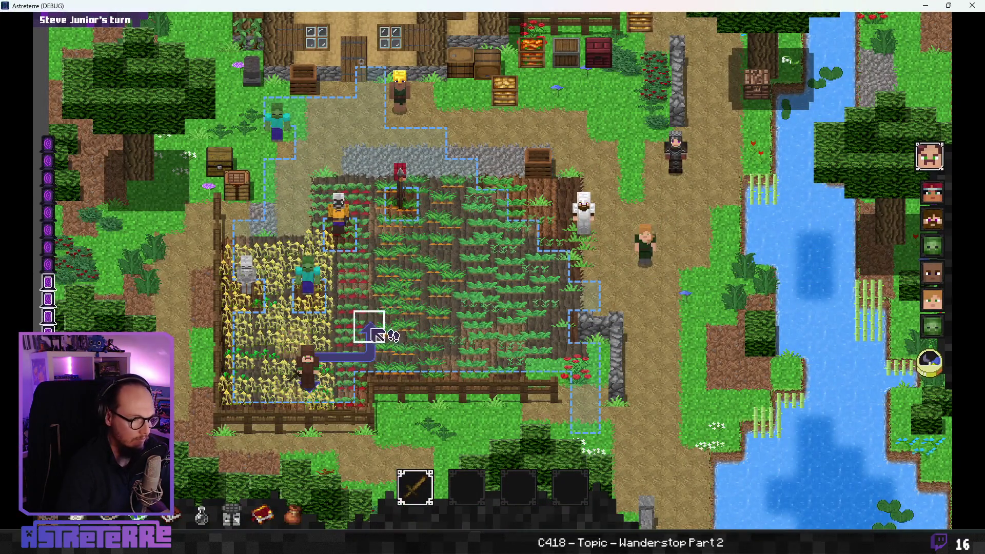
left_click(926, 379)
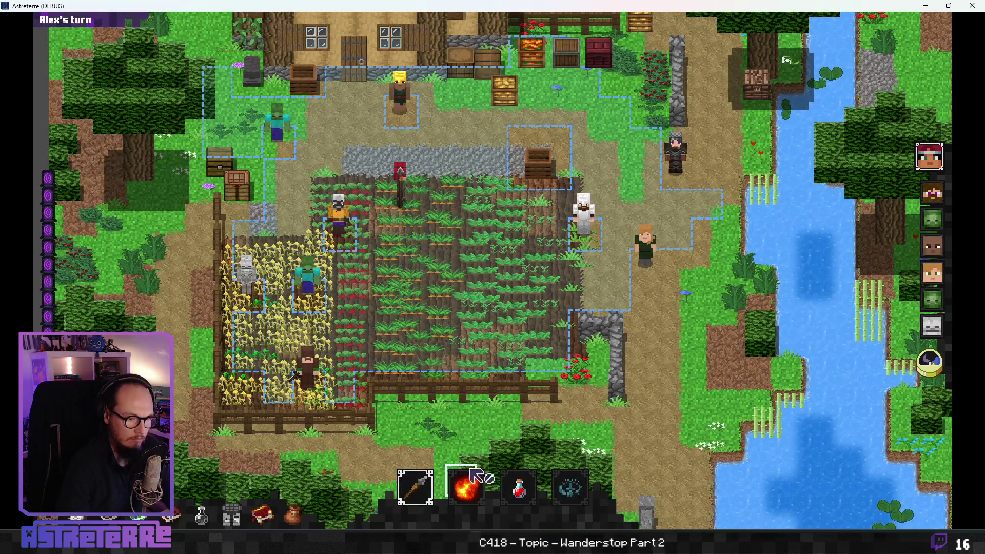
mouse_move(483, 442)
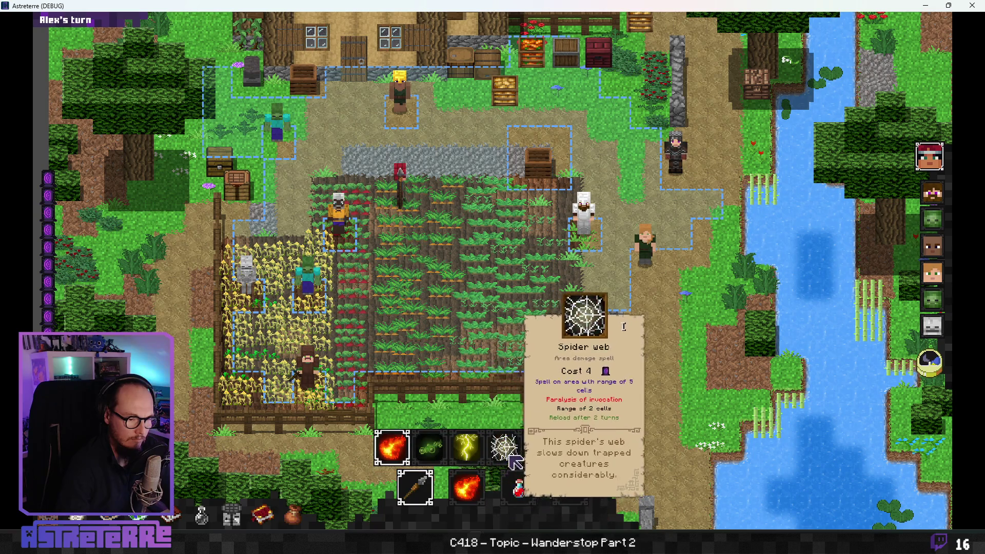
left_click(467, 487)
left_click(458, 212)
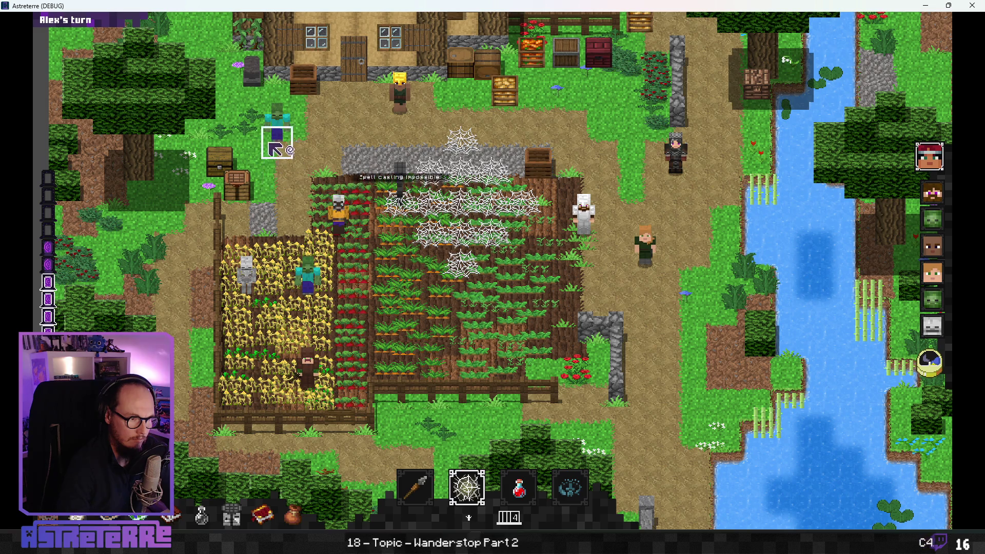
Step: Retry Spider web, Lightning strike and Poison cloud, confirming casting is impossible, then return to Godot
mouse_move(464, 479)
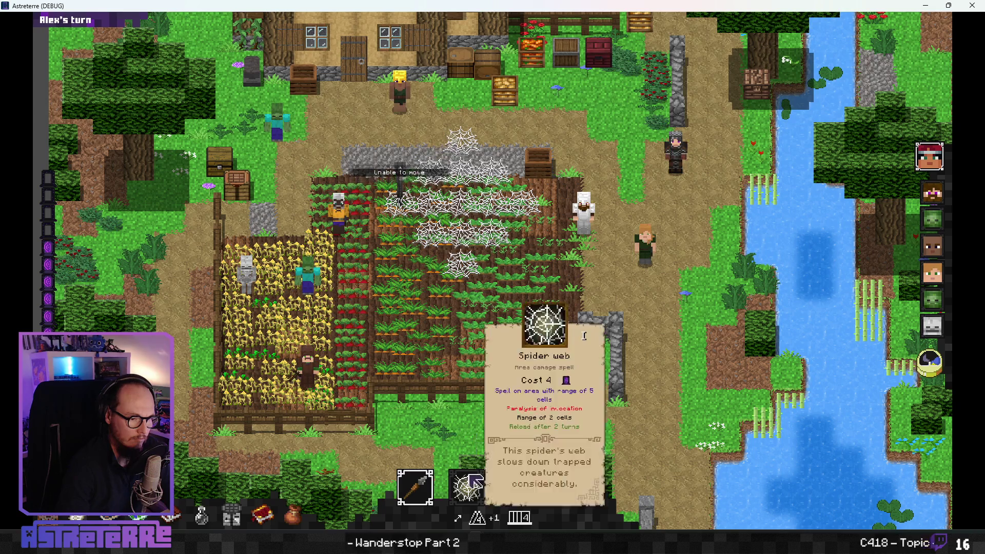
key("2")
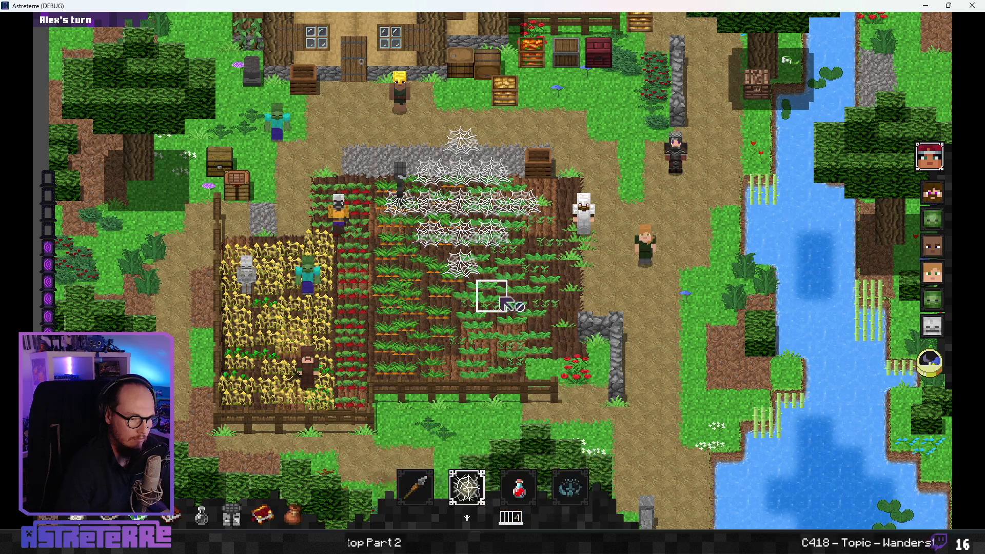
key("2")
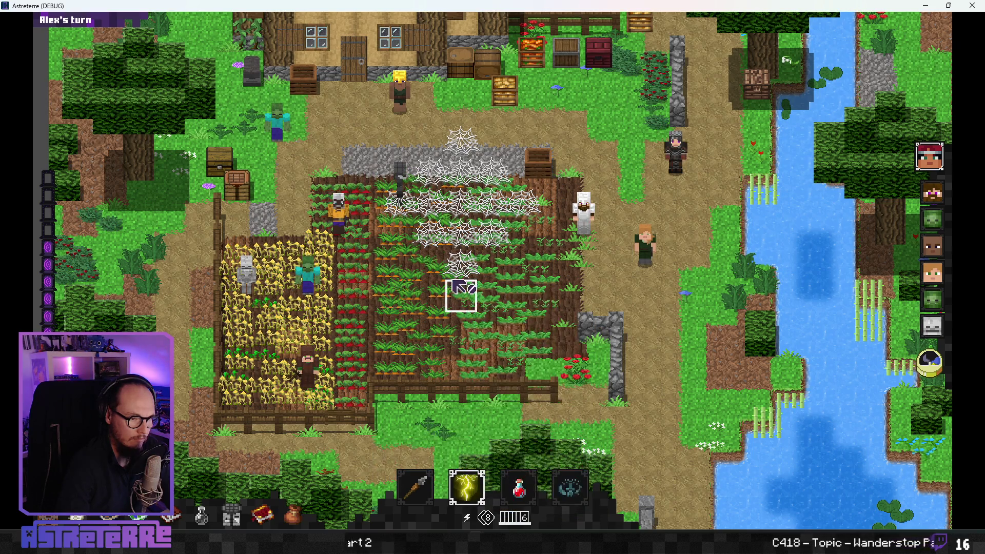
key("Up")
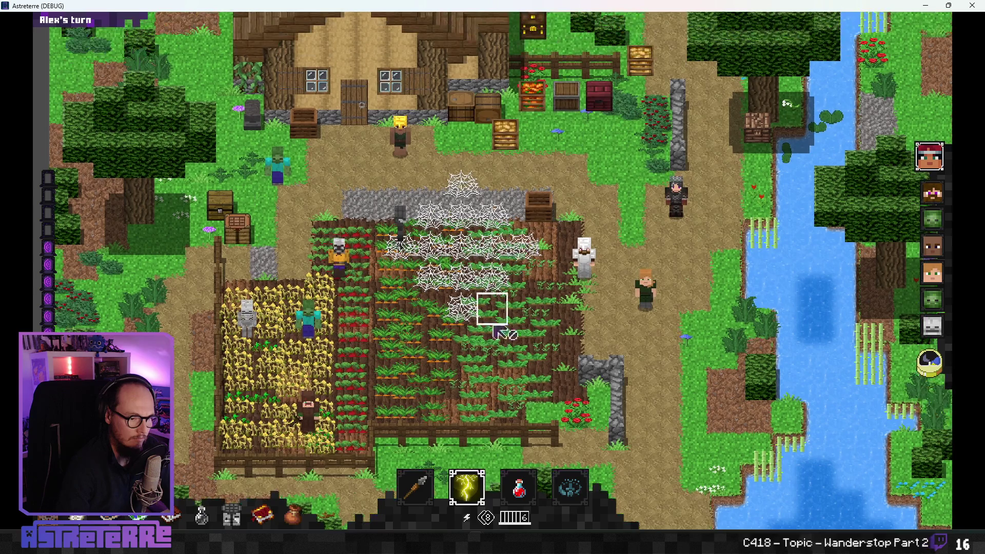
left_click(416, 489)
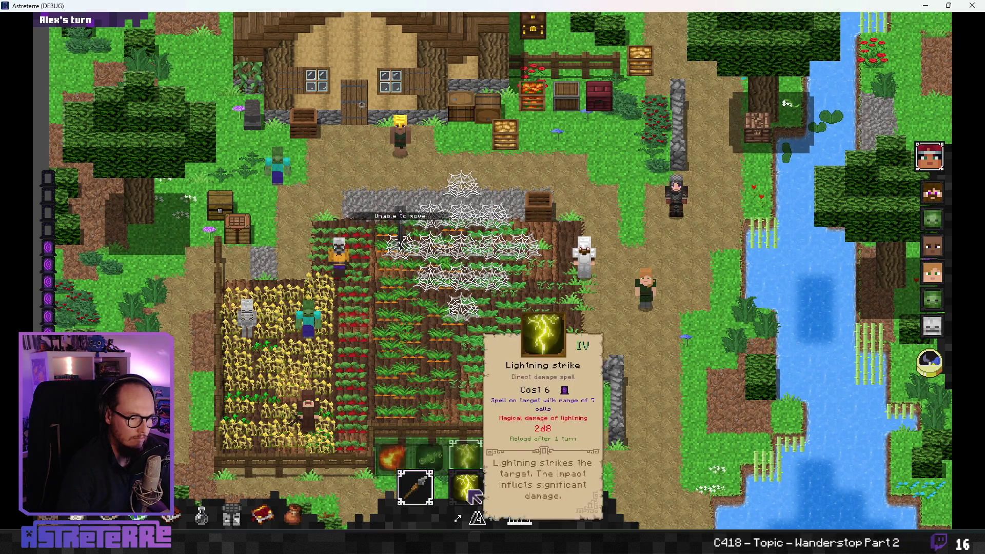
left_click(466, 457)
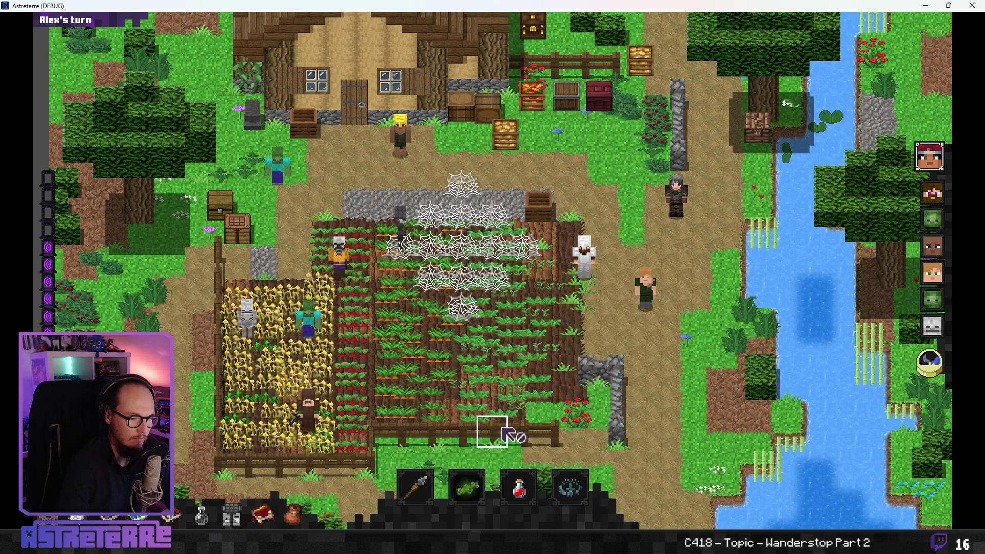
left_click(466, 487)
left_click(508, 288)
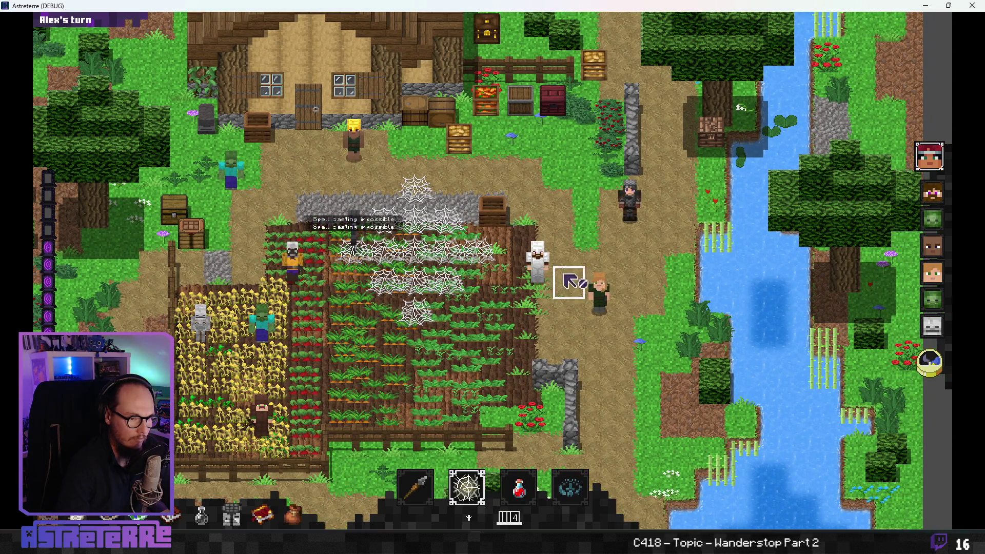
left_click(600, 195)
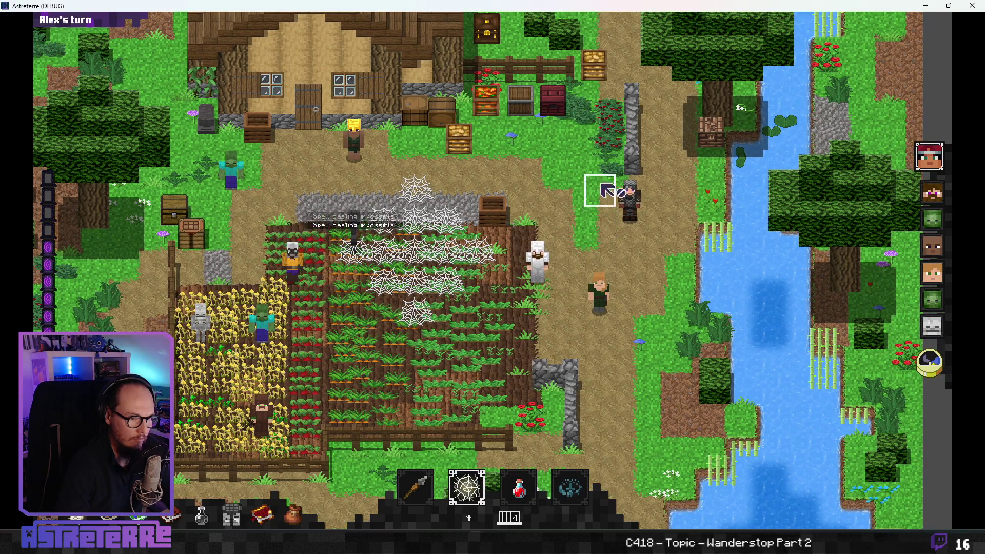
key("alt+Tab")
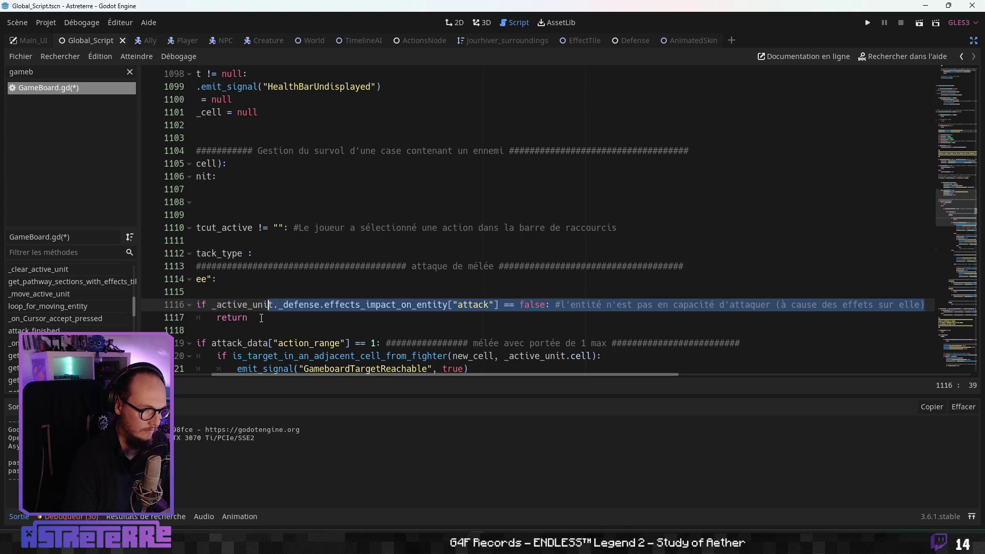
left_click(261, 318)
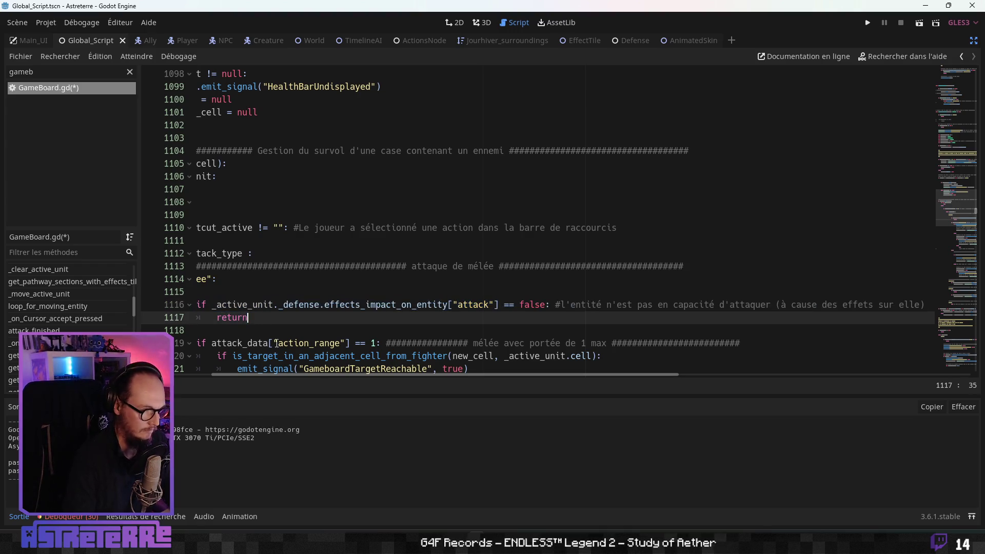
left_click_drag(322, 375, 201, 370)
left_click(336, 304)
scroll(339, 303, "up", 2)
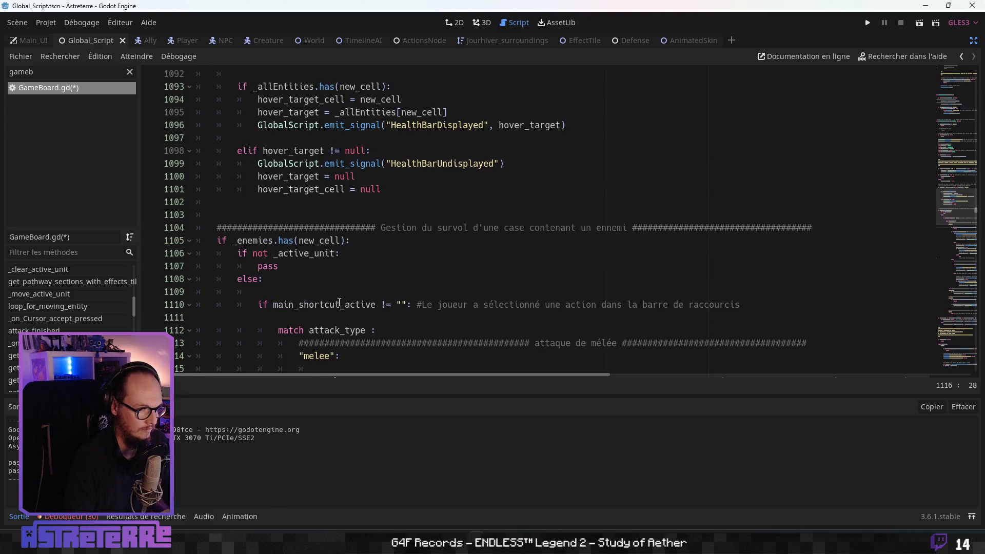
scroll(333, 292, "up", 4)
left_click(315, 267)
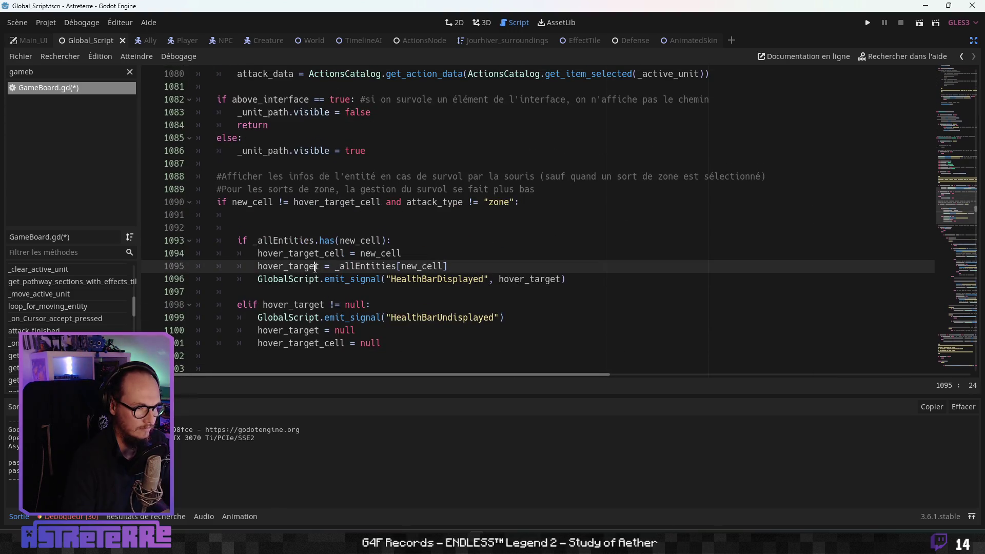
scroll(321, 307, "up", 5)
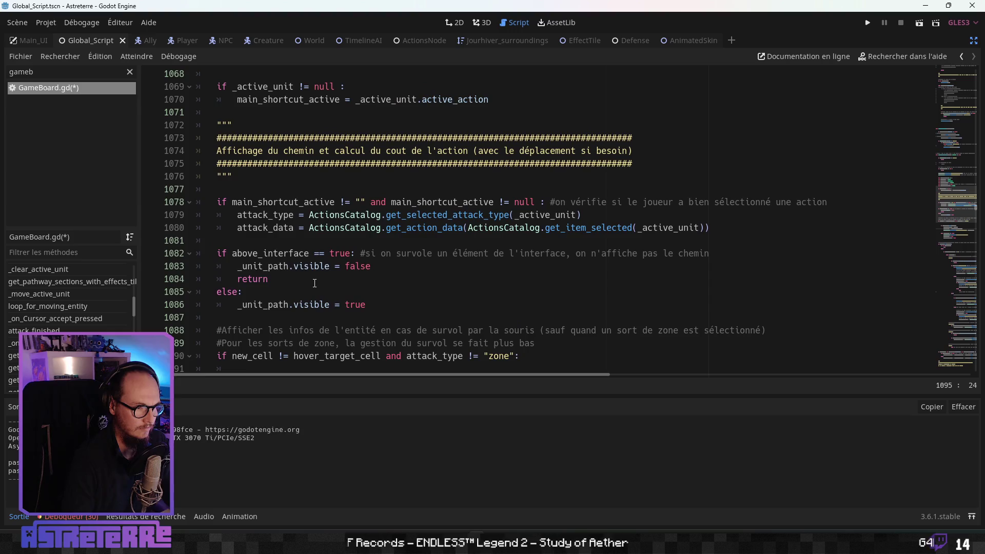
left_click(315, 291)
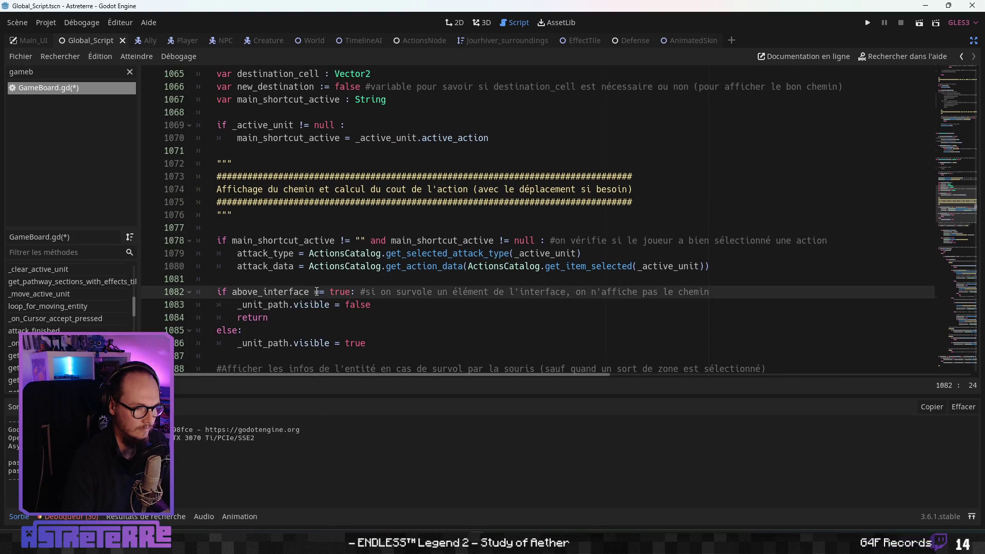
left_click(304, 265)
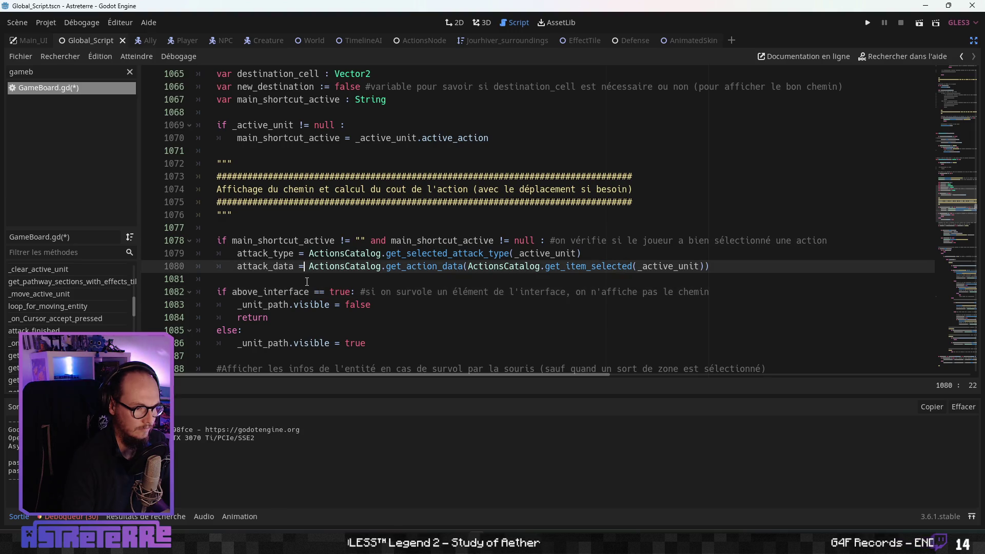
left_click(303, 304)
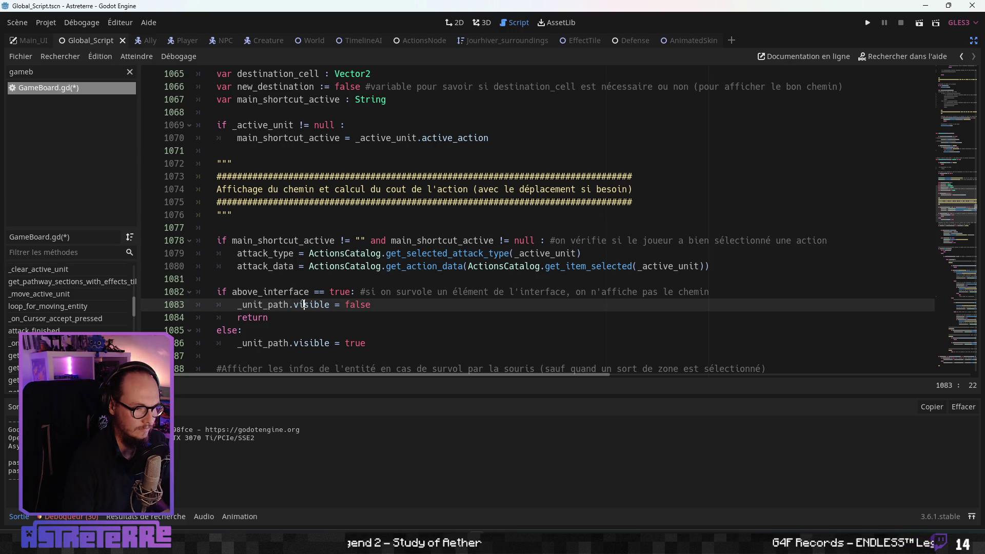
left_click(283, 343)
scroll(328, 347, "up", 6)
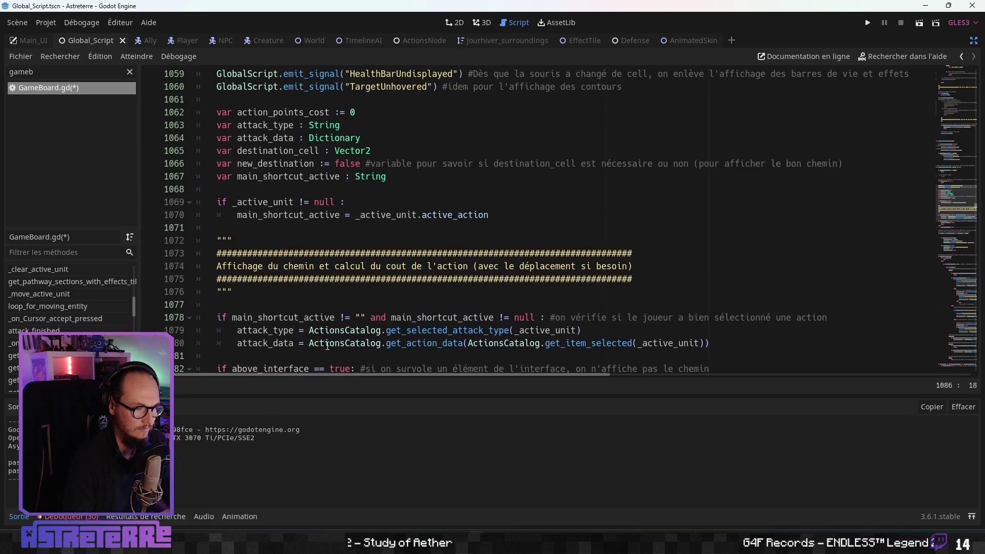
scroll(324, 345, "down", 15)
scroll(324, 345, "down", 3)
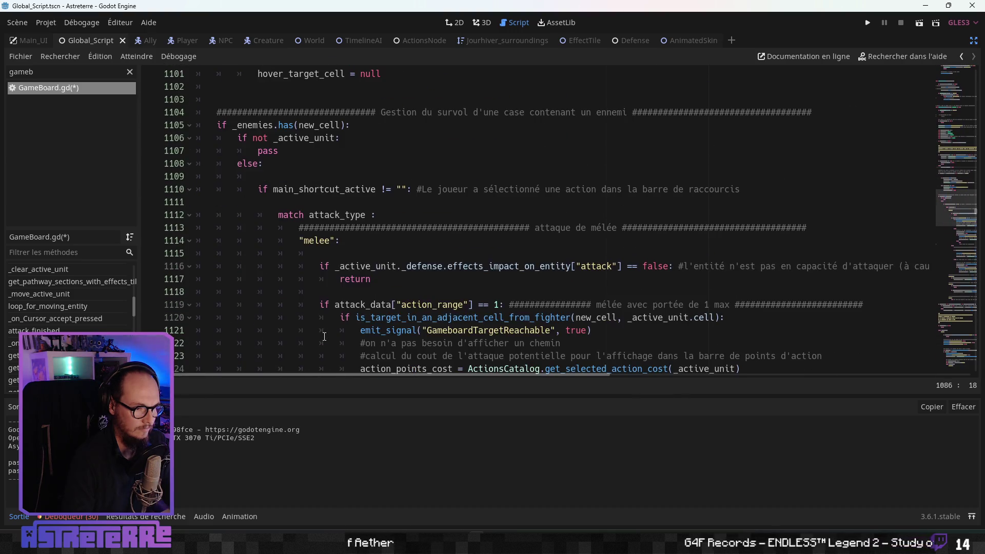
left_click(342, 269)
left_click(381, 287)
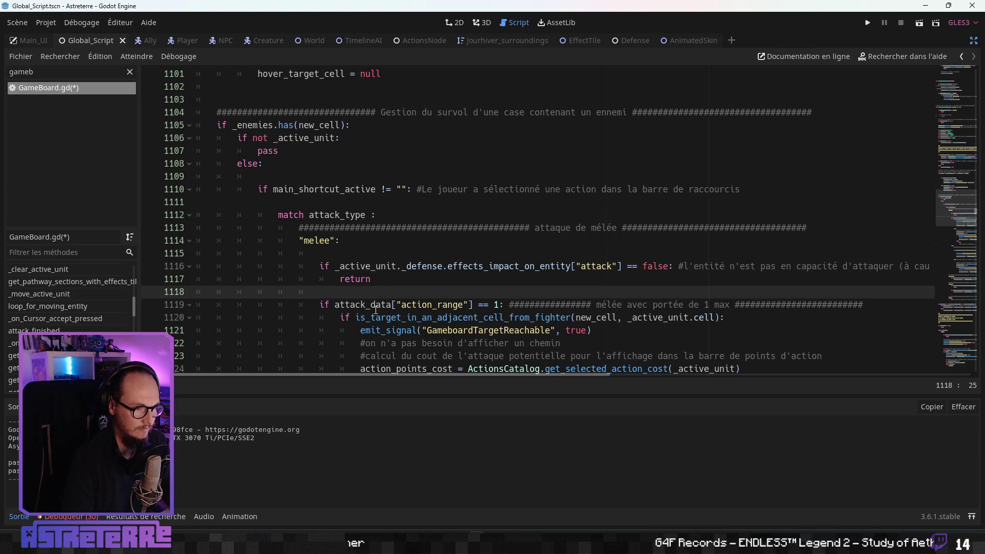
scroll(376, 309, "down", 5)
scroll(374, 311, "up", 4)
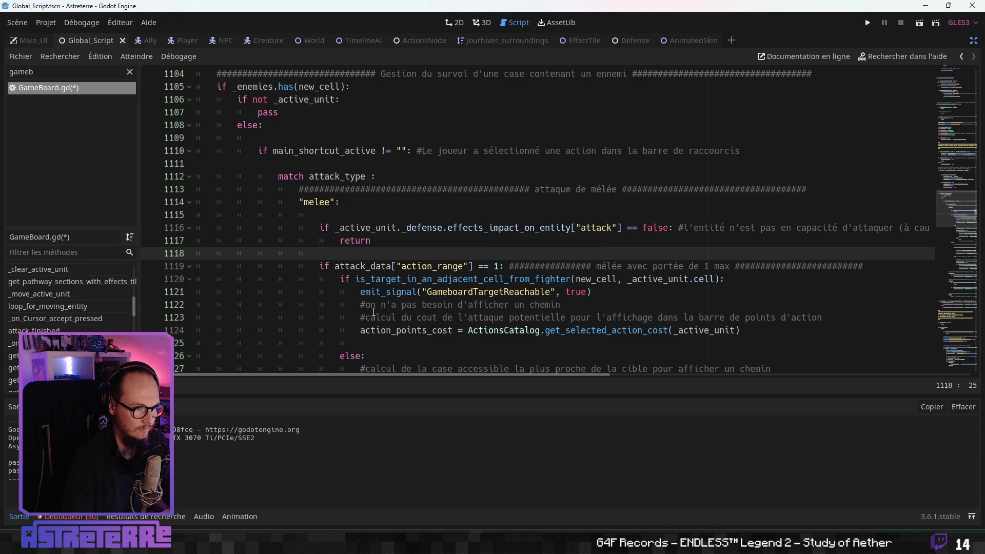
scroll(373, 311, "down", 6)
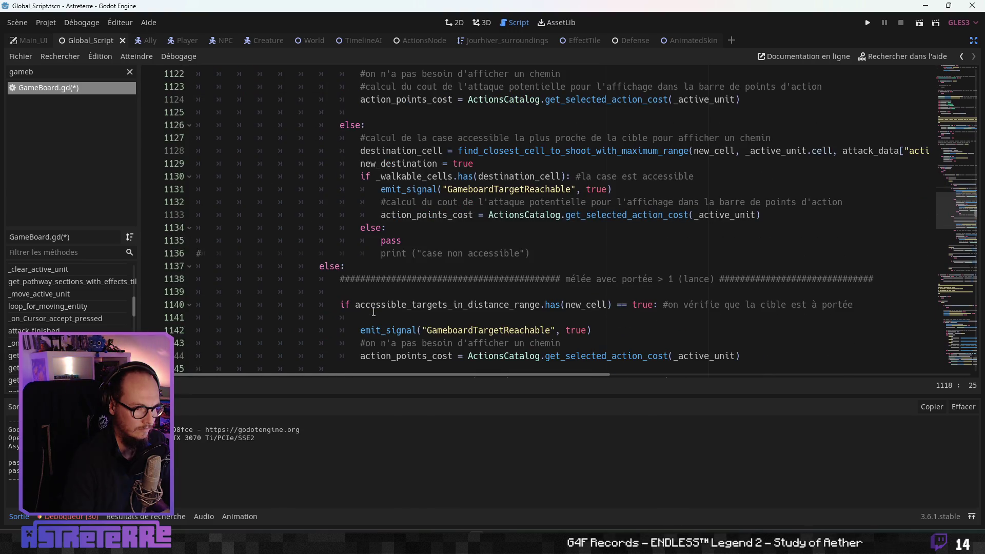
scroll(373, 311, "up", 2)
scroll(374, 308, "up", 2)
scroll(359, 295, "down", 11)
left_click(319, 266)
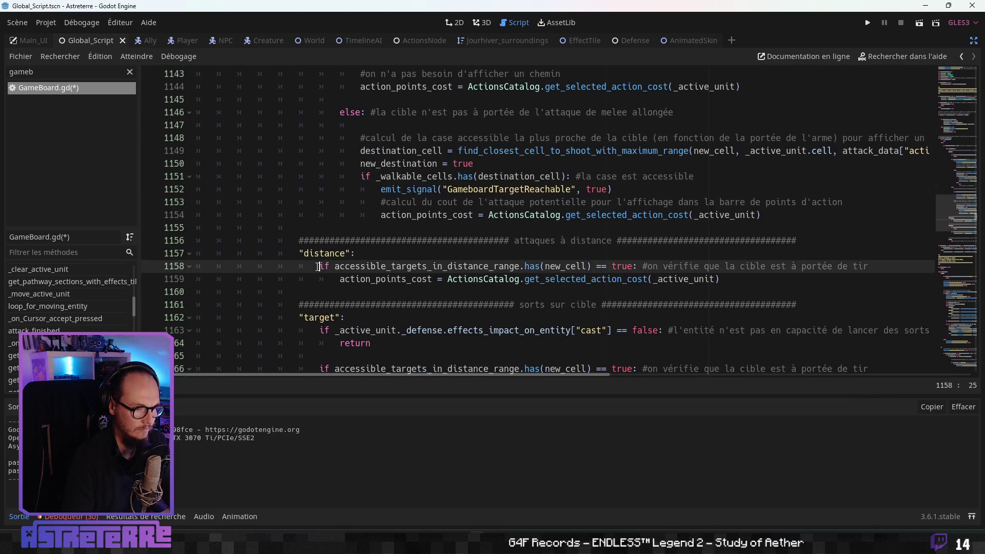
key("Return")
key("Return")
left_click(347, 271)
key("Return")
key("ctrl+v")
left_click(356, 301)
scroll(356, 301, "down", 1)
scroll(359, 298, "down", 2)
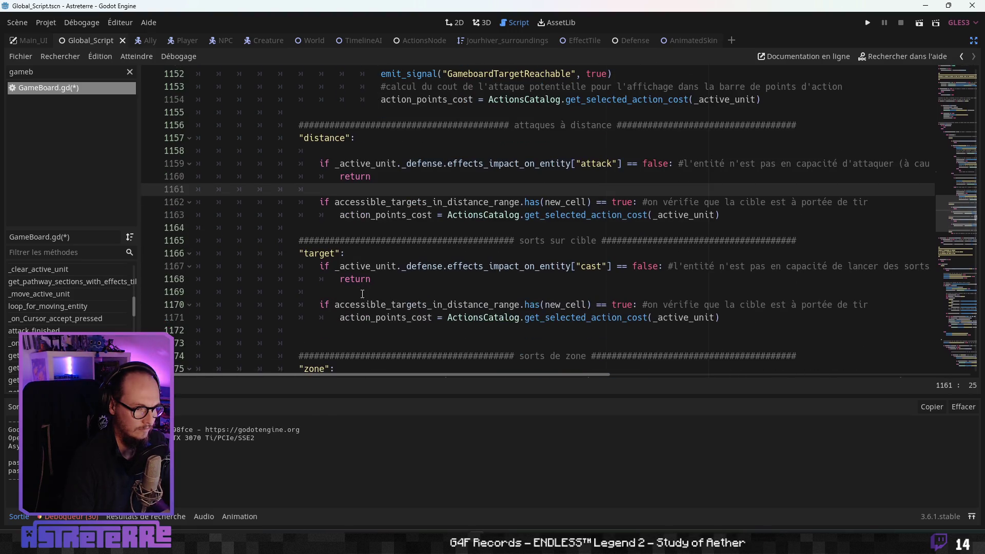
left_click(357, 282)
scroll(357, 285, "down", 5)
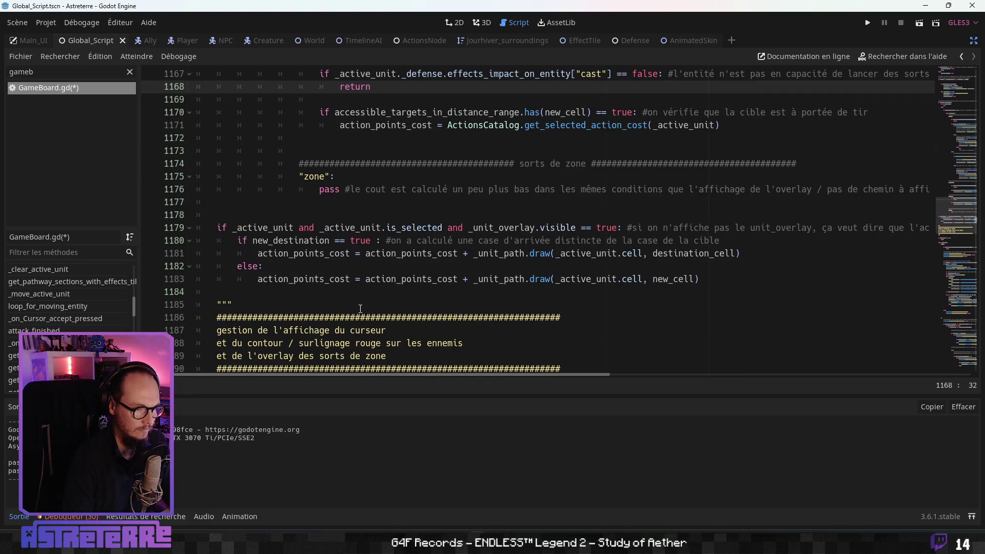
scroll(360, 308, "down", 4)
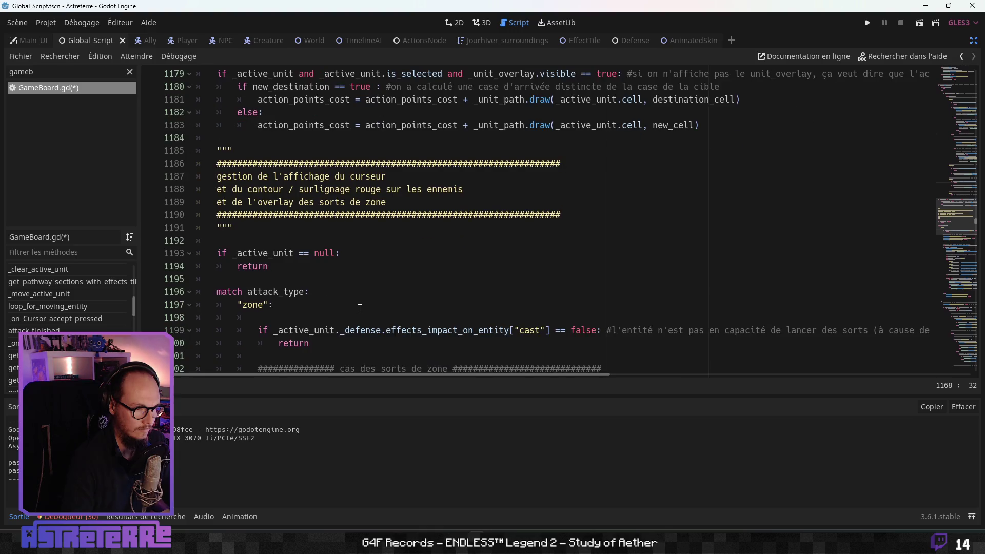
scroll(360, 309, "down", 1)
left_click(360, 308)
scroll(359, 308, "down", 12)
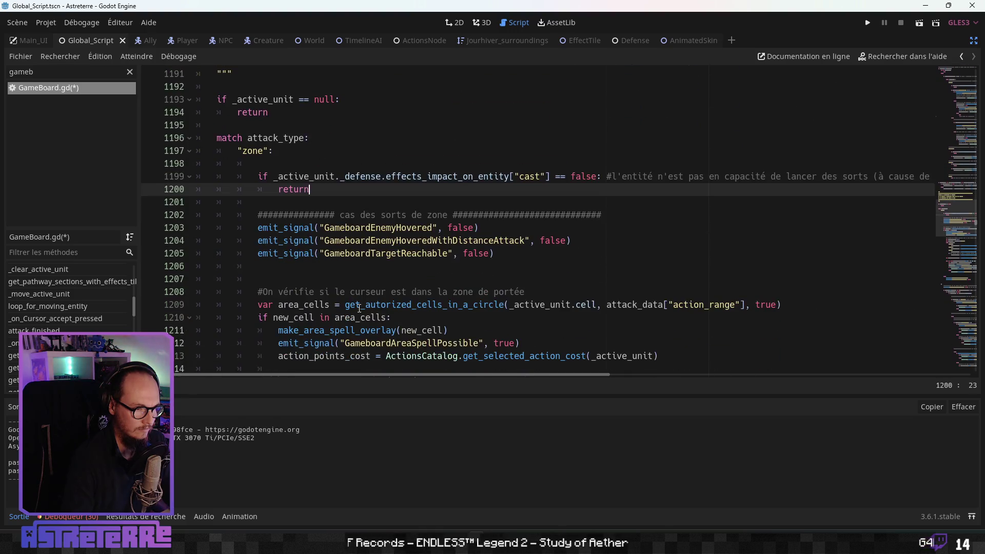
scroll(358, 309, "down", 6)
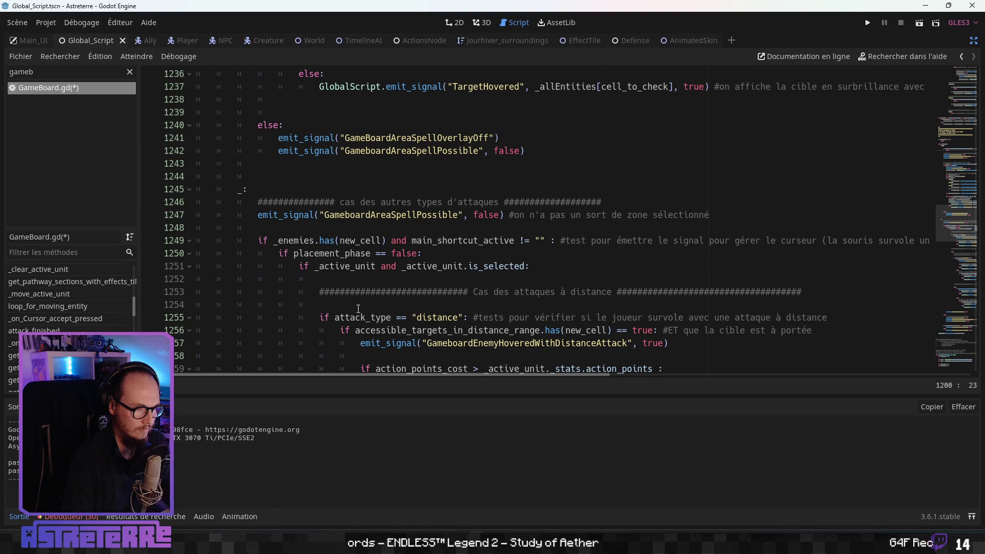
scroll(358, 308, "down", 4)
scroll(358, 308, "up", 2)
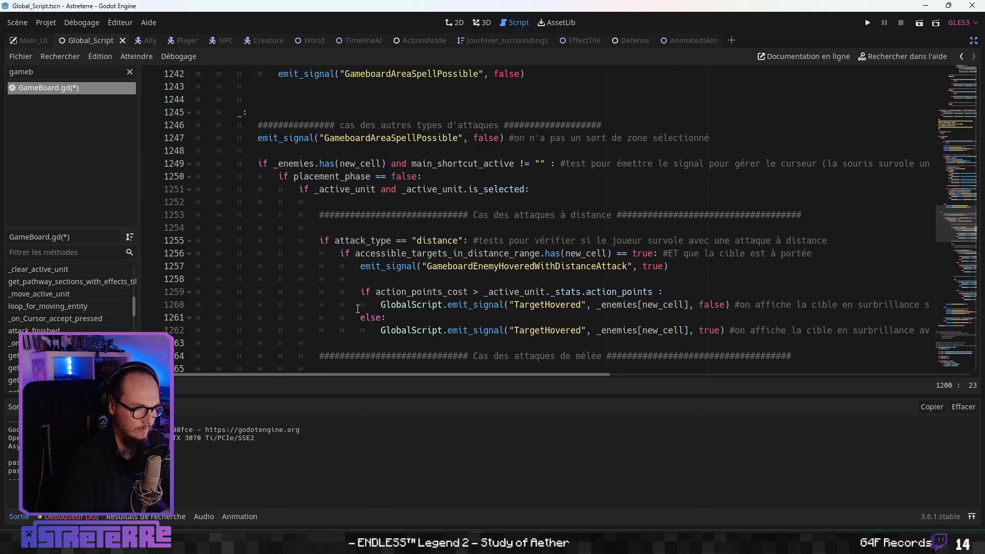
scroll(358, 308, "up", 2)
scroll(358, 308, "down", 1)
scroll(357, 308, "up", 6)
scroll(357, 308, "down", 3)
scroll(356, 309, "down", 18)
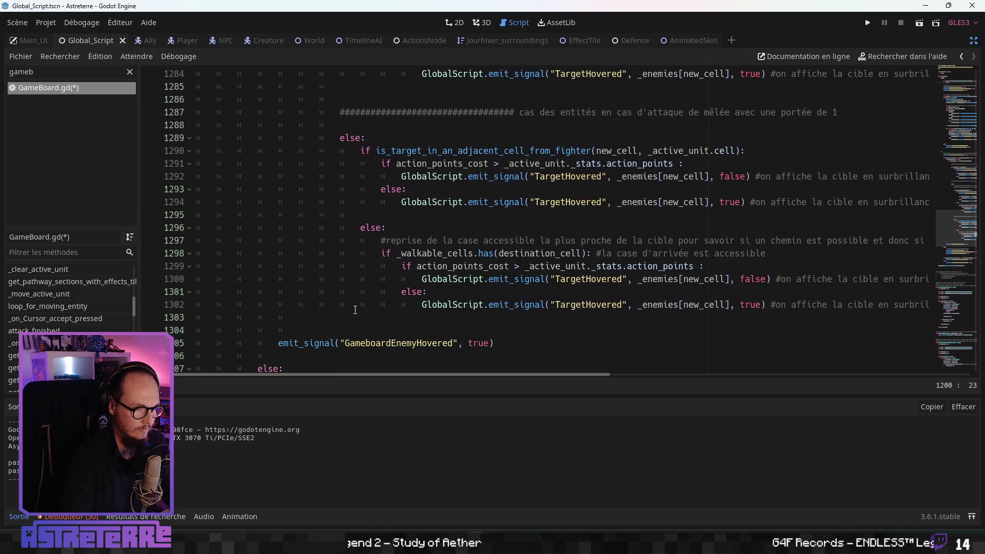
scroll(355, 310, "down", 4)
scroll(355, 310, "down", 3)
scroll(355, 309, "up", 1)
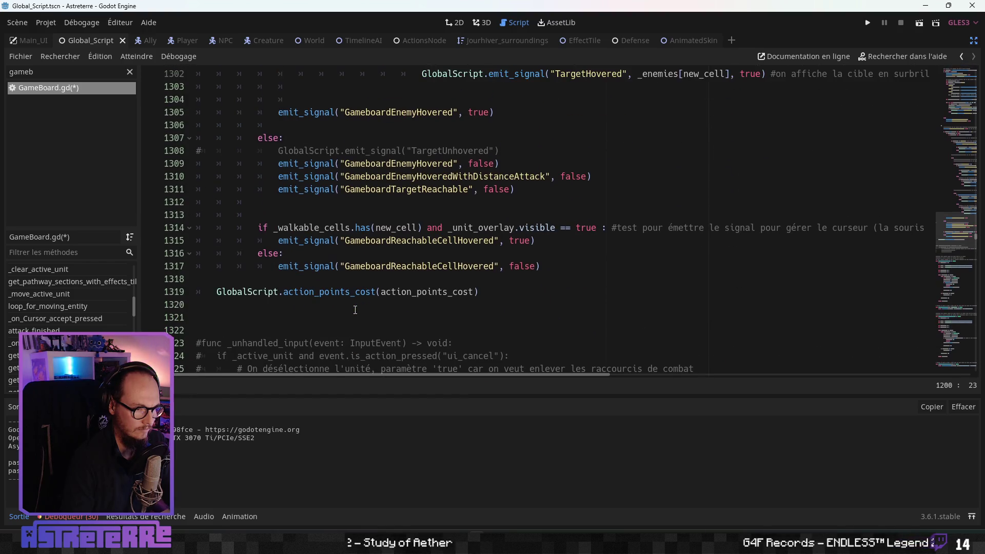
scroll(355, 310, "down", 4)
scroll(355, 309, "down", 2)
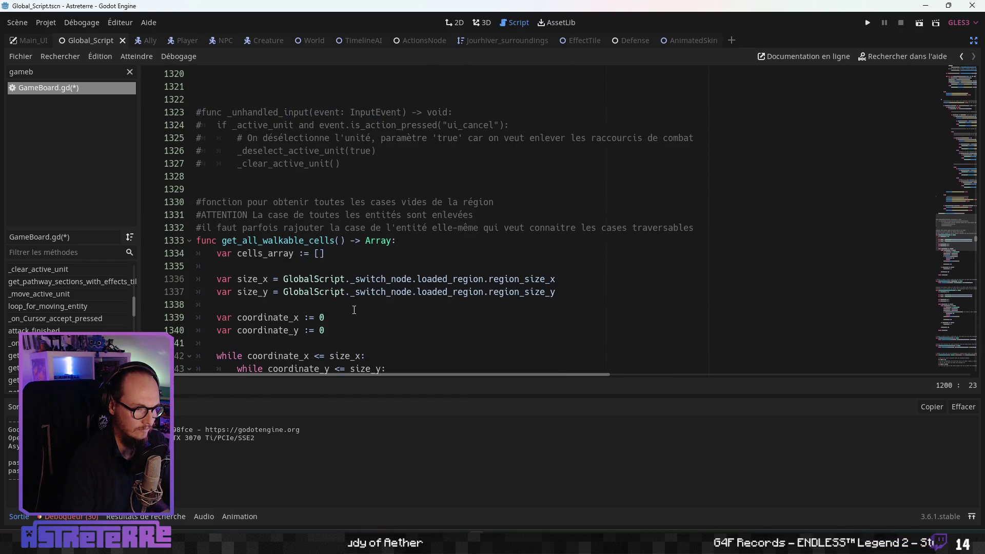
scroll(354, 310, "down", 4)
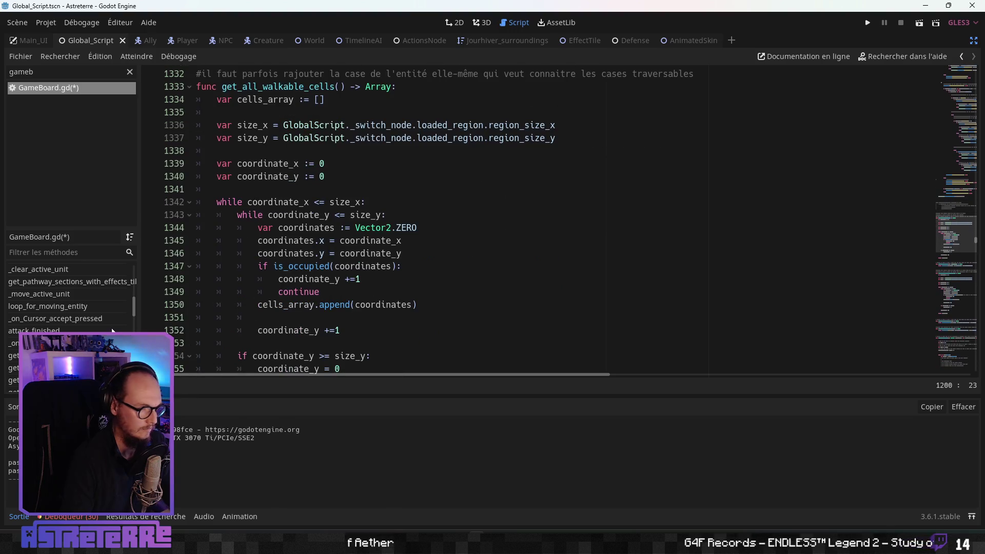
left_click(13, 343)
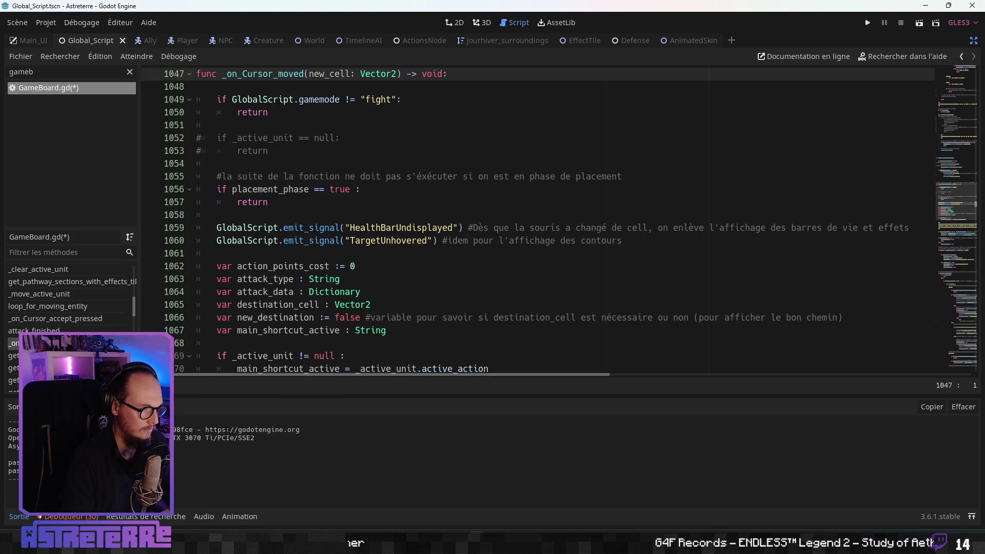
Step: Jump to _on_Cursor_accept_pressed and scroll down to the "weapon" case near line 911
scroll(73, 308, "up", 1)
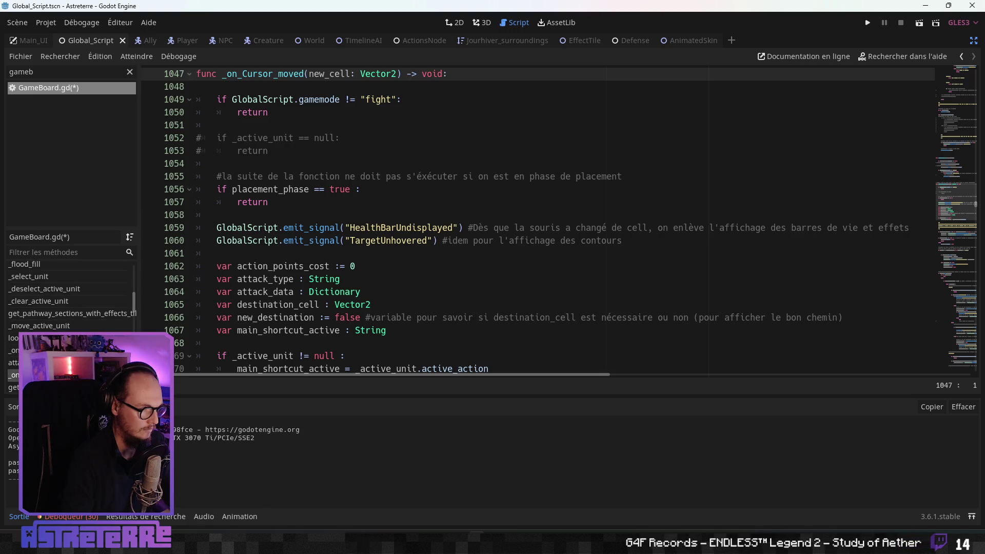
left_click(13, 350)
left_click(307, 231)
scroll(303, 237, "up", 2)
scroll(303, 237, "down", 4)
scroll(303, 237, "down", 10)
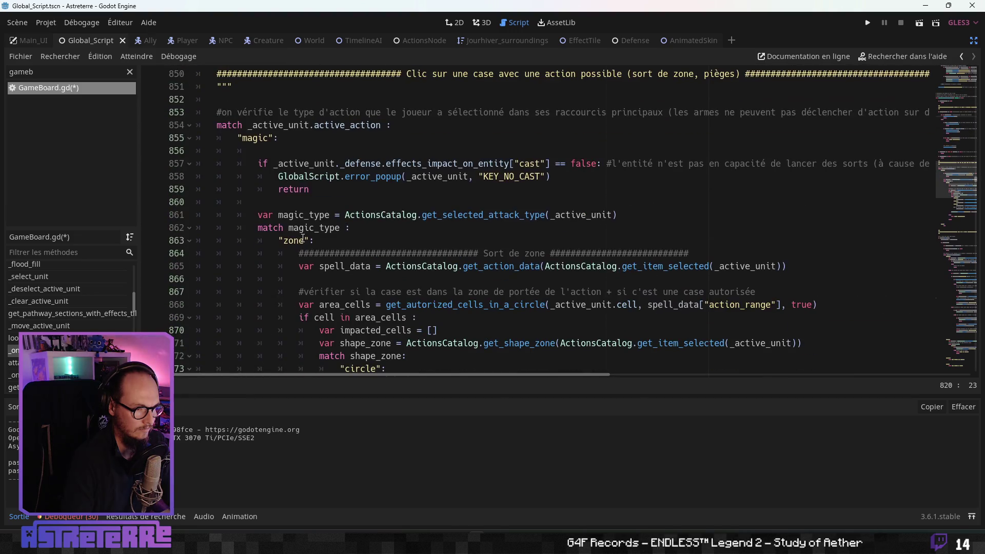
scroll(326, 218, "down", 8)
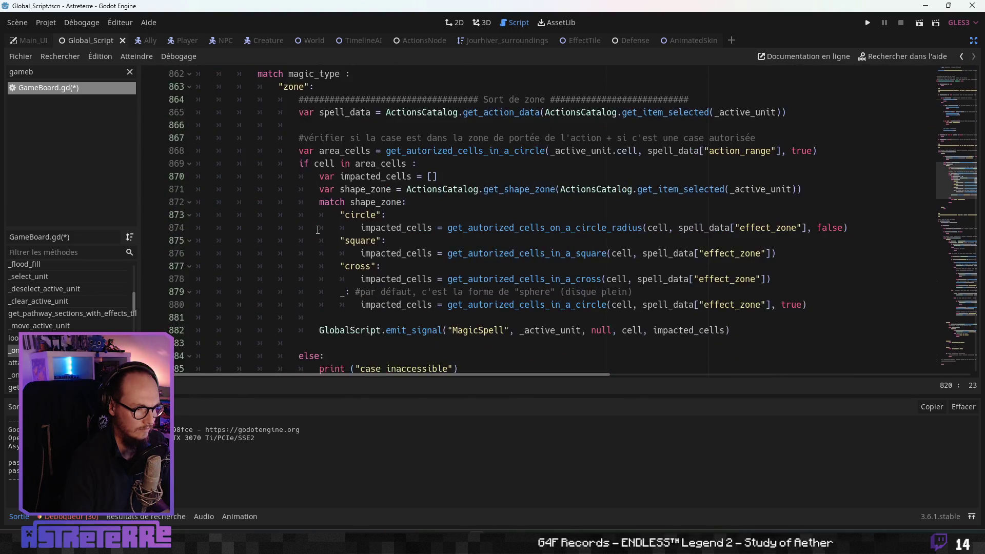
scroll(303, 228, "down", 3)
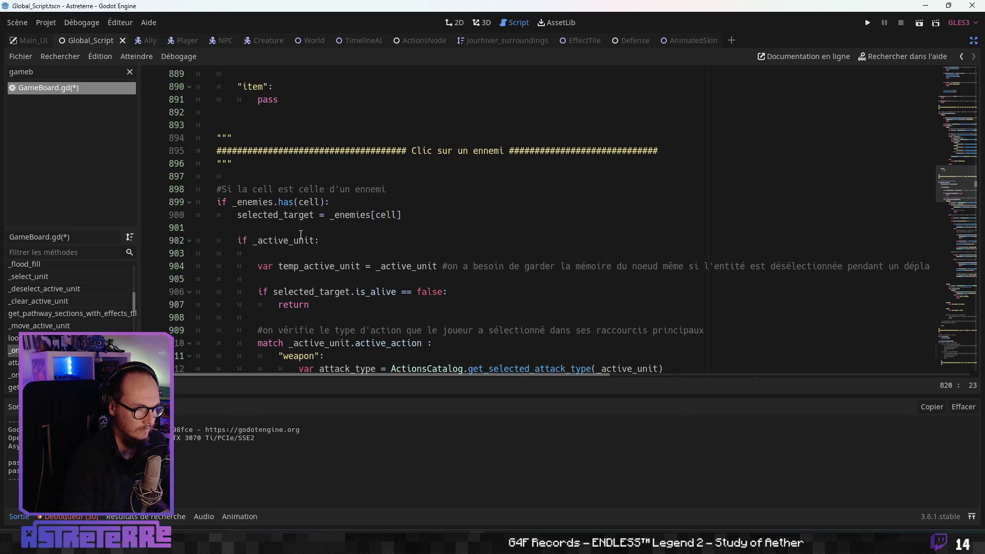
scroll(301, 234, "down", 2)
scroll(303, 255, "down", 1)
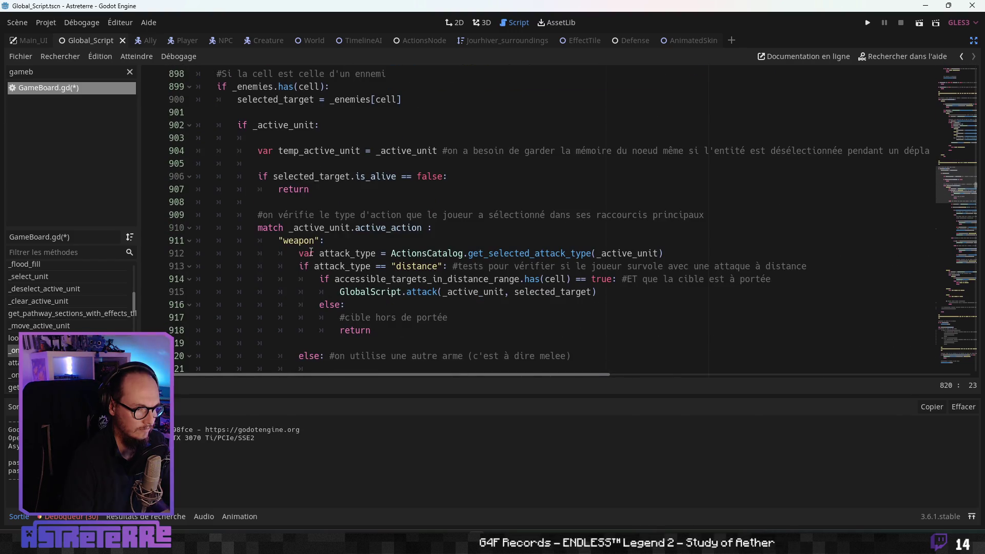
scroll(324, 192, "up", 1)
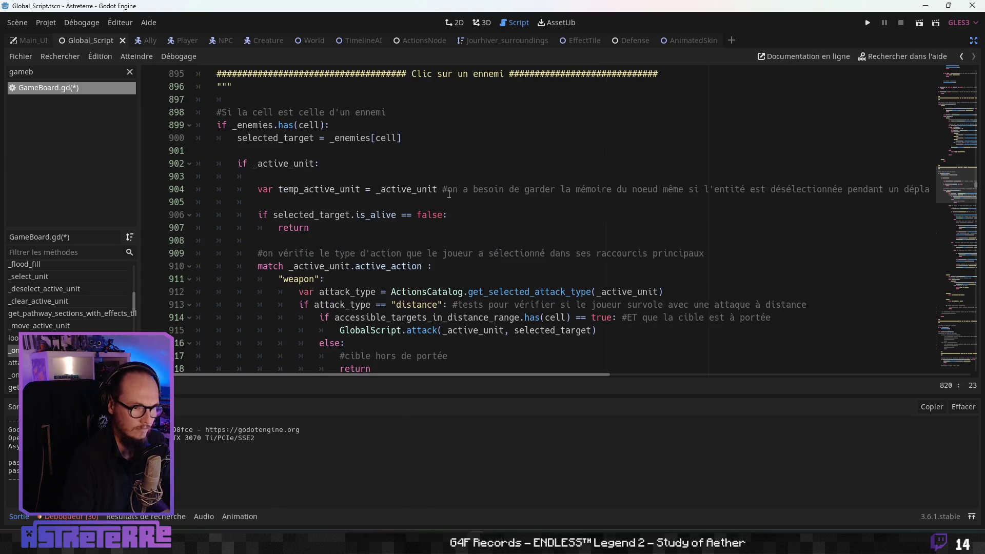
Step: Paste an effects_impact_on_entity["attack"] == false check with return under the "weapon" case
left_click(336, 280)
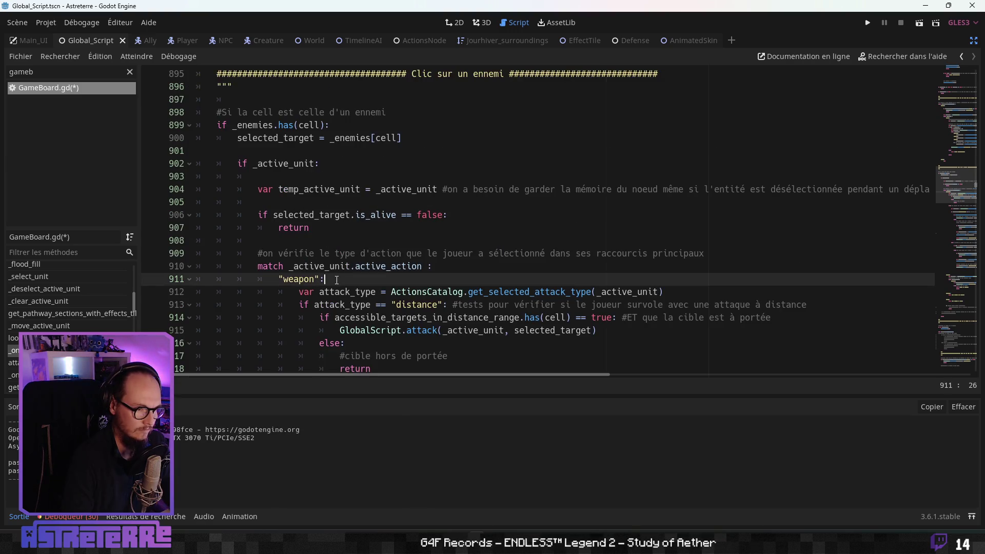
key("Return")
key("Return")
key("Return")
key("Up")
key("ctrl+v")
scroll(336, 290, "down", 1)
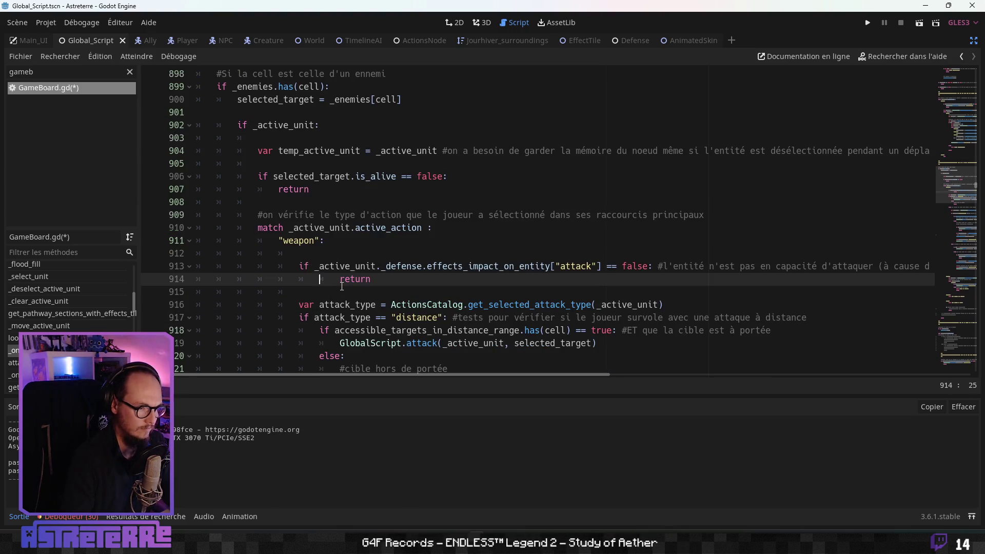
scroll(342, 286, "down", 2)
left_click(357, 252)
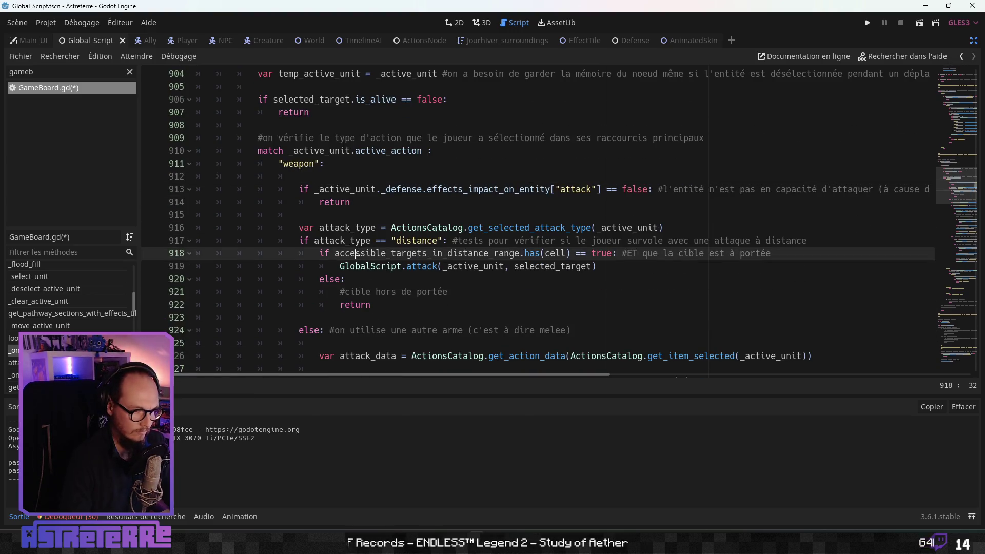
scroll(357, 252, "down", 1)
scroll(331, 244, "down", 17)
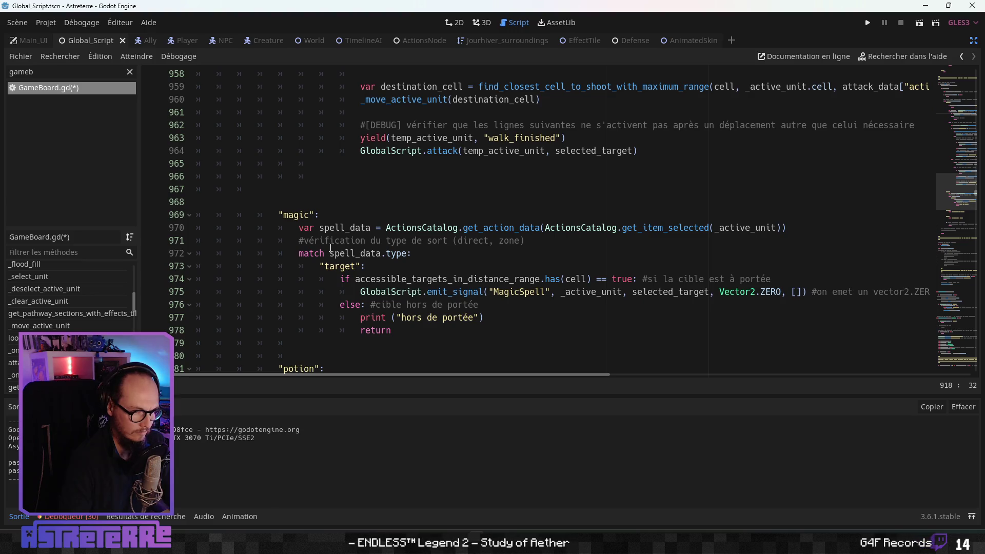
scroll(331, 248, "down", 1)
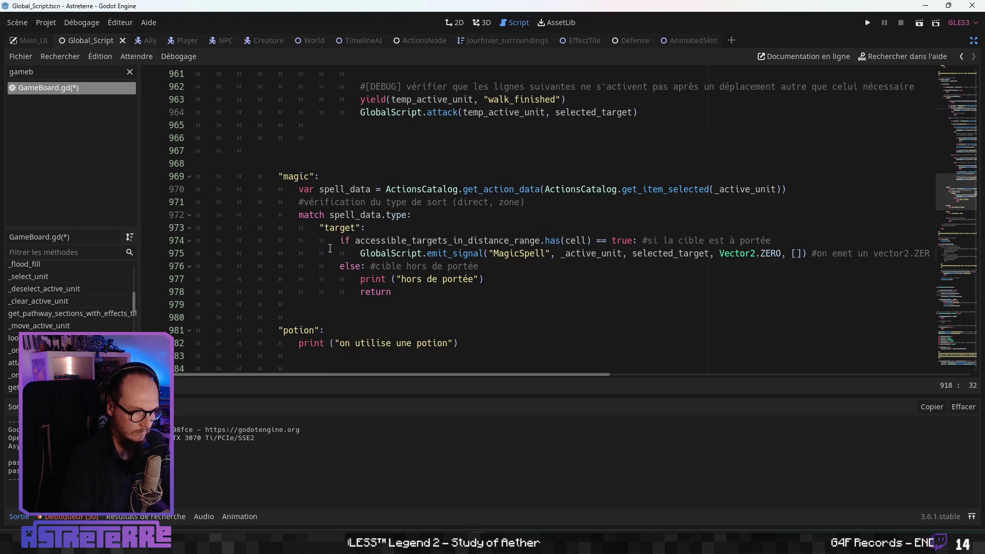
scroll(299, 214, "up", 20)
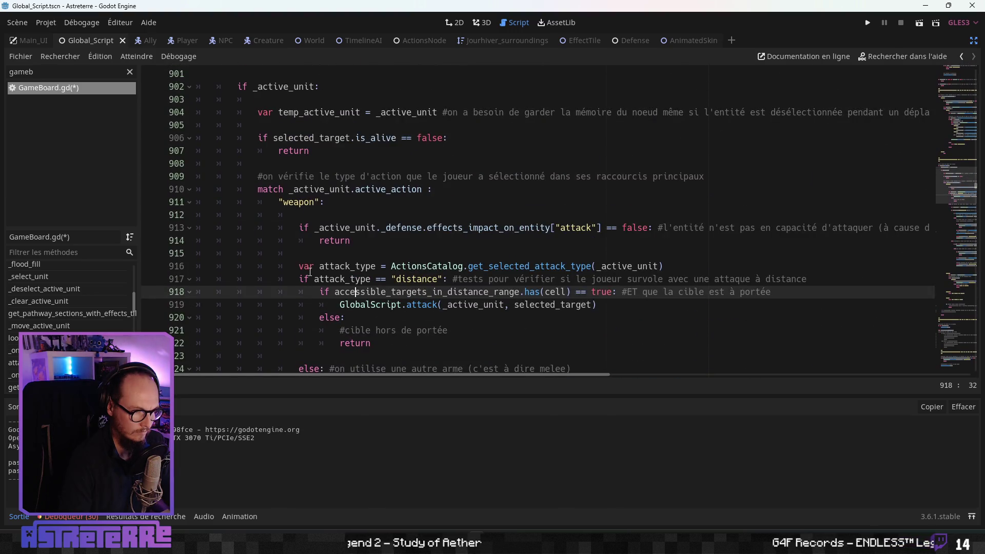
scroll(310, 271, "up", 15)
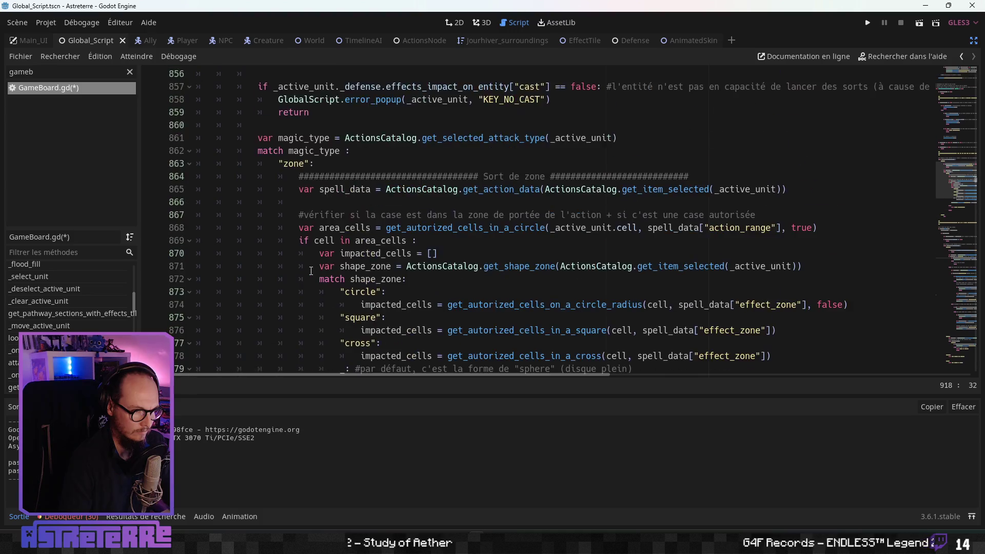
scroll(310, 271, "up", 3)
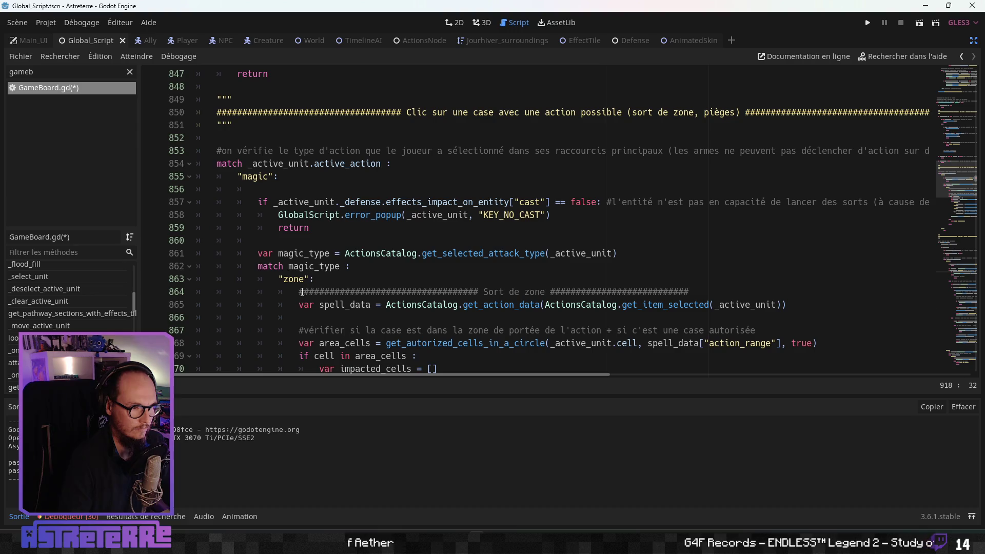
scroll(302, 292, "up", 2)
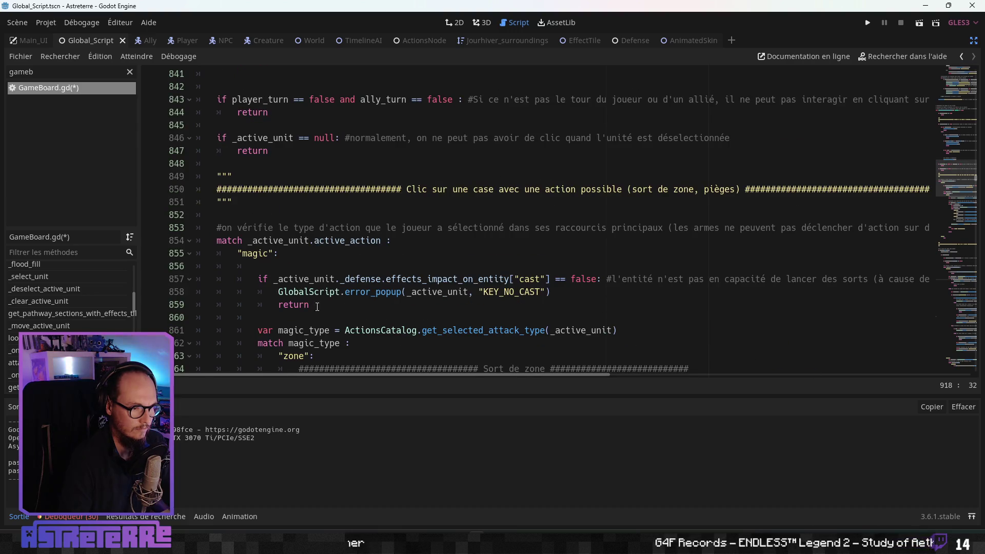
left_click_drag(317, 307, 263, 280)
scroll(279, 290, "down", 6)
scroll(324, 325, "up", 4)
left_click(338, 223)
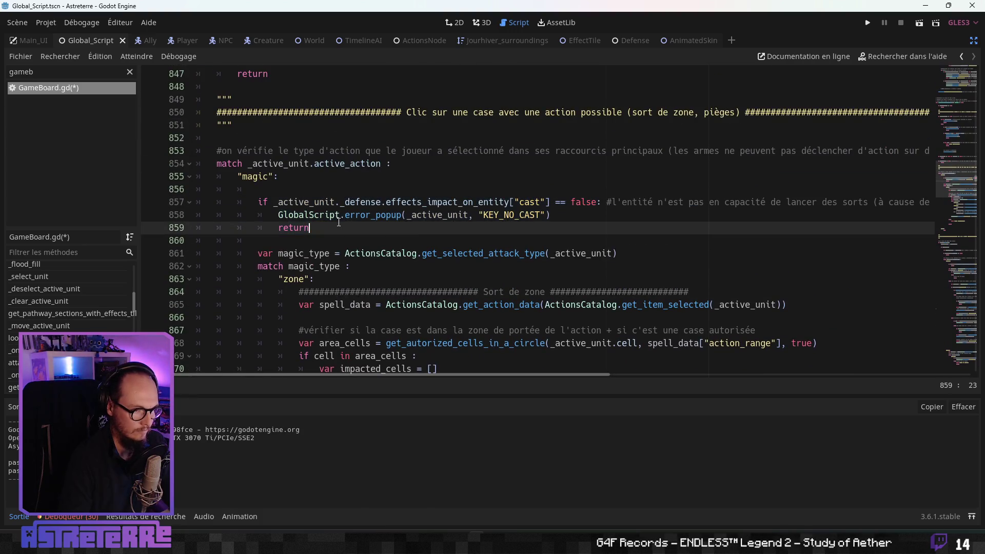
left_click_drag(339, 224, 256, 202)
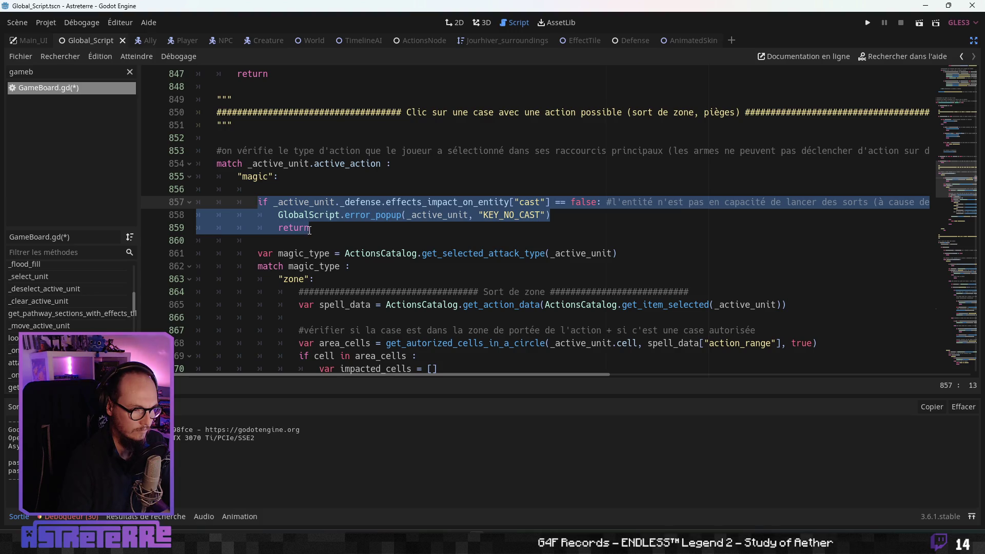
left_click(334, 230)
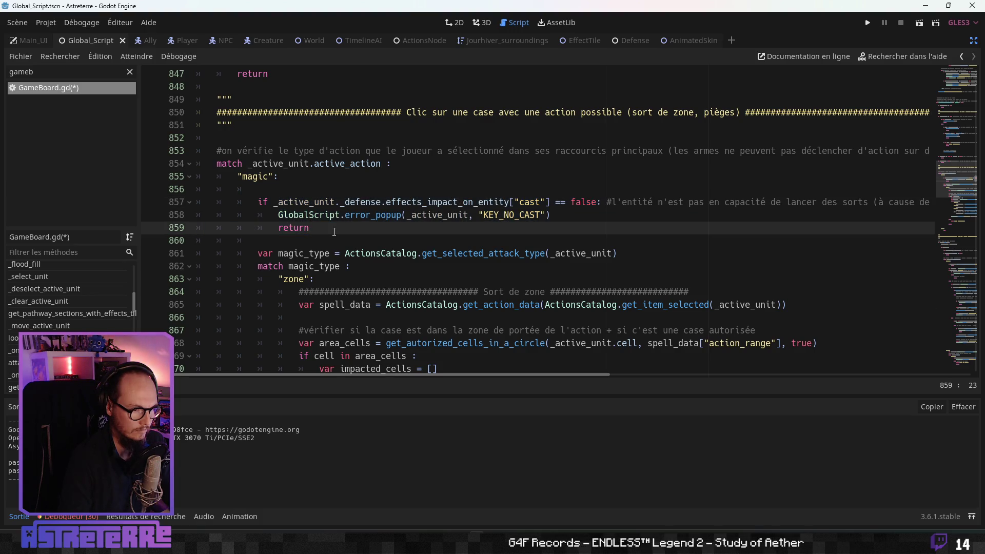
left_click_drag(554, 215, 303, 215)
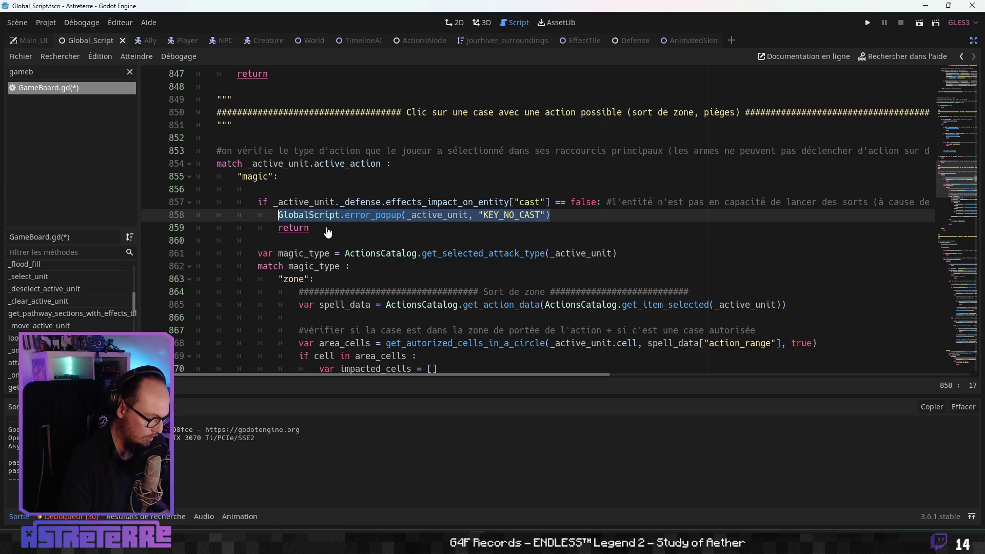
scroll(350, 276, "up", 7)
scroll(350, 276, "up", 3)
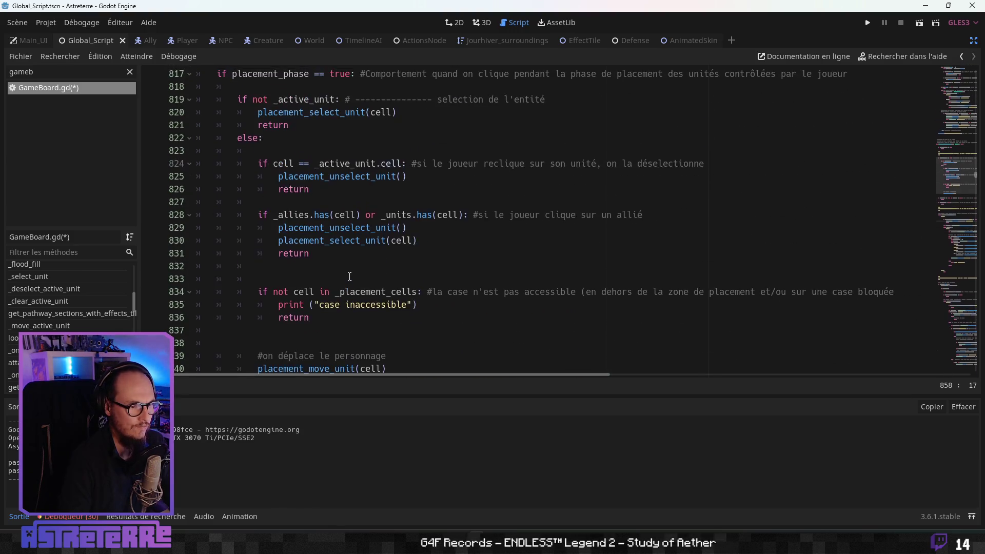
scroll(349, 287, "down", 20)
scroll(348, 300, "up", 1)
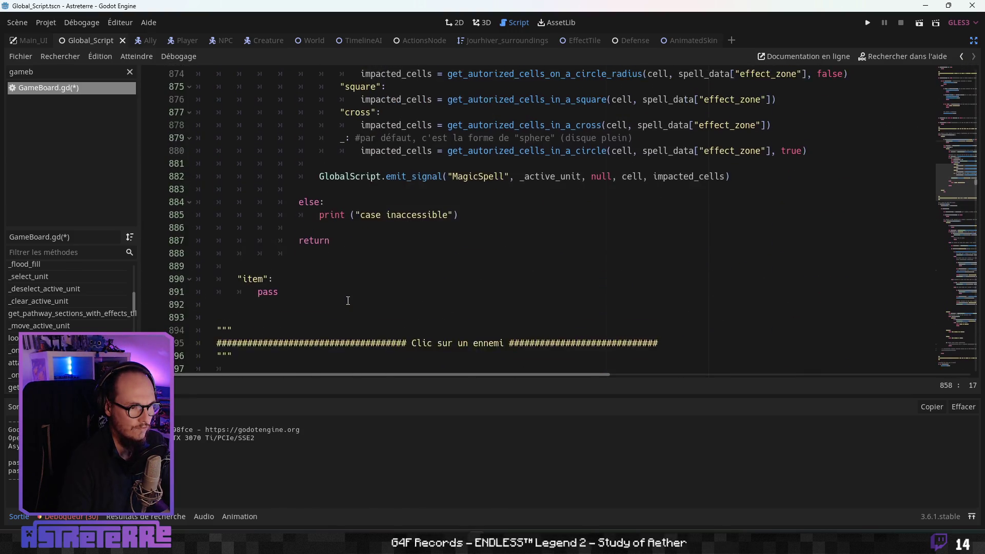
scroll(347, 311, "down", 8)
scroll(347, 312, "down", 6)
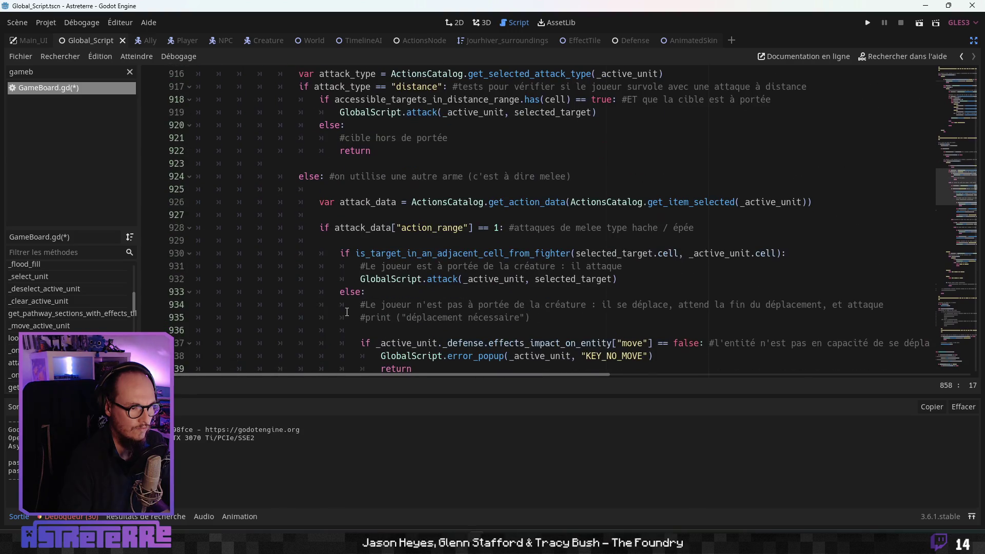
scroll(346, 313, "down", 5)
scroll(346, 313, "down", 10)
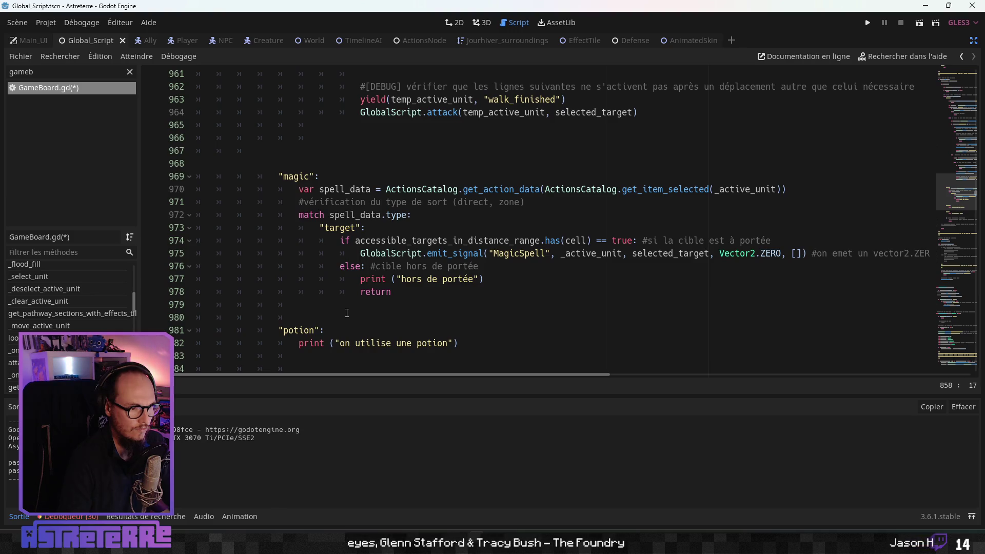
scroll(346, 312, "down", 5)
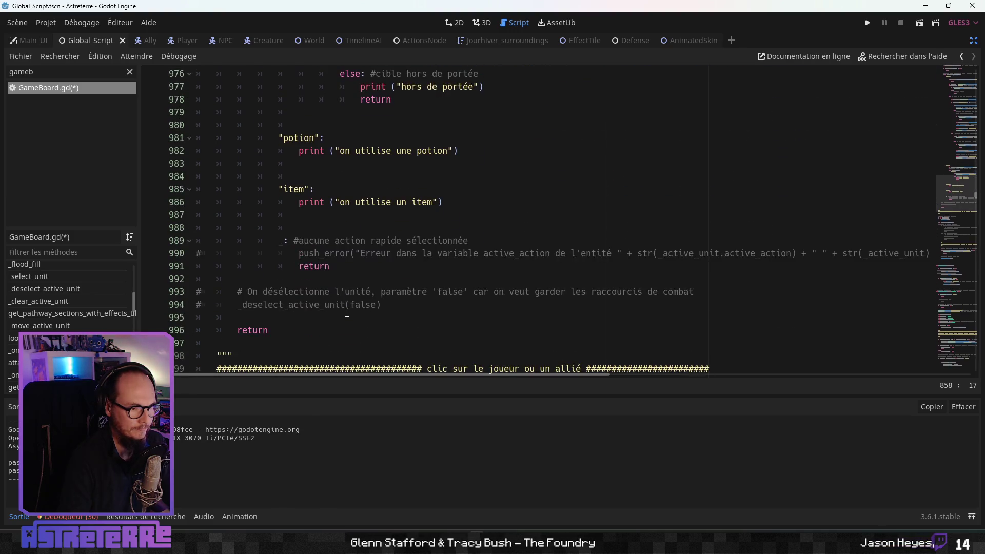
scroll(347, 313, "down", 12)
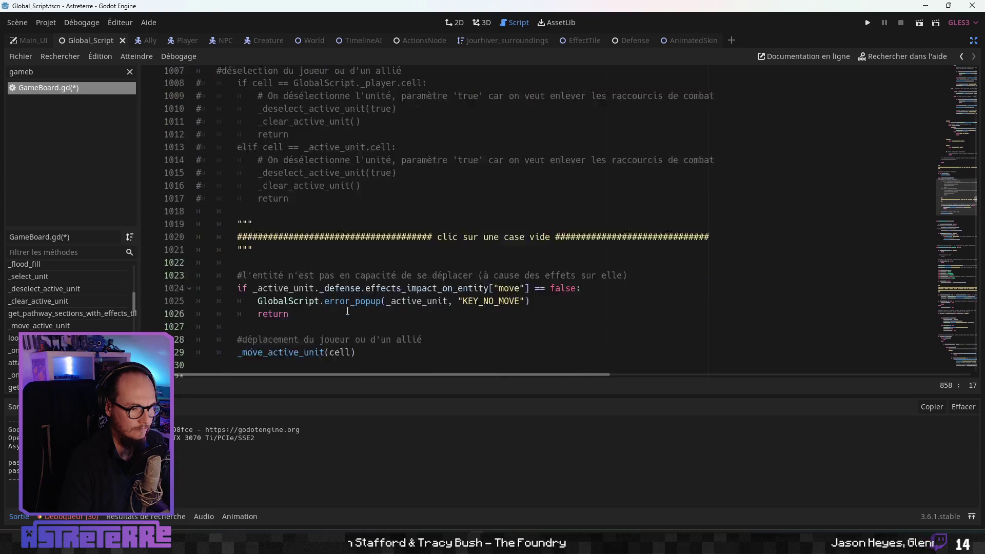
scroll(347, 310, "down", 6)
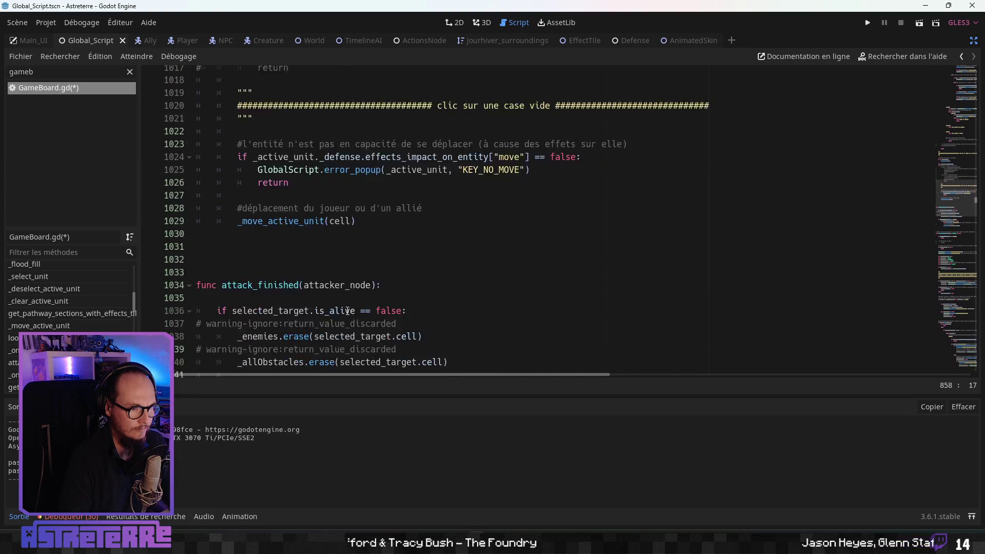
scroll(347, 311, "up", 17)
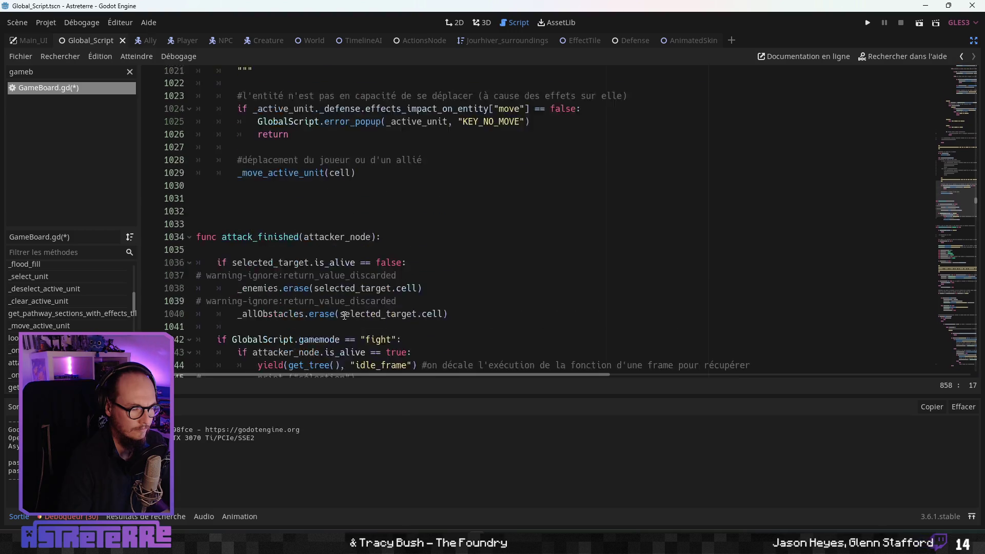
scroll(339, 316, "up", 20)
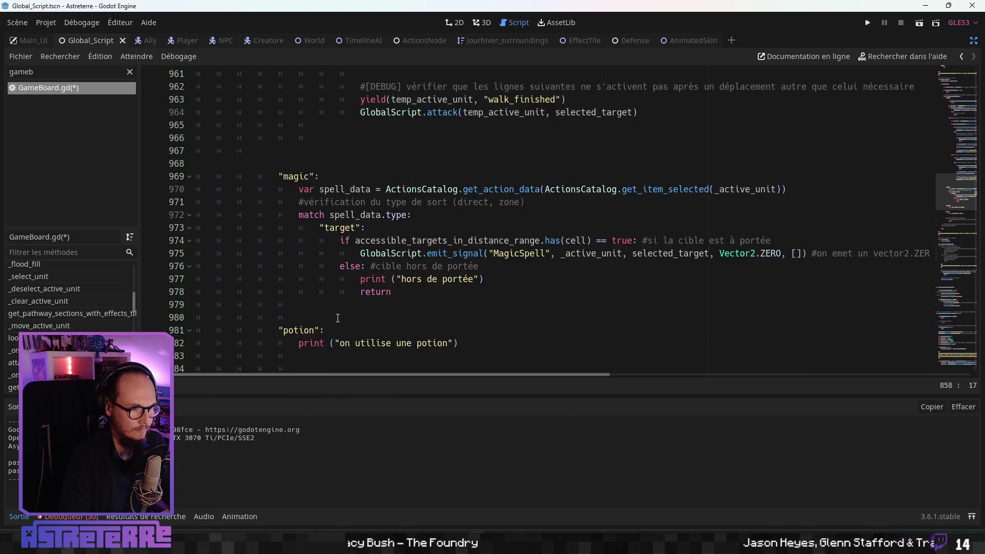
scroll(336, 320, "up", 5)
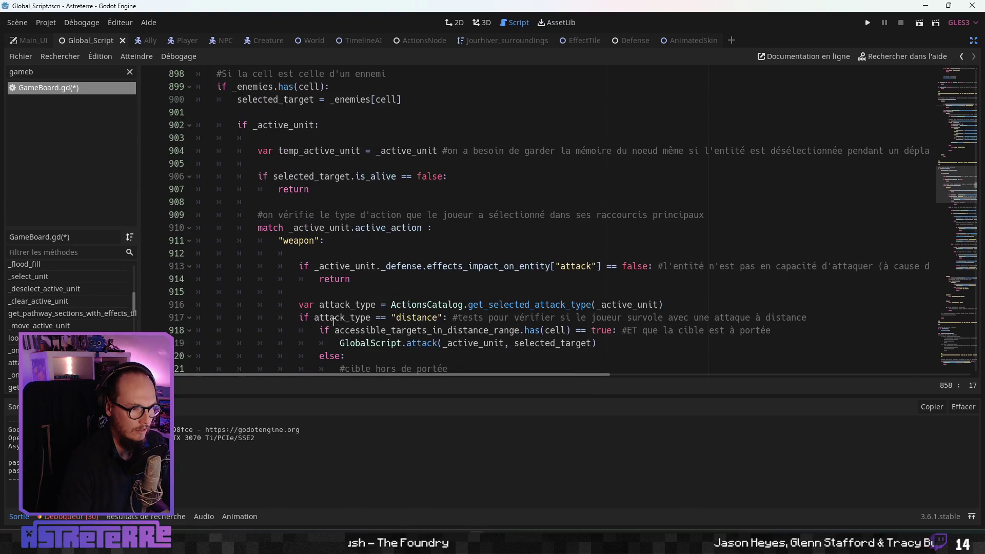
left_click(322, 281)
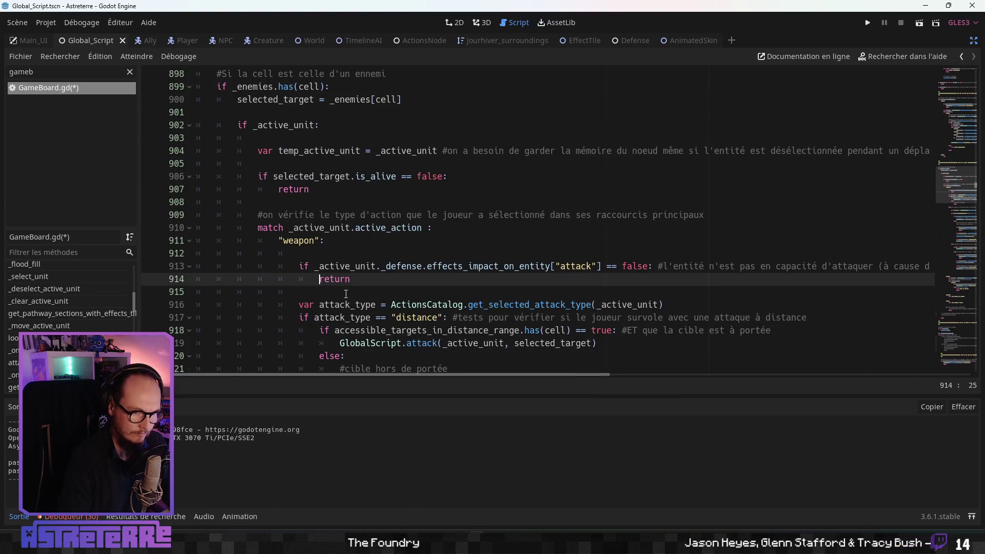
Step: Add GlobalScript.error_popup(_active_unit, "KEY_NO_ATTACK") above return and copy the attack-check block
key("Return")
key("Up")
type("GlobalScript.error_popup(_active_unit, \"KEY_NO_CAST\")")
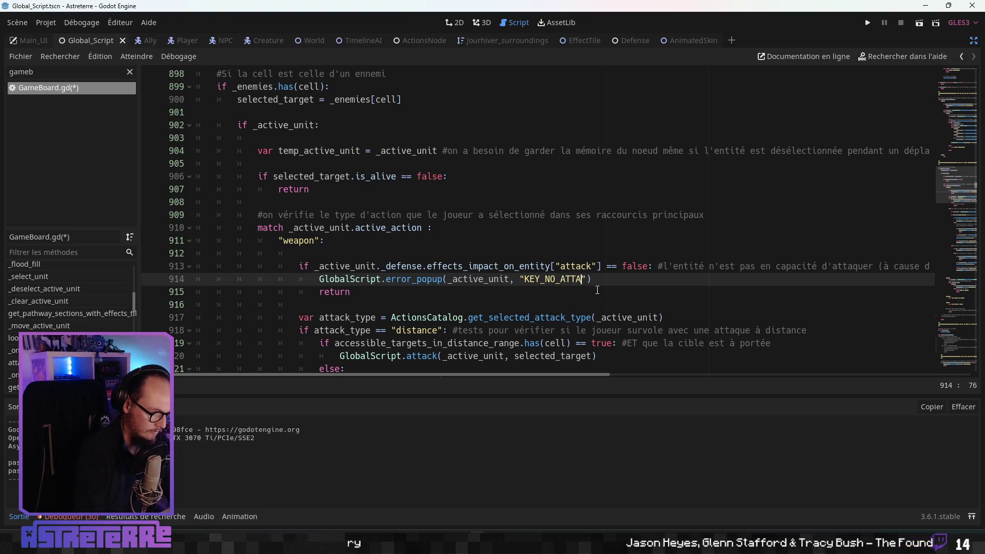
left_click_drag(615, 280, 299, 266)
left_click(375, 288)
left_click_drag(376, 289, 302, 267)
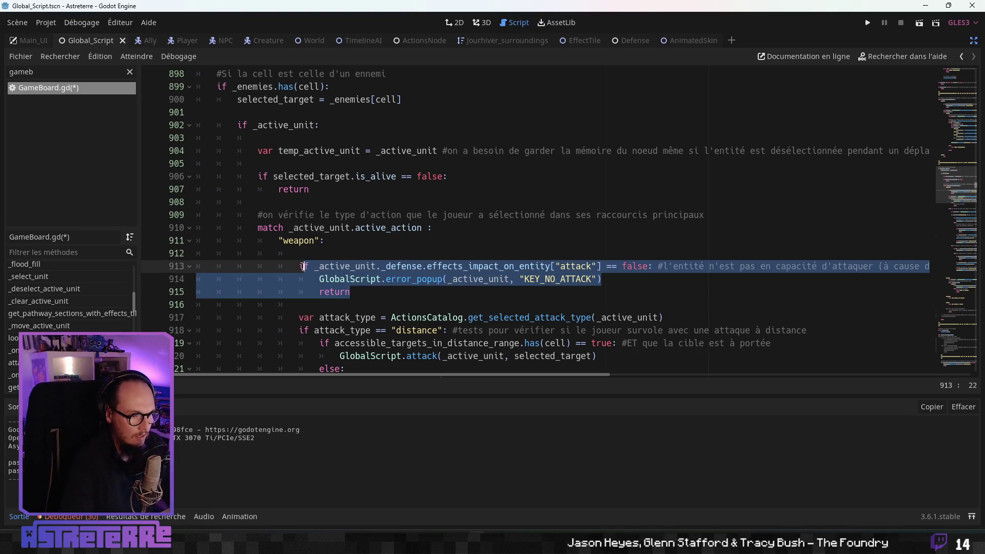
left_click(411, 278)
Step: Scroll down to the enemy-click "magic" case
scroll(395, 287, "down", 3)
scroll(396, 287, "down", 8)
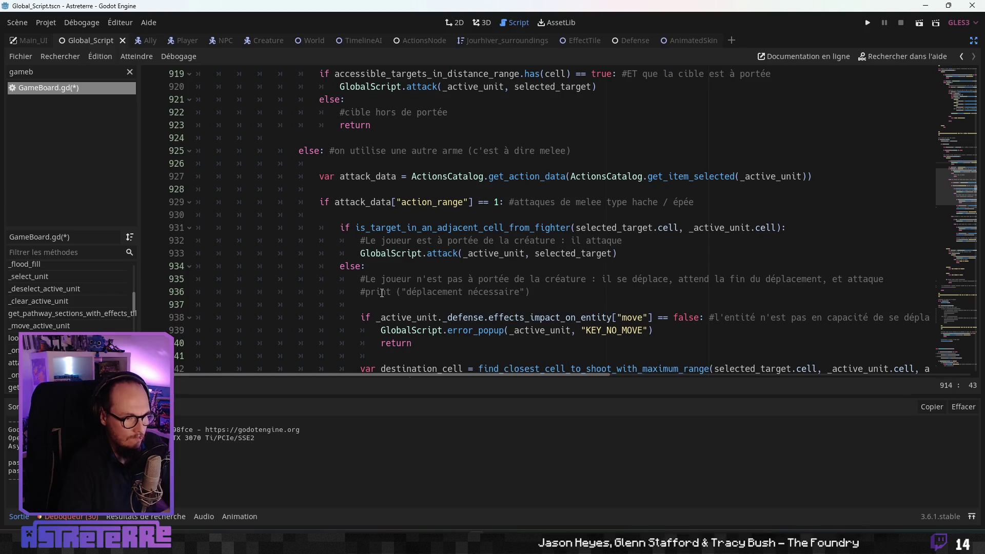
scroll(394, 292, "down", 9)
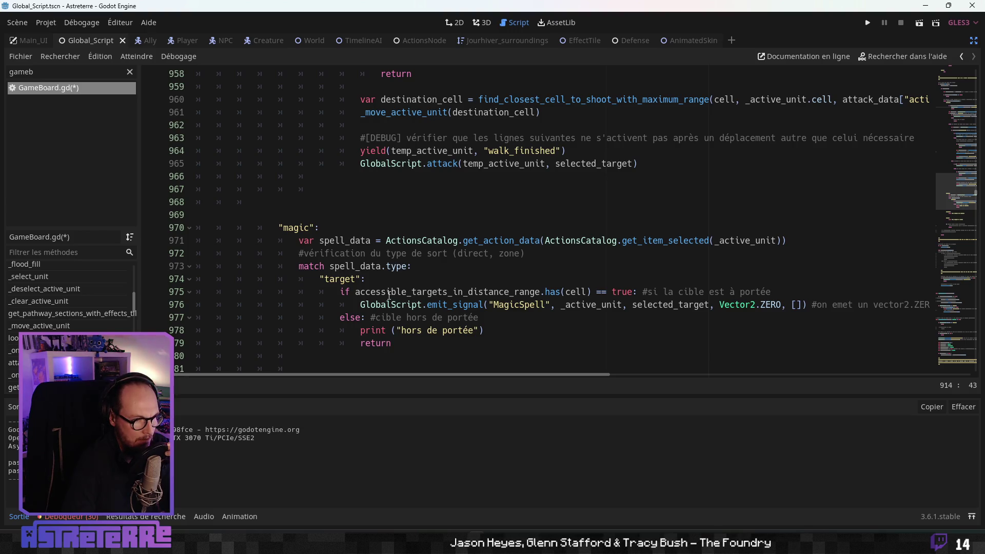
scroll(388, 296, "down", 1)
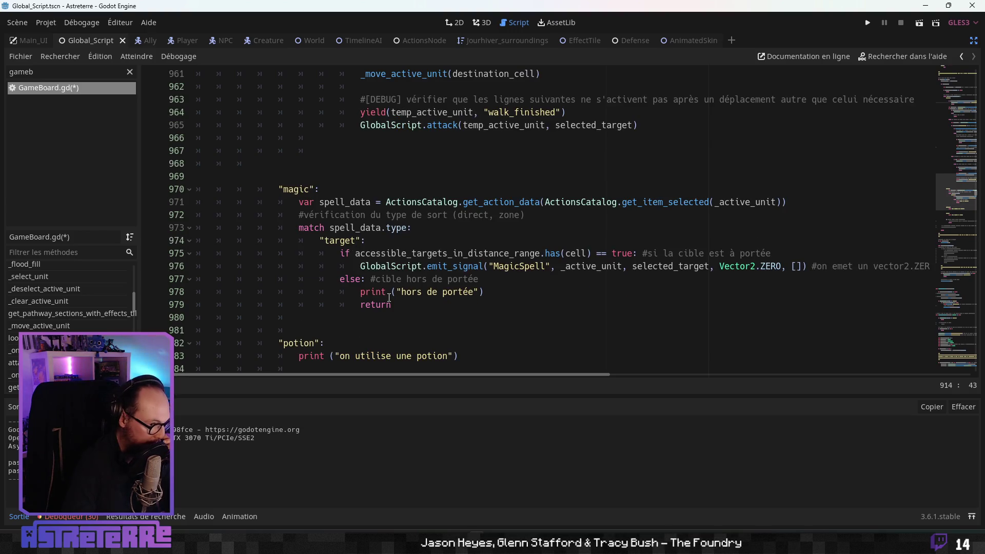
scroll(389, 297, "down", 1)
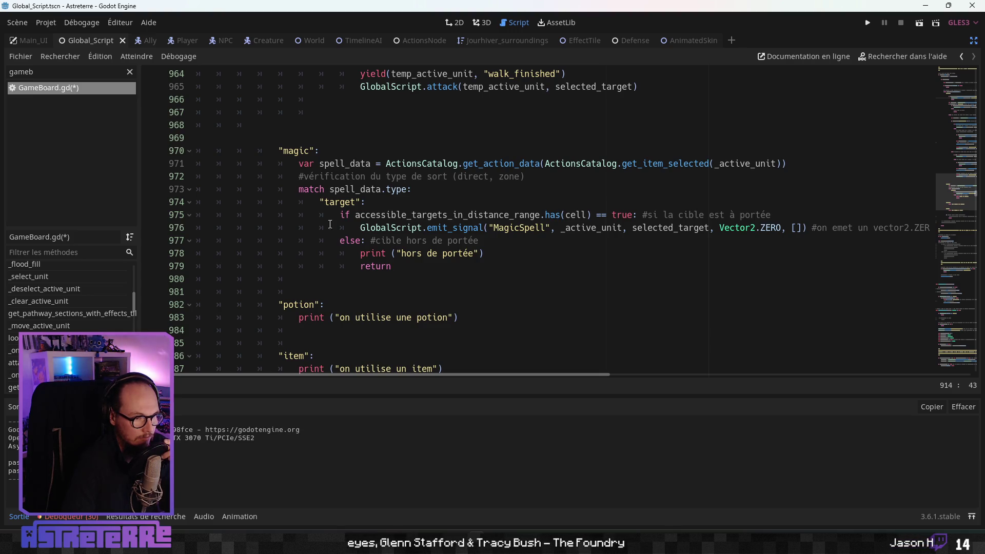
left_click(319, 202)
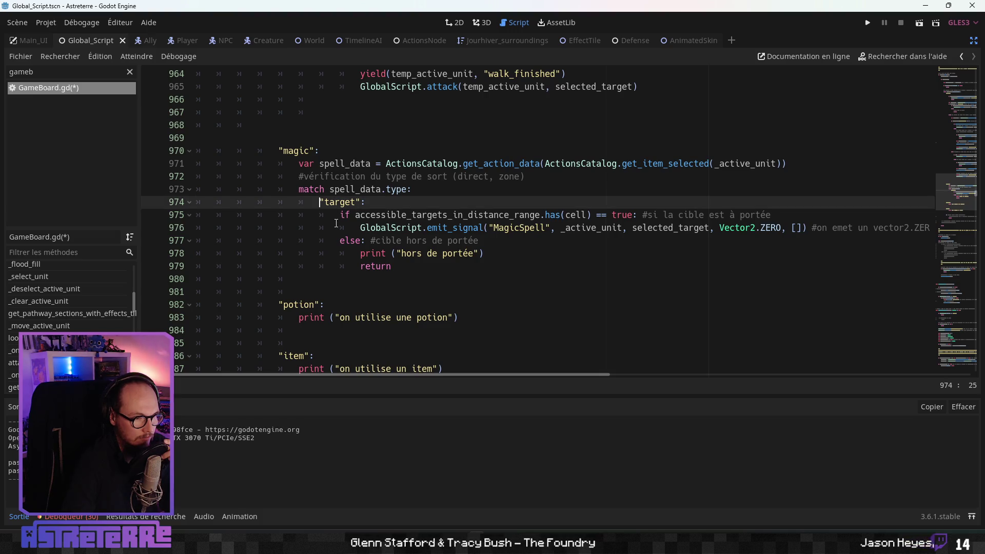
Step: Open blank lines atop the magic case and paste the copied attack check from clipboard history
left_click(319, 190)
key("Up")
key("Up")
key("Home")
key("Return")
key("Return")
key("Up")
key("Up")
key("Return")
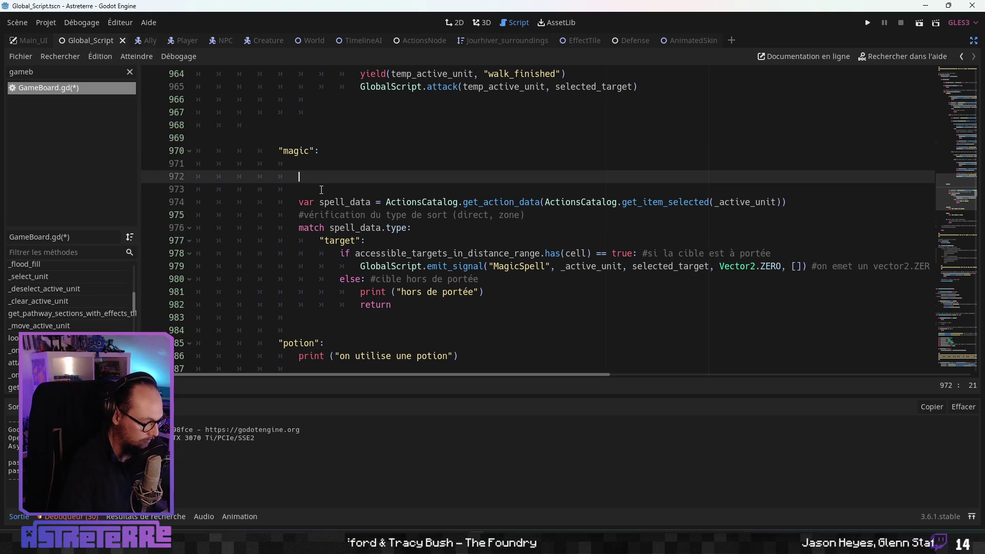
key("ctrl+shift+z")
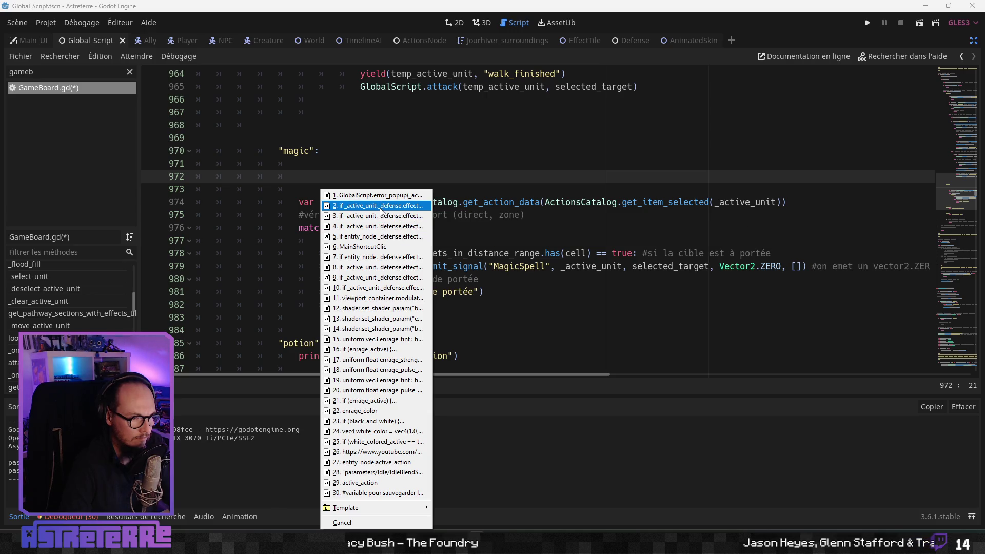
left_click(380, 206)
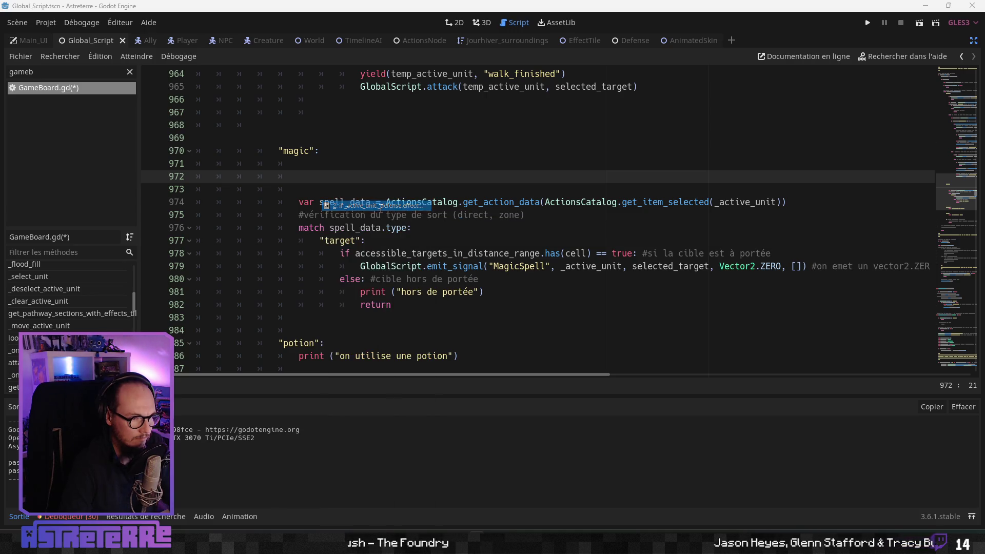
Step: Indent the pasted popup call and return lines under the if statement
left_click(278, 189)
key("Tab")
key("Tab")
left_click(281, 202)
key("Tab")
left_click(501, 179)
left_click(416, 198)
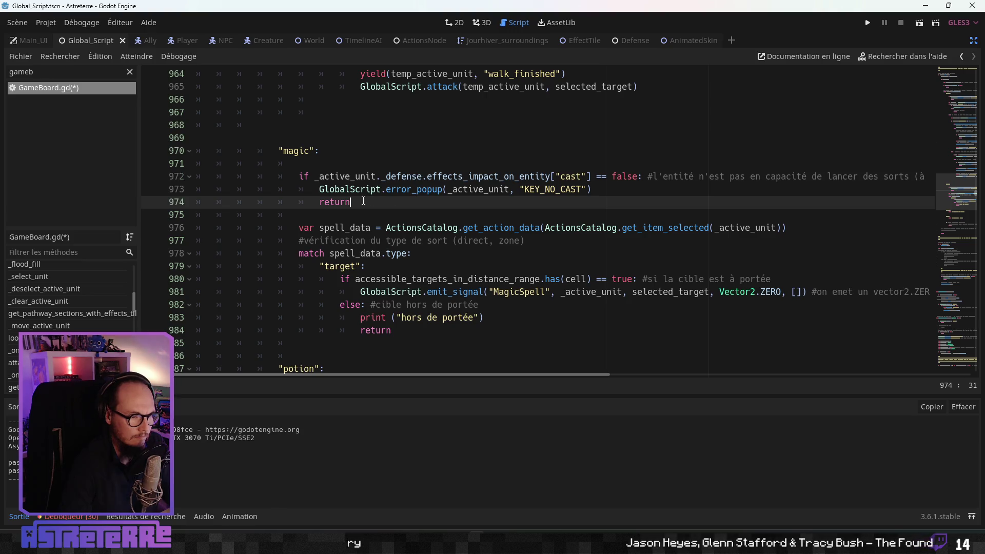
left_click(365, 177)
scroll(360, 238, "down", 5)
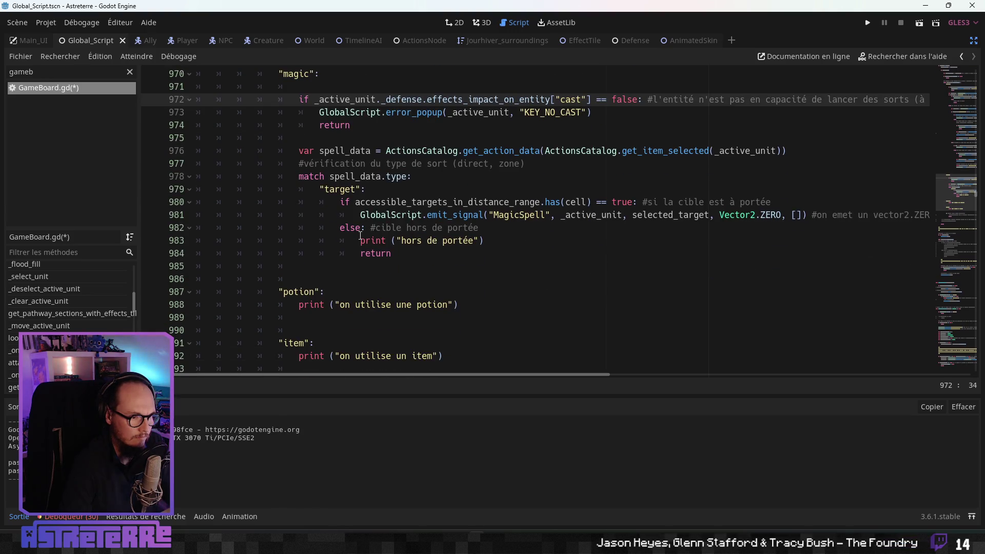
Step: Review the 'Clic sur un ennemi' melee branches and their KEY_NO_MOVE checks in GameBoard.gd
scroll(360, 238, "down", 9)
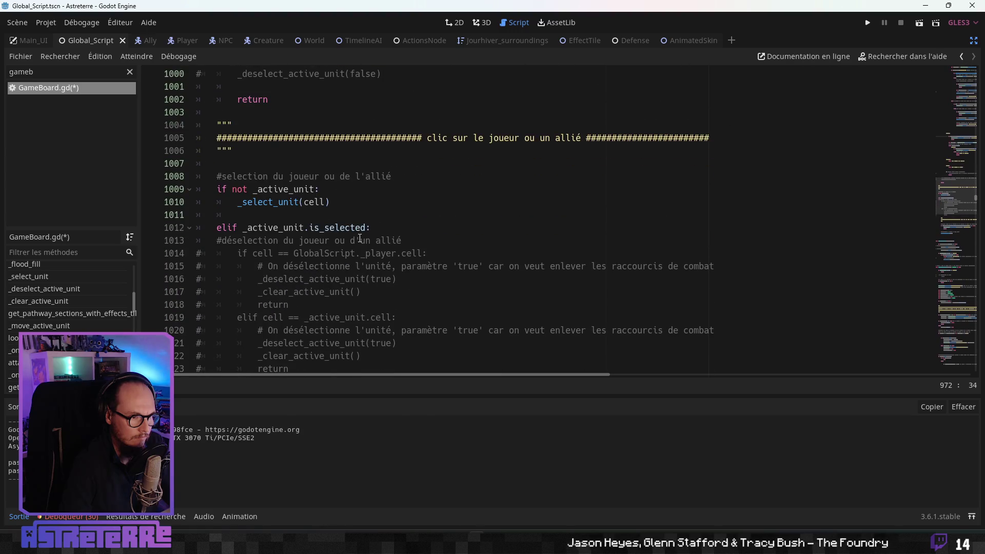
scroll(360, 237, "down", 3)
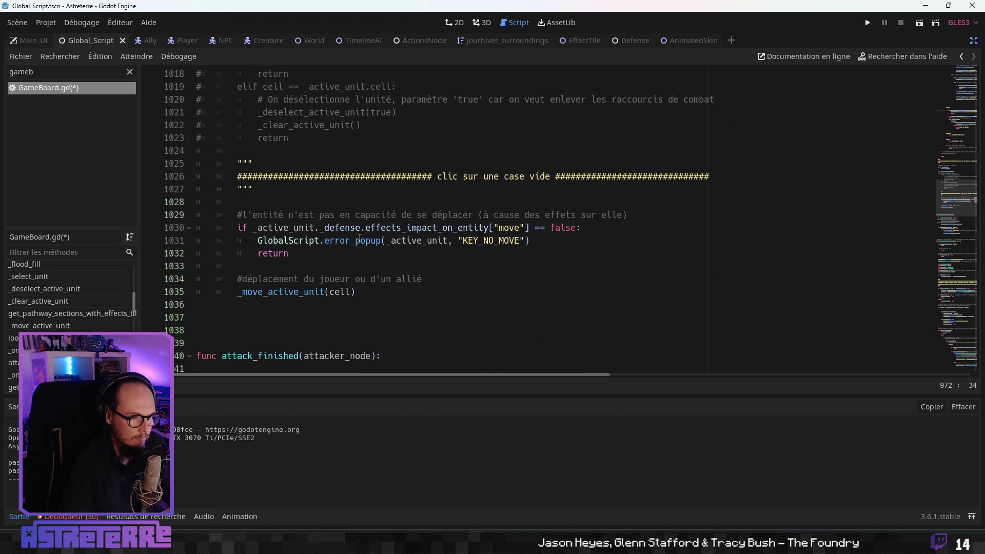
scroll(360, 238, "down", 1)
scroll(360, 238, "up", 18)
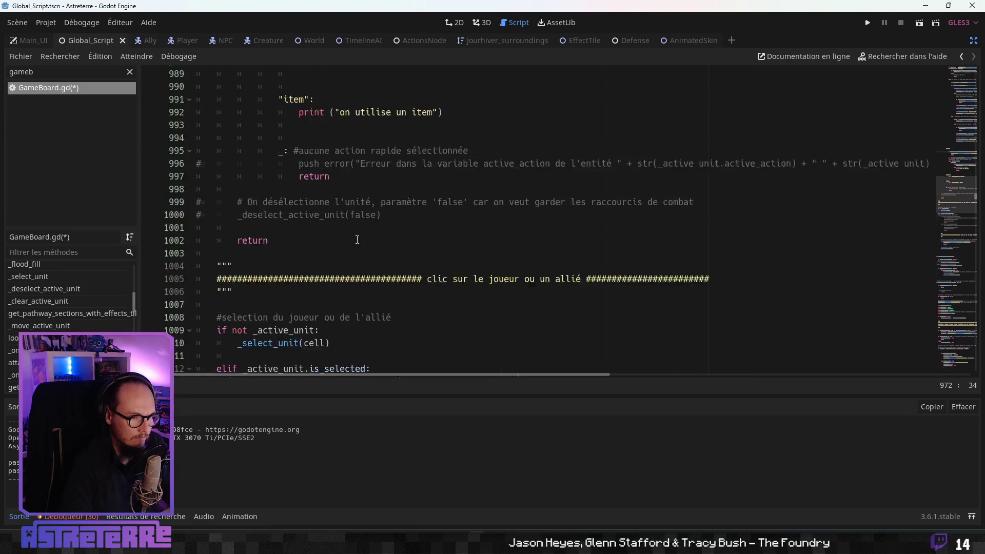
scroll(358, 240, "up", 13)
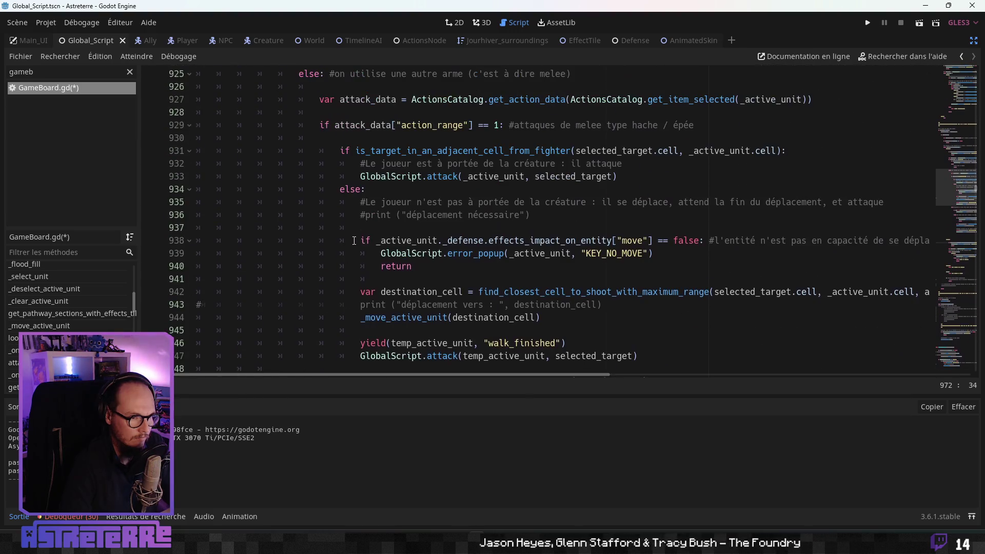
scroll(354, 241, "up", 9)
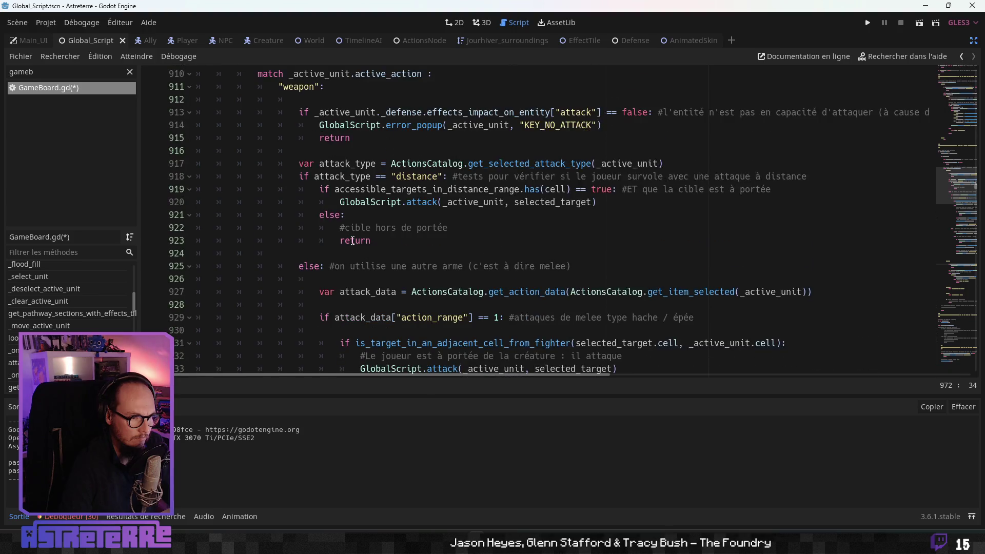
left_click_drag(601, 278, 319, 279)
scroll(399, 246, "up", 4)
scroll(399, 246, "up", 1)
left_click(399, 246)
scroll(379, 247, "up", 9)
scroll(377, 249, "up", 1)
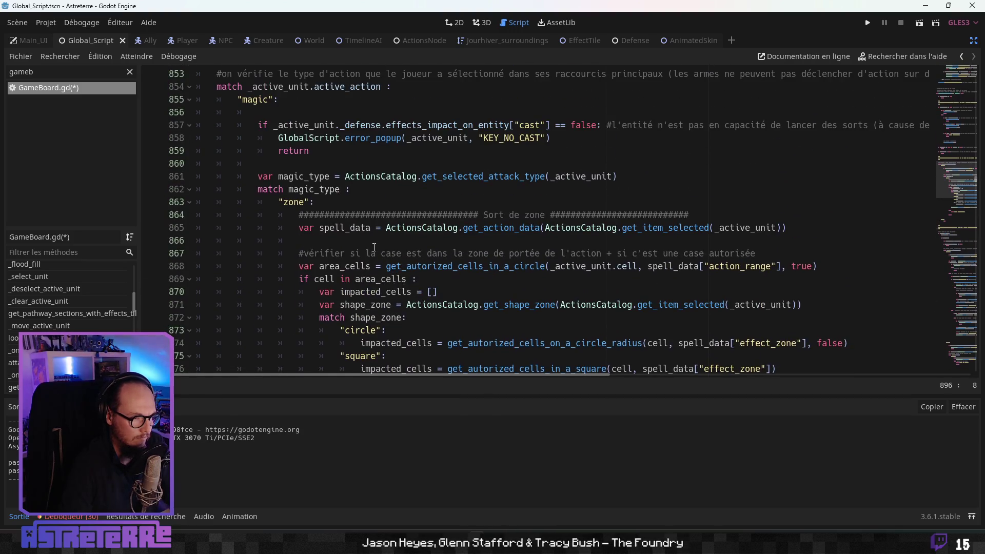
scroll(372, 247, "up", 2)
scroll(373, 247, "down", 1)
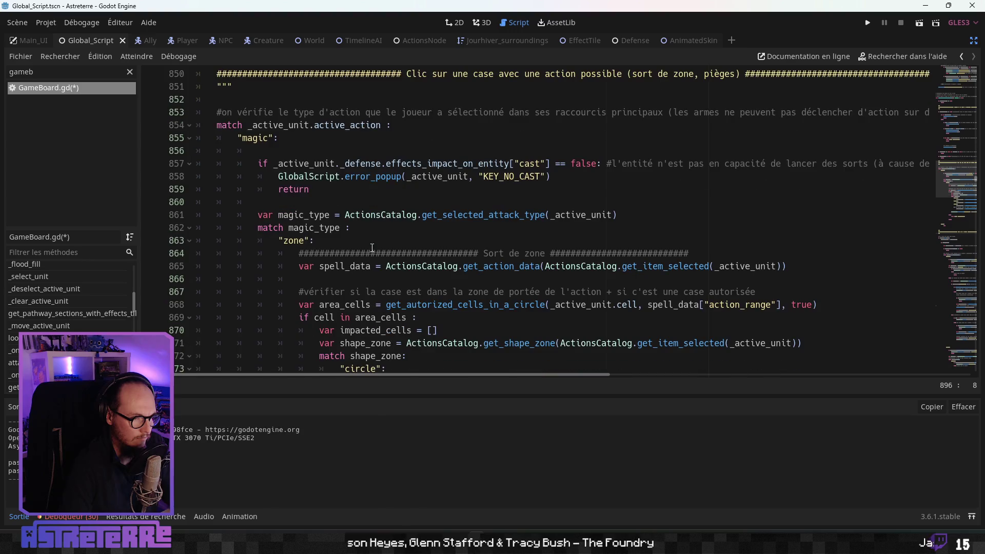
scroll(372, 248, "up", 1)
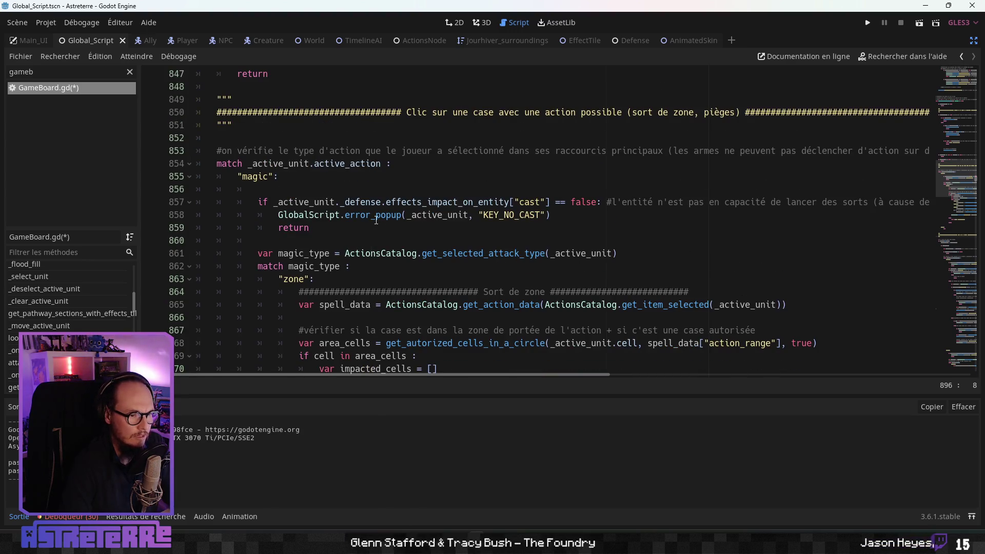
scroll(443, 157, "down", 6)
scroll(374, 222, "up", 4)
scroll(374, 221, "down", 10)
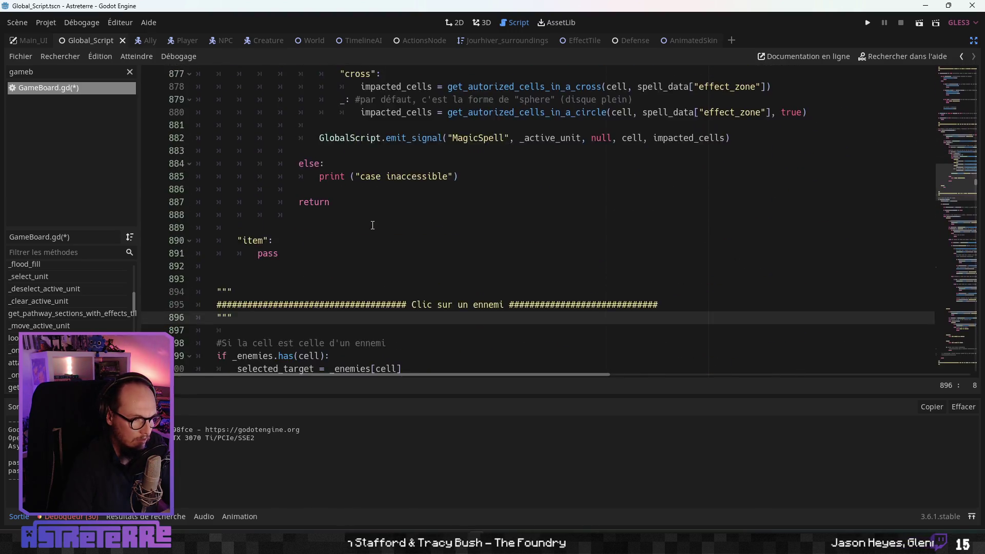
scroll(367, 229, "up", 18)
scroll(367, 230, "up", 9)
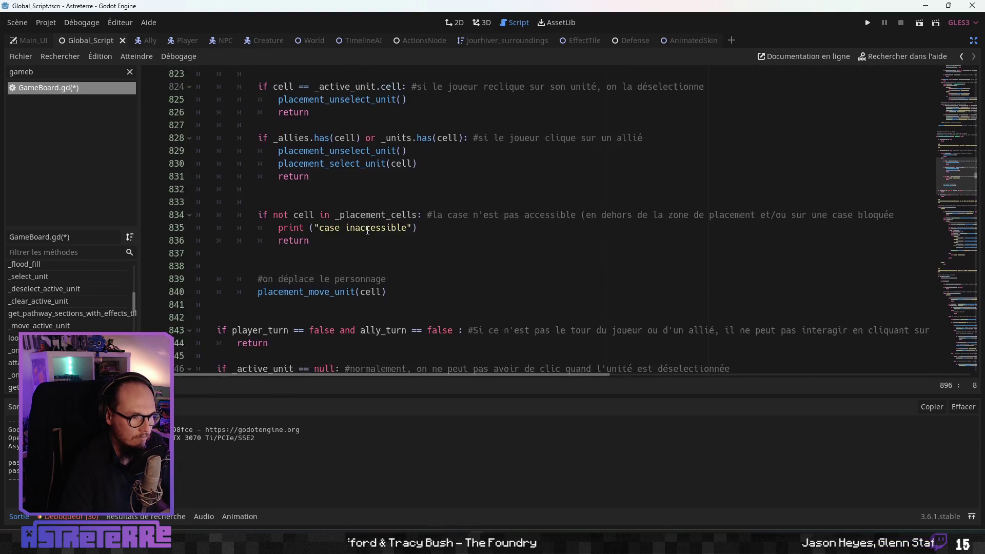
scroll(361, 232, "up", 3)
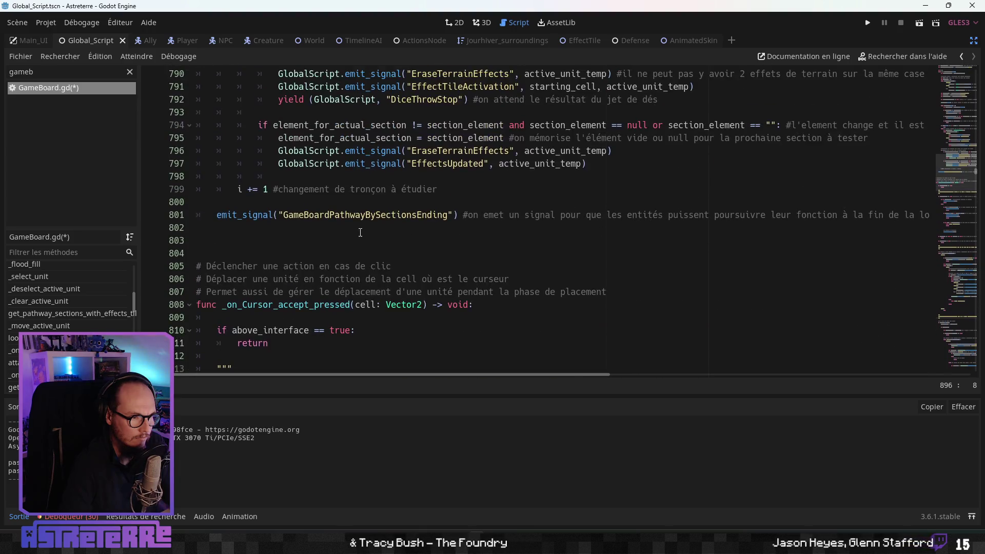
scroll(360, 235, "down", 4)
scroll(356, 256, "down", 15)
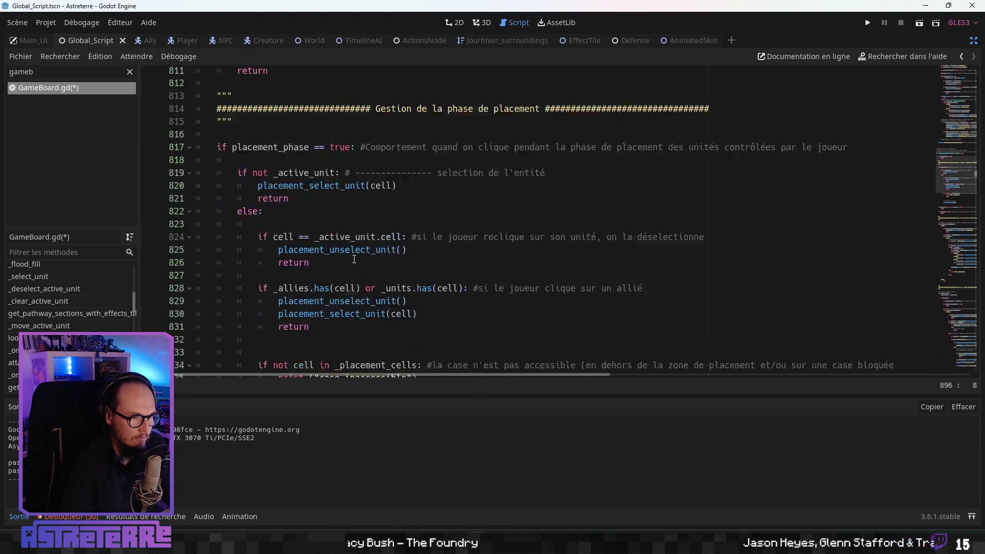
scroll(354, 264, "down", 13)
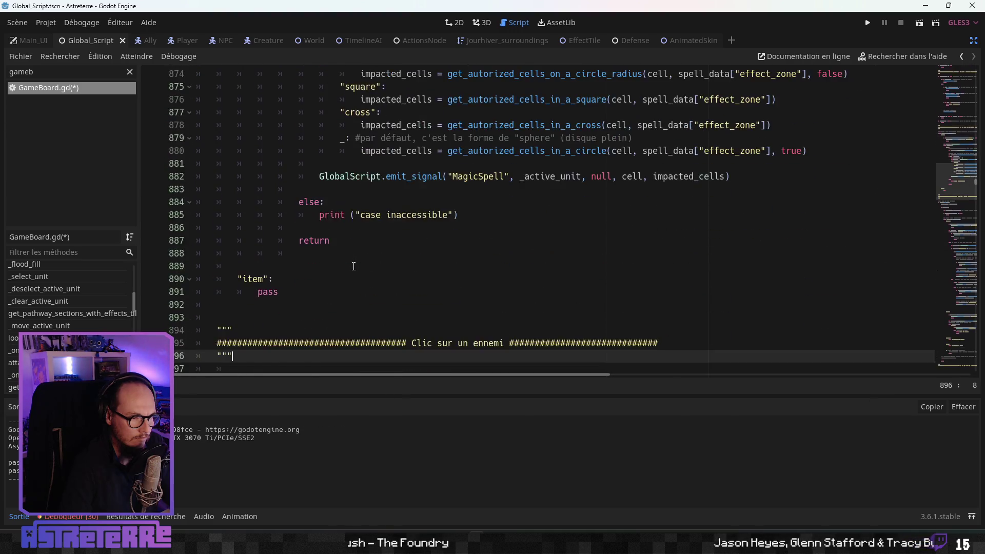
scroll(351, 261, "down", 2)
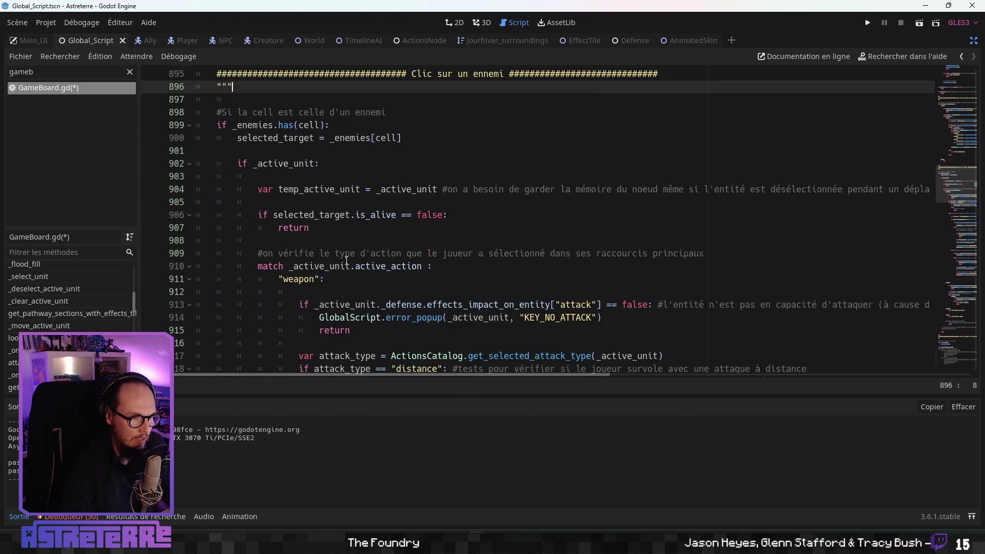
scroll(347, 262, "down", 1)
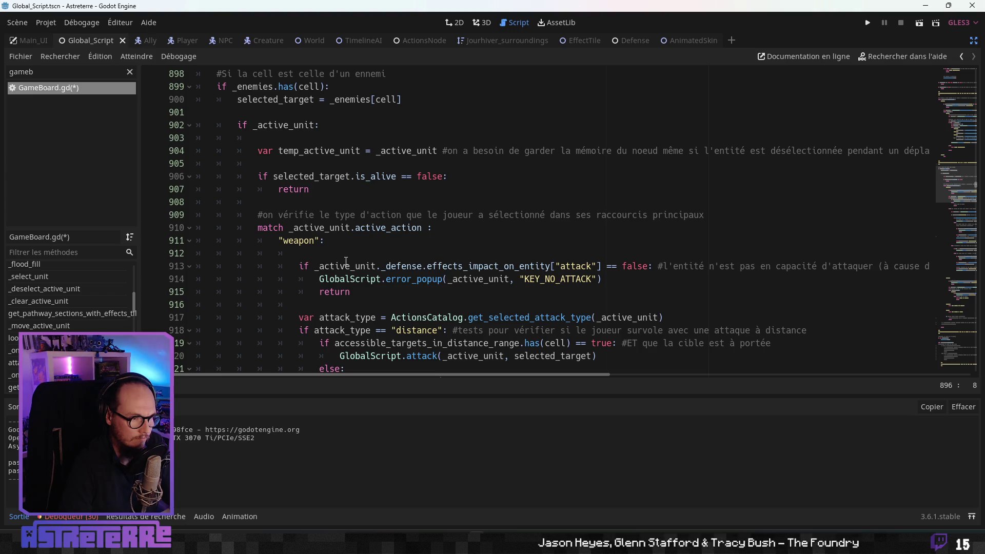
Step: Finish checking the enemy-click code, then save the script and run the game with F5
scroll(346, 262, "up", 1)
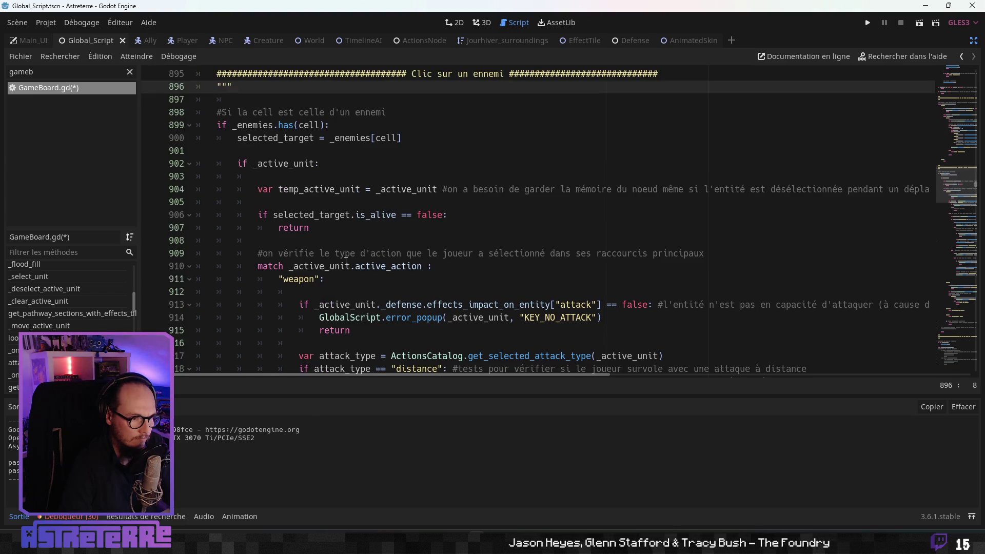
scroll(346, 262, "down", 2)
scroll(346, 261, "down", 2)
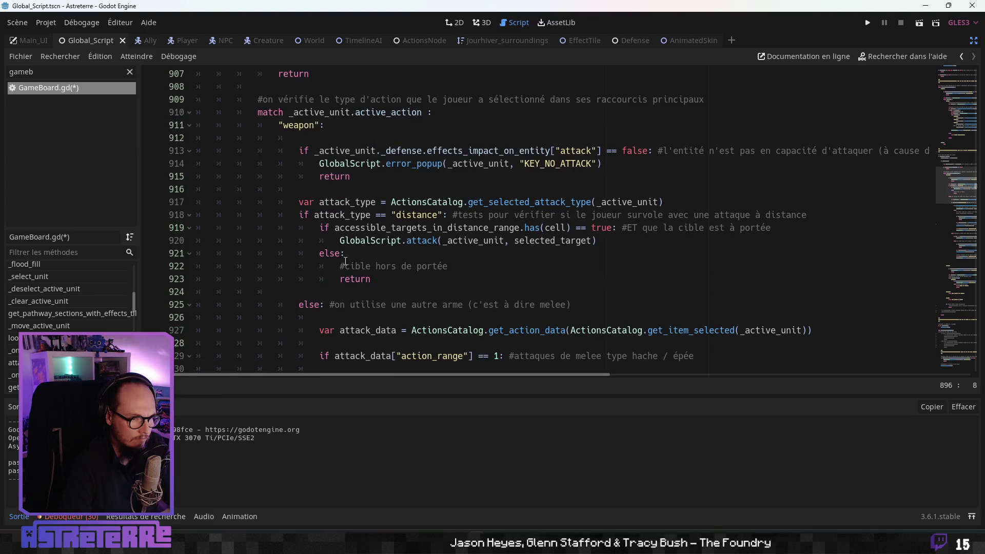
scroll(345, 261, "down", 3)
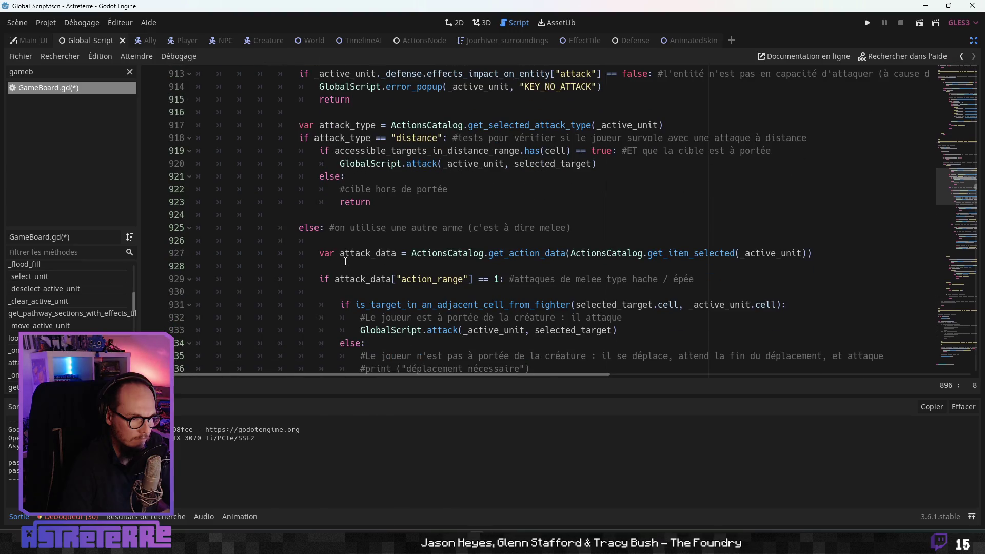
scroll(345, 262, "down", 1)
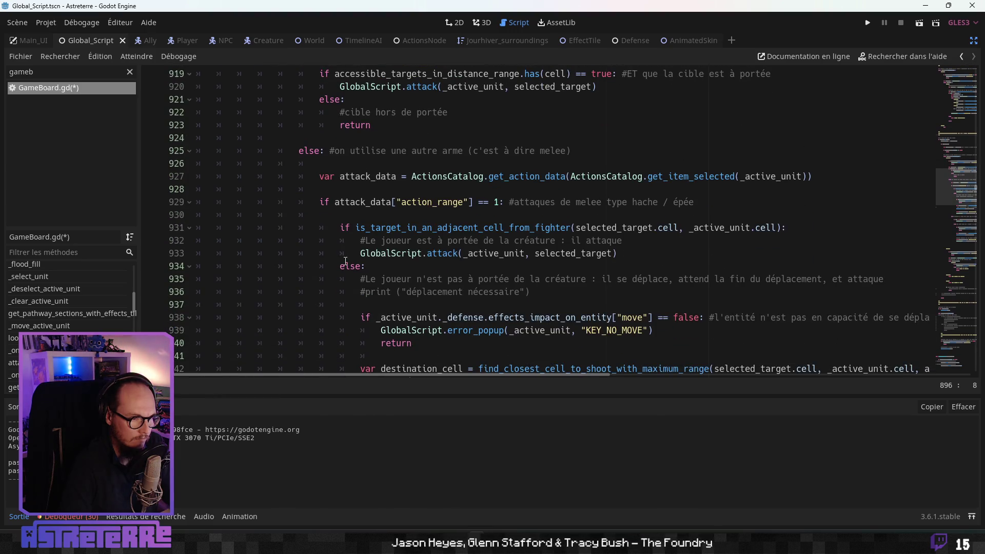
scroll(345, 262, "up", 2)
scroll(345, 261, "down", 8)
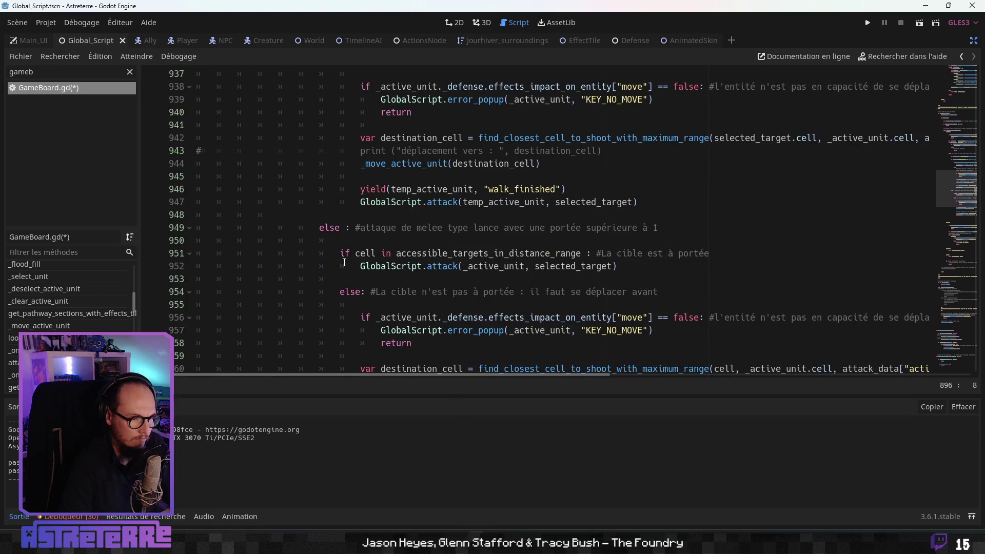
scroll(344, 262, "down", 1)
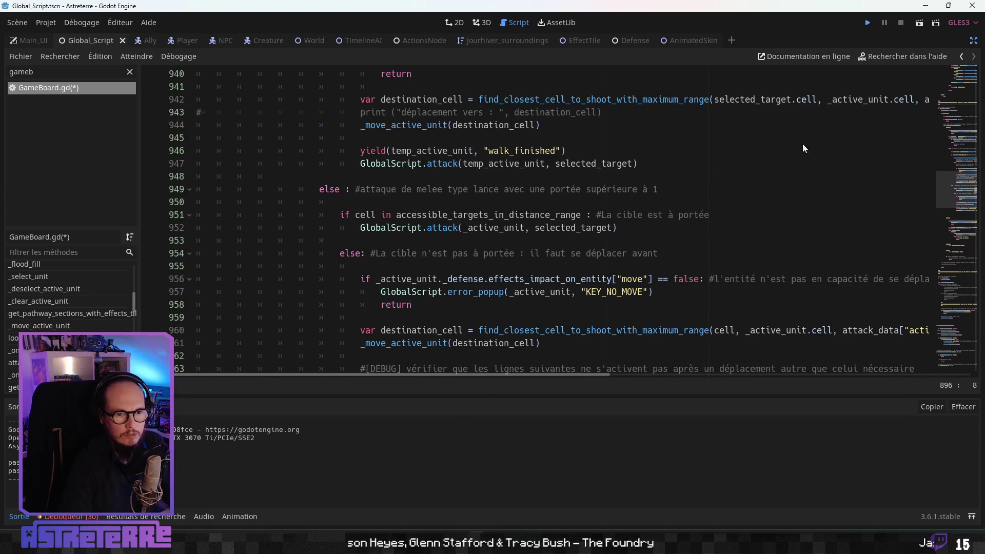
key("F5")
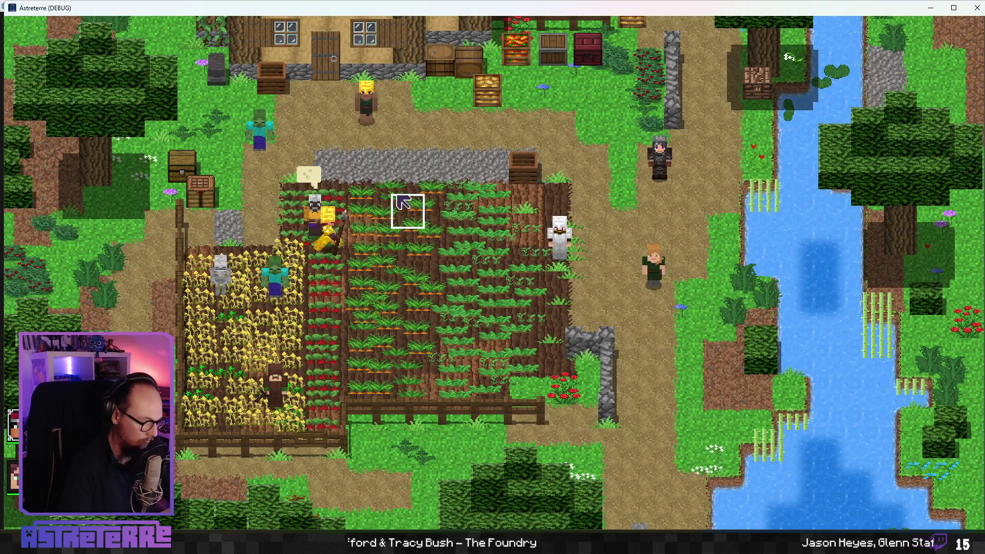
Step: Unequip the character's gold helmet, chestplate and leggings from the inventory
key("i")
left_click(265, 471)
left_click(333, 451)
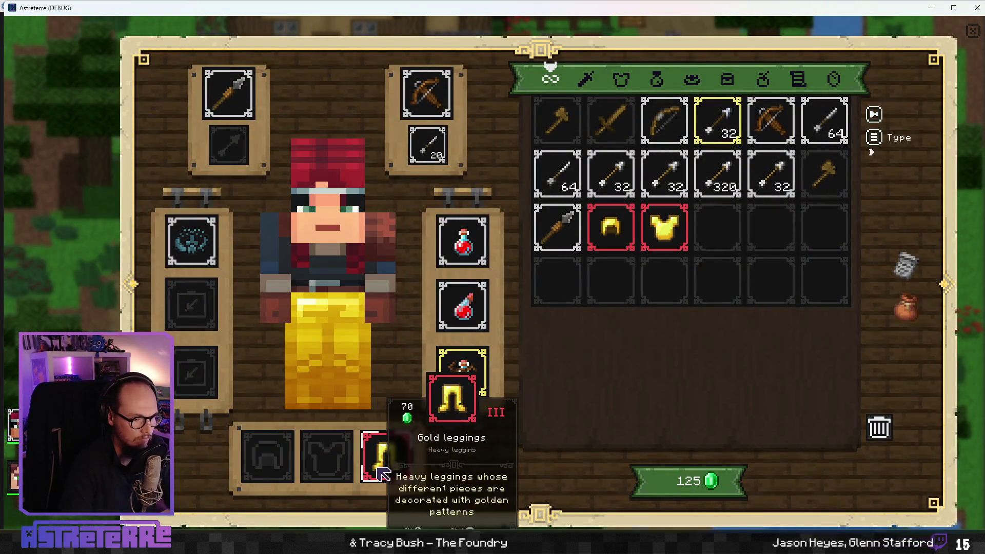
left_click(386, 453)
key("i")
Step: Maximize the game, end placement, cast Spider web, and confirm further casting is refused
double_click(561, 4)
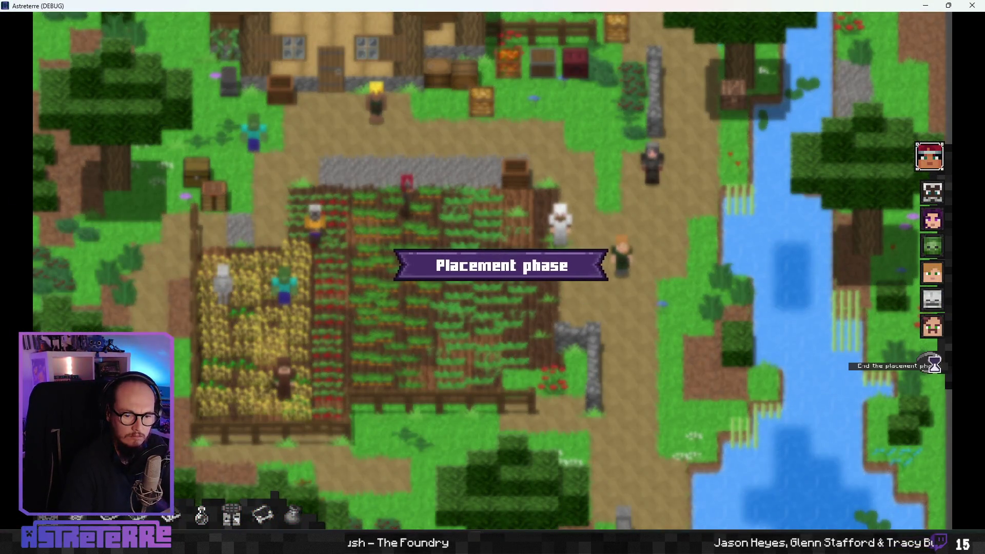
left_click(930, 363)
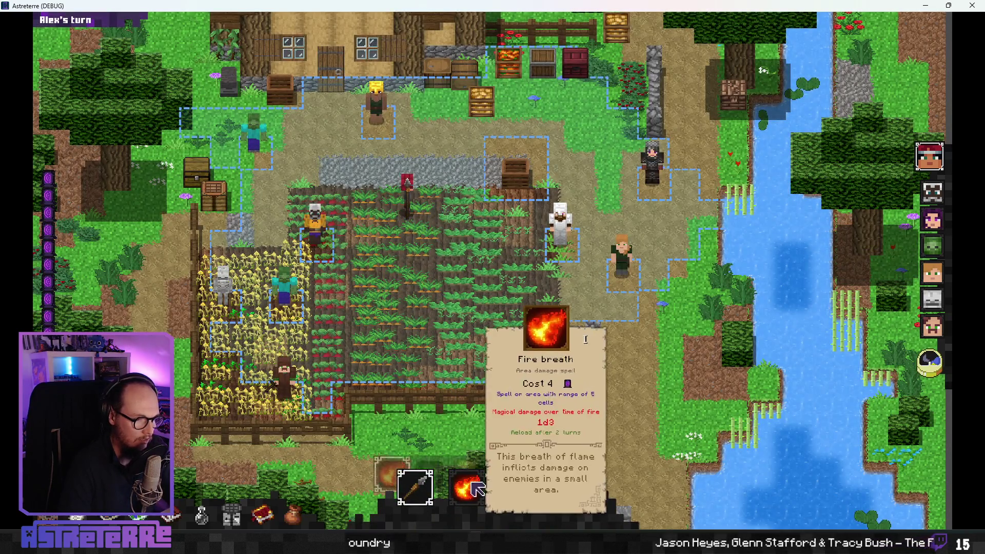
left_click(478, 448)
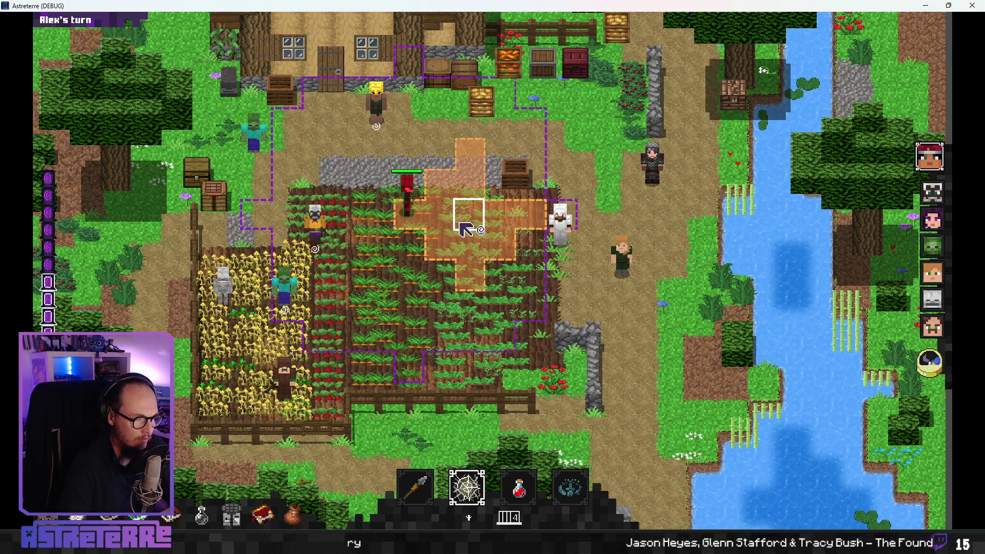
left_click(471, 212)
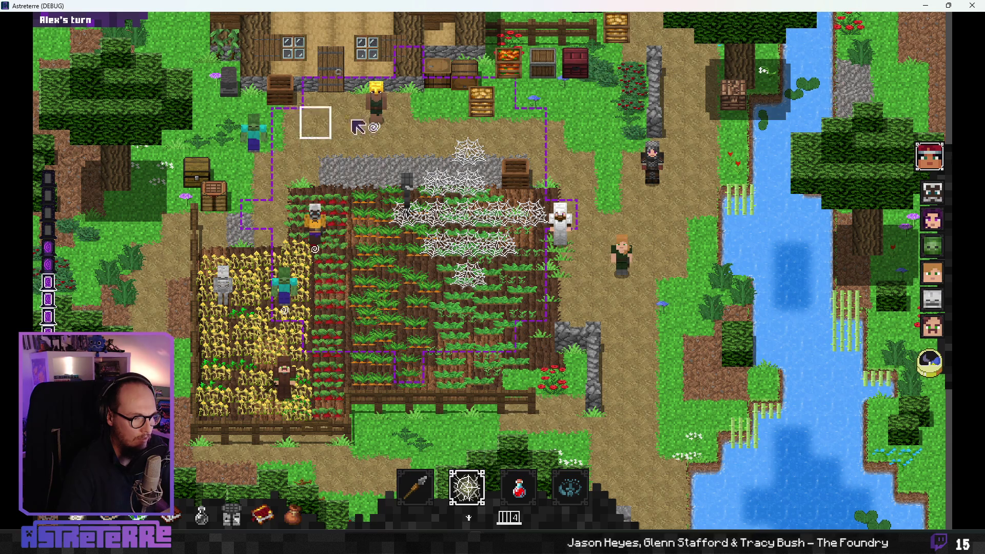
left_click(475, 483)
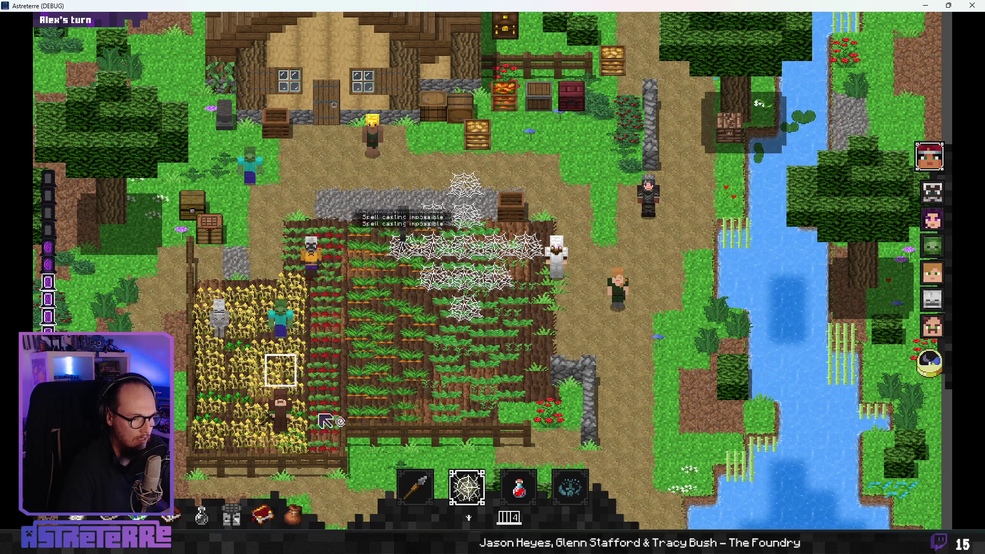
left_click(249, 339)
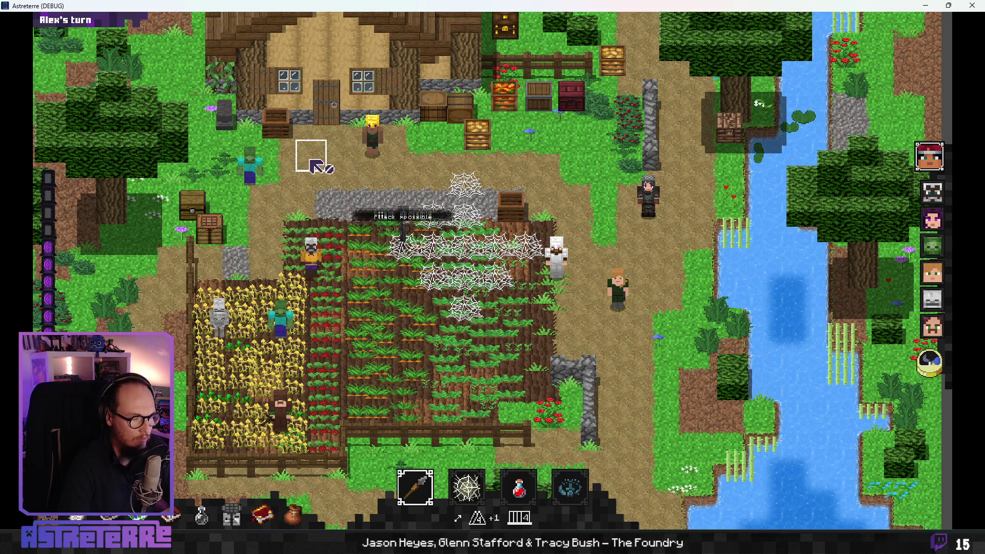
Step: Alternate the spell slot between Lightning strike and Fire breath while the character is webbed
left_click(466, 487)
left_click(467, 447)
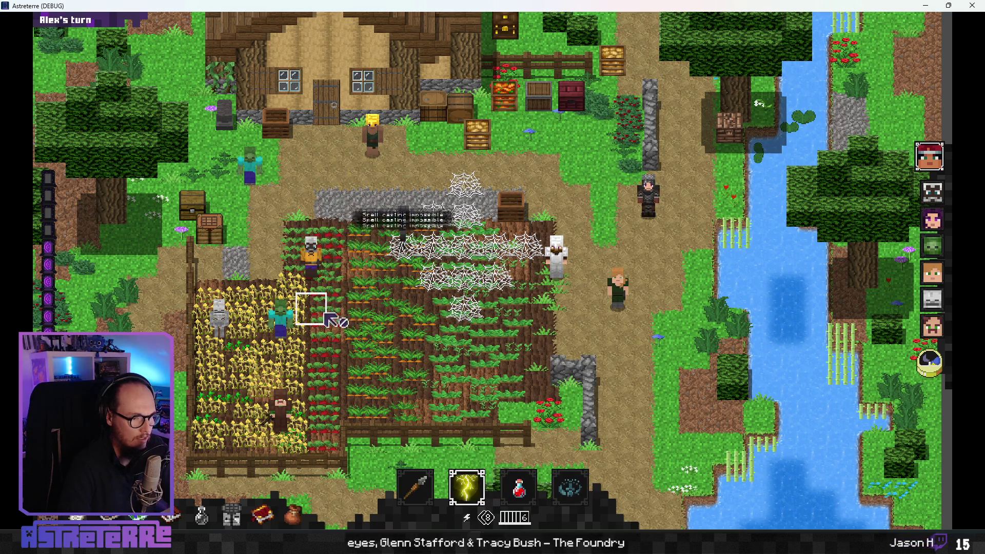
left_click(467, 487)
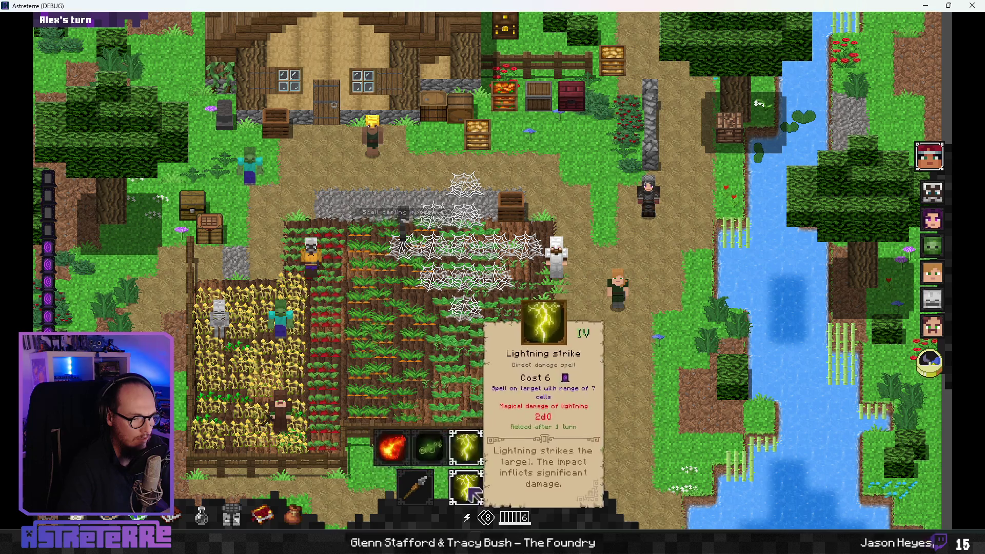
left_click(466, 447)
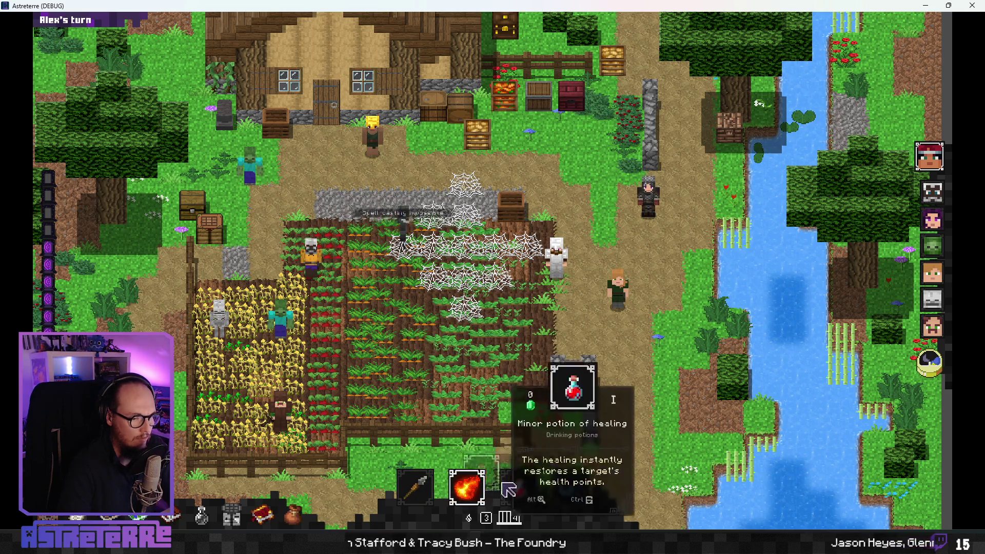
left_click(466, 487)
left_click(467, 447)
left_click(466, 487)
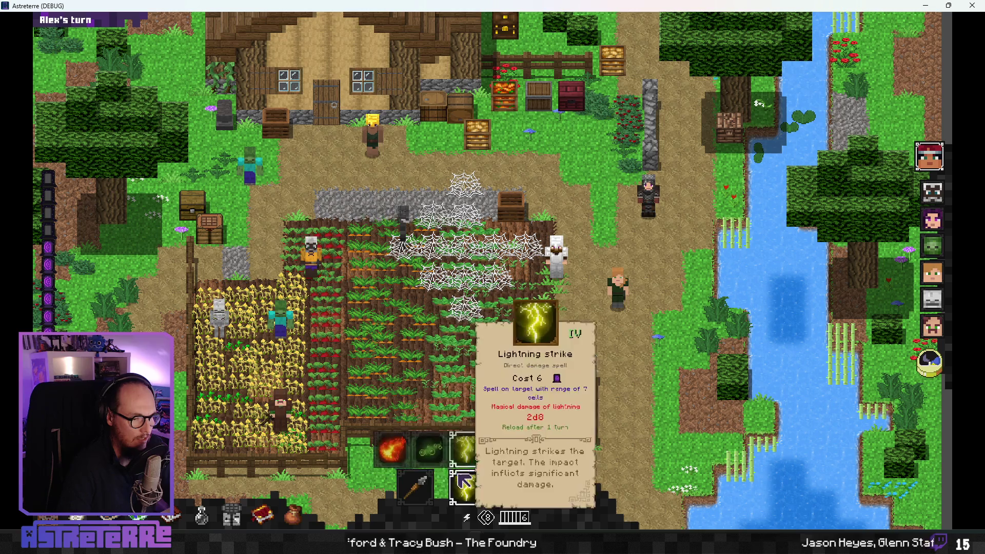
left_click(467, 448)
Step: Set the spell back to Lightning strike and equip the stone spear, then the crossbow
left_click(467, 487)
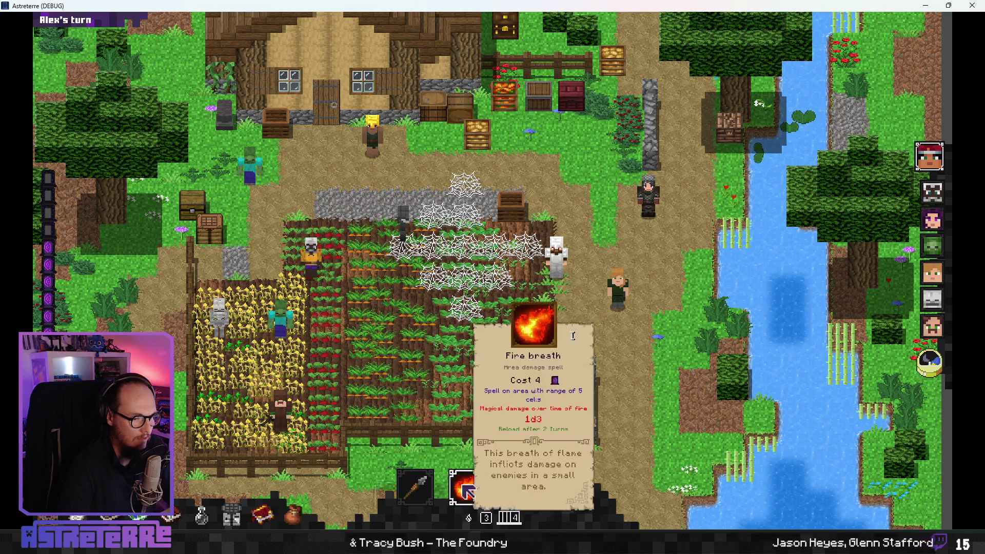
left_click(467, 447)
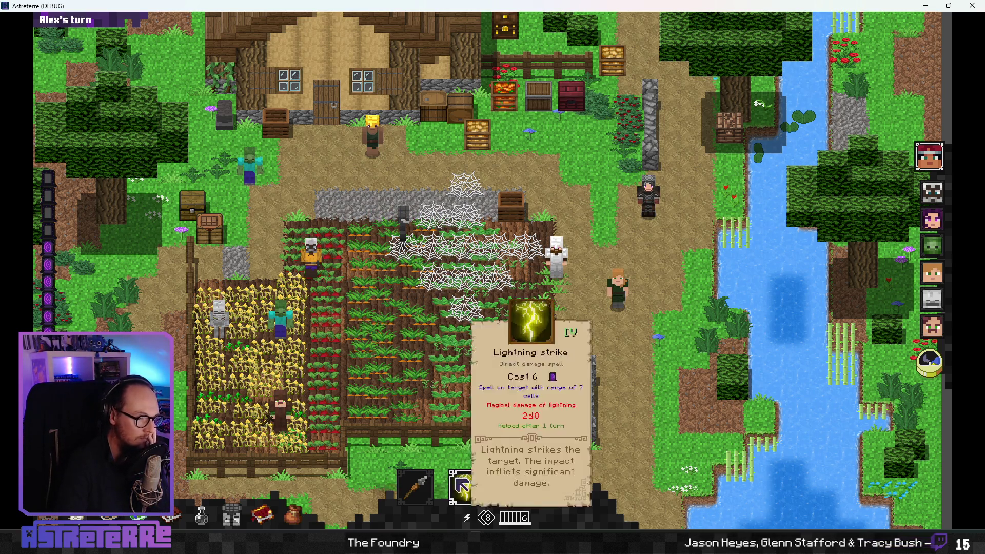
left_click(415, 487)
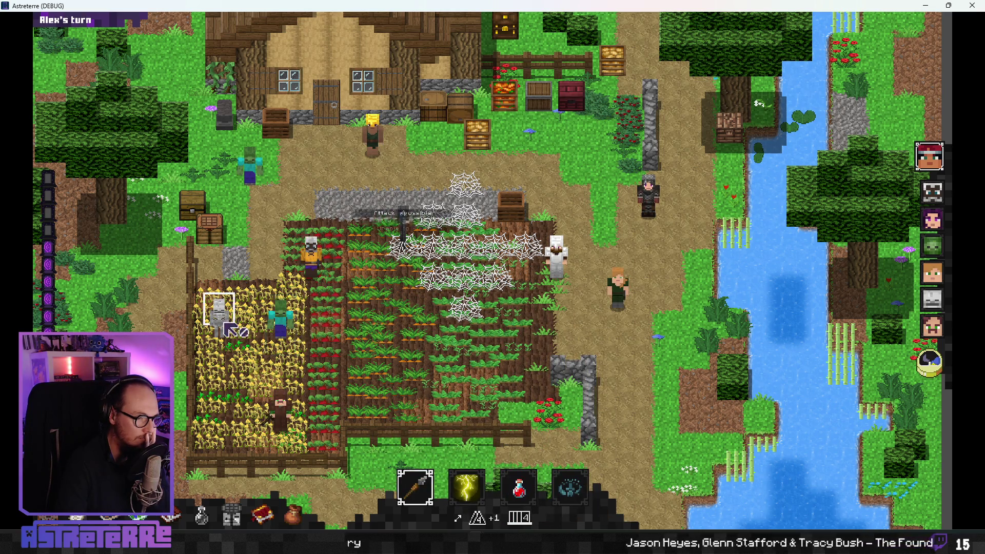
left_click(432, 504)
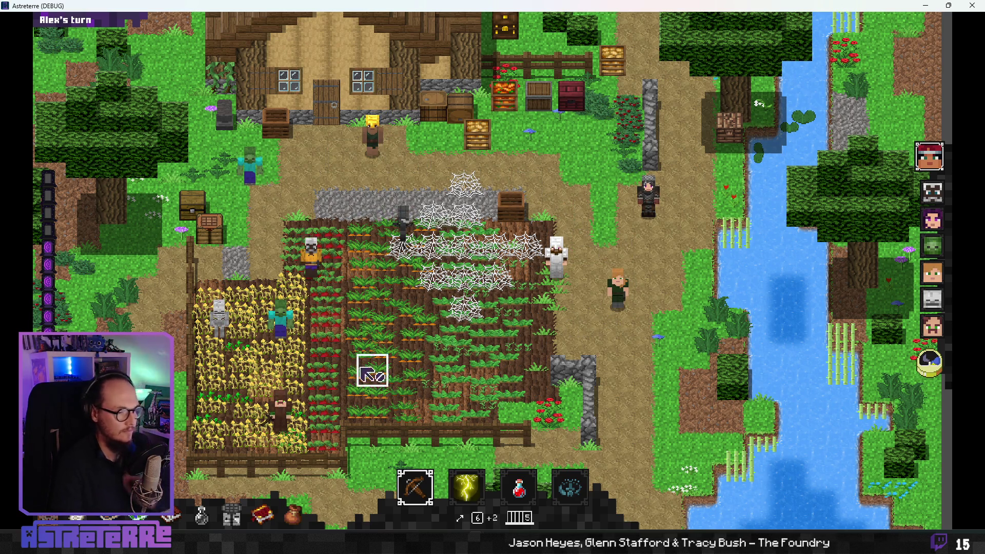
Step: Shoot the zombie with the crossbow and run a command in the debug console
key("grave")
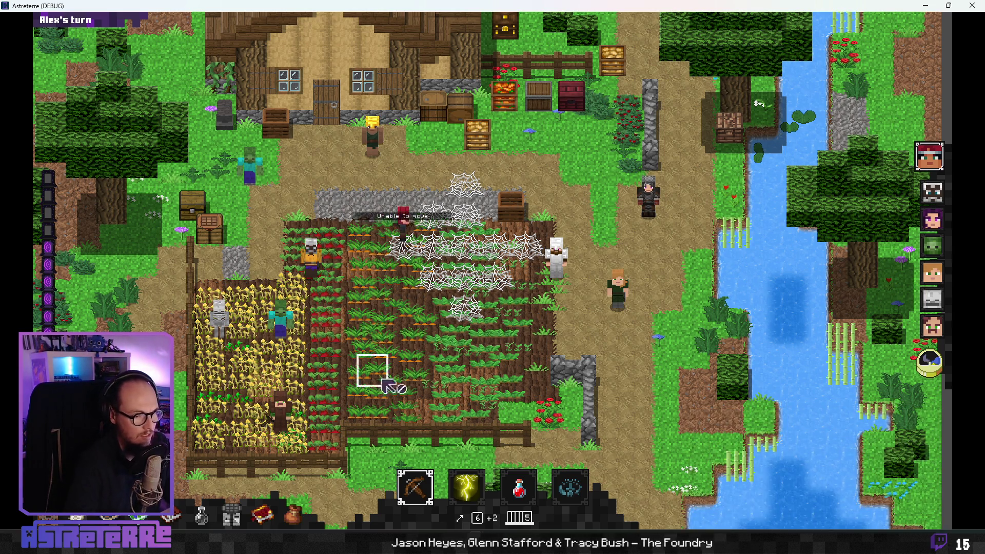
left_click(245, 187)
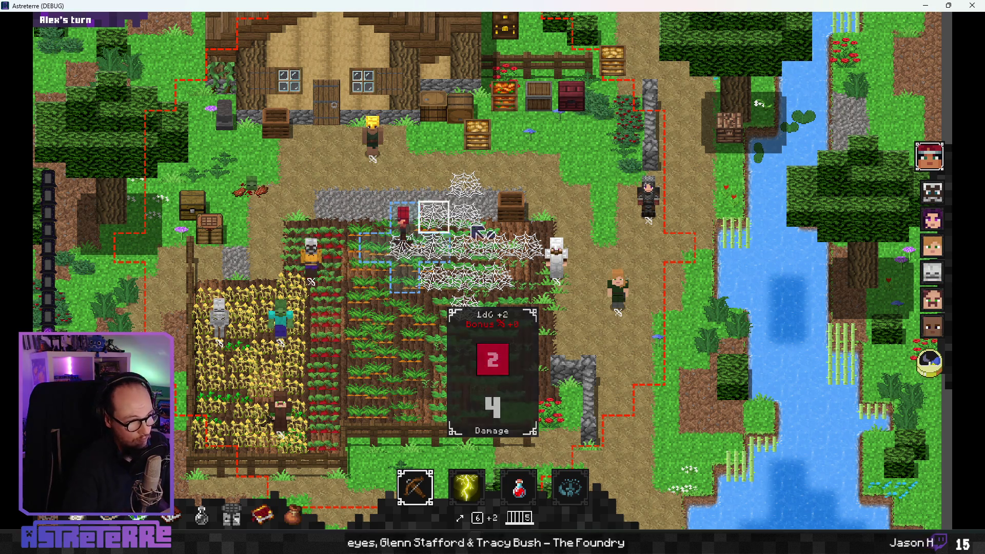
left_click(454, 465)
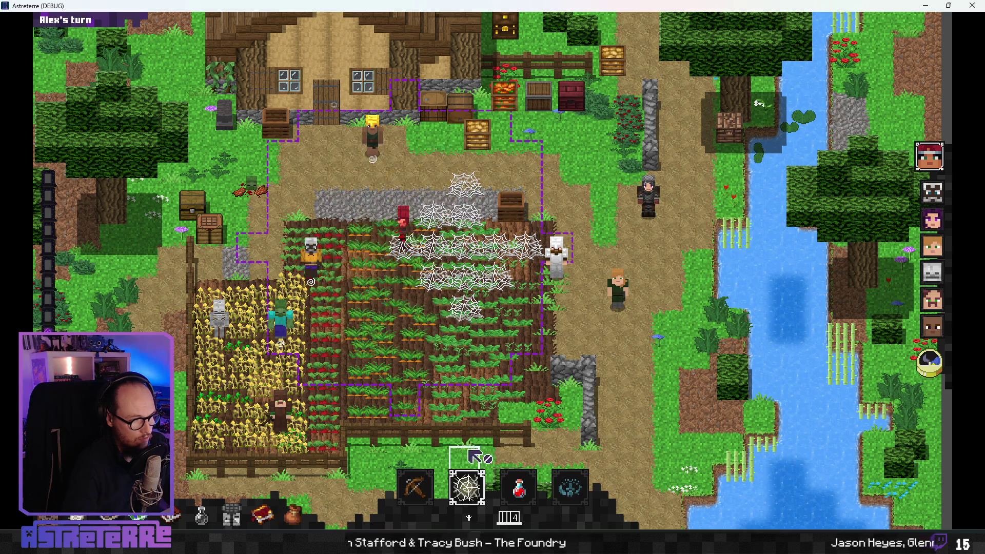
key("Return")
type("add action_points 1")
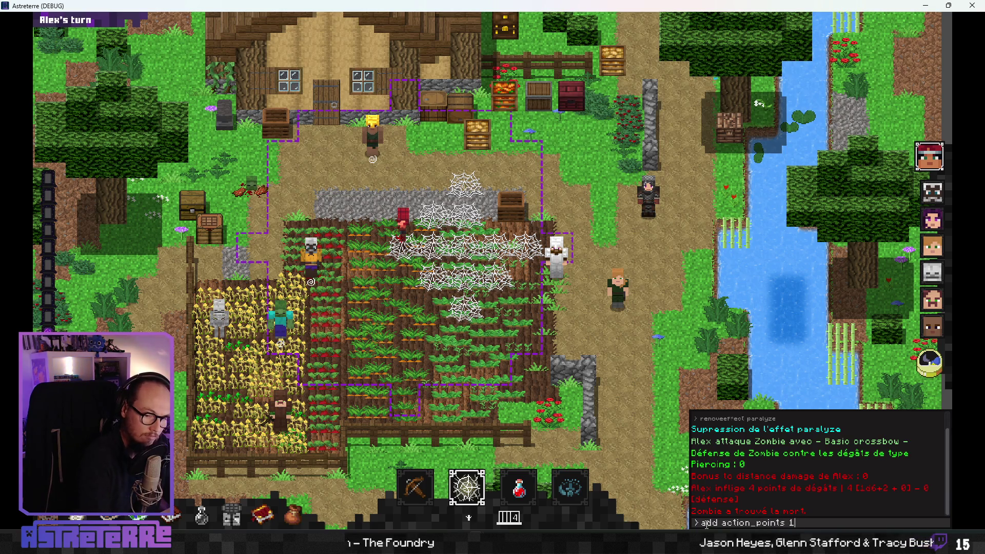
key("Return")
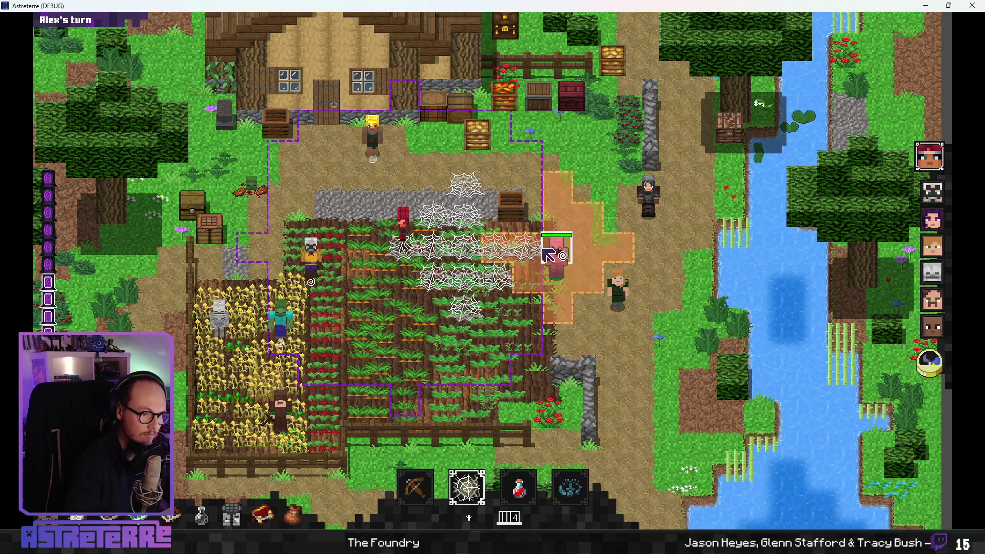
Step: Cast Fireball on a tile, then Lightning strike beside the zombie, and close the debug game
left_click(466, 487)
left_click(391, 447)
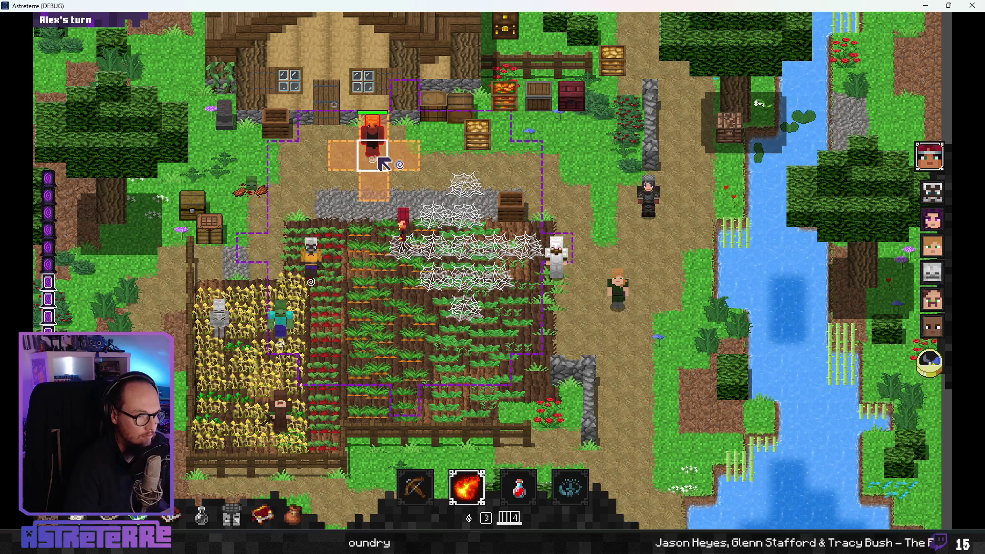
left_click(480, 239)
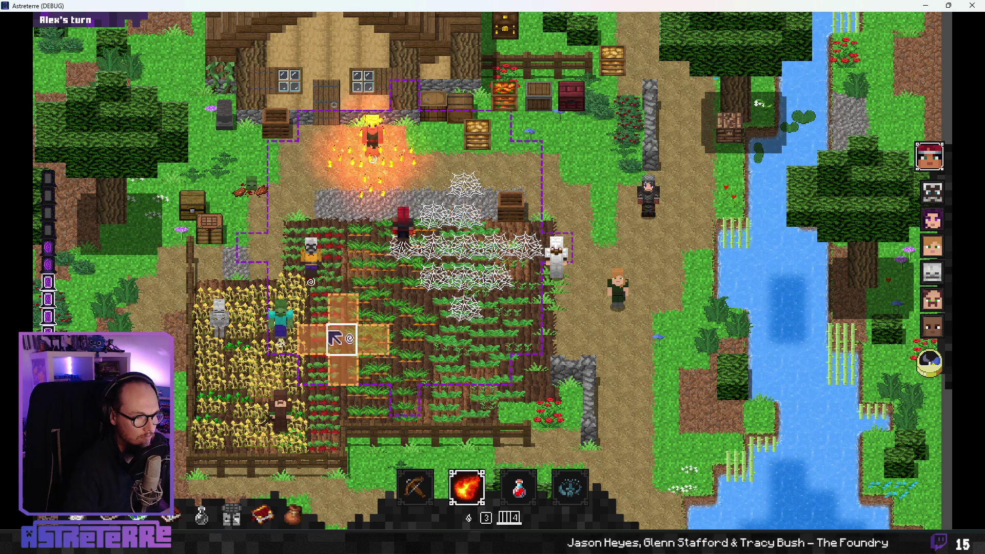
left_click(471, 482)
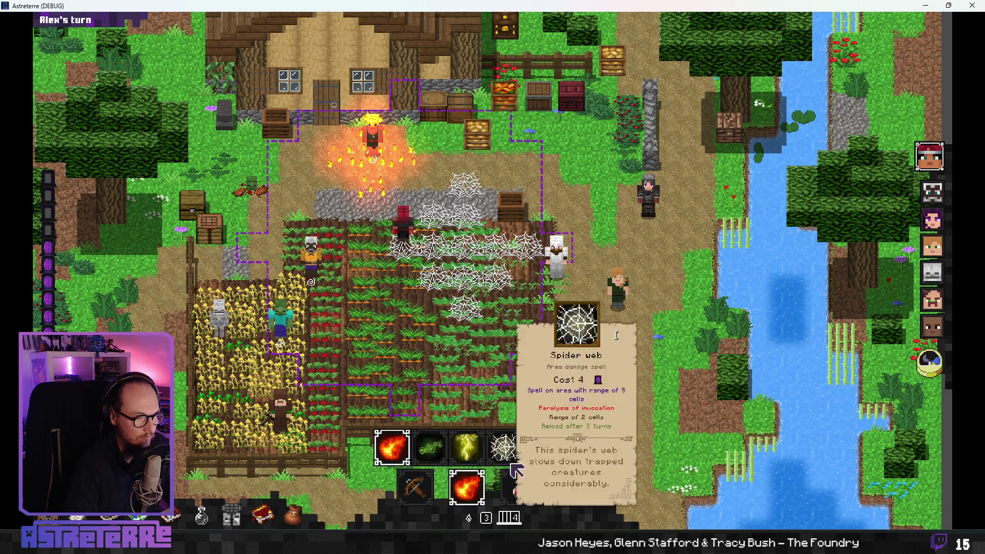
left_click(451, 443)
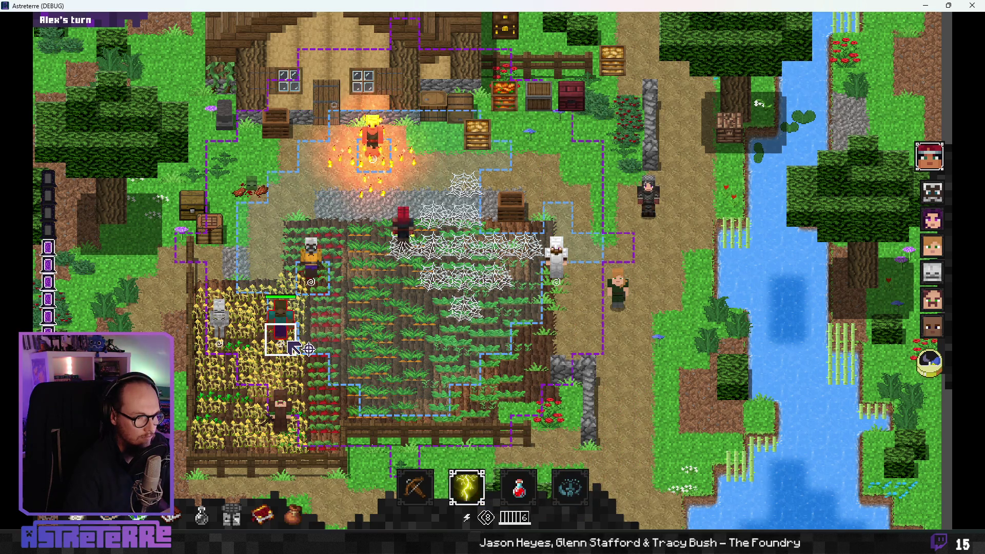
left_click(295, 349)
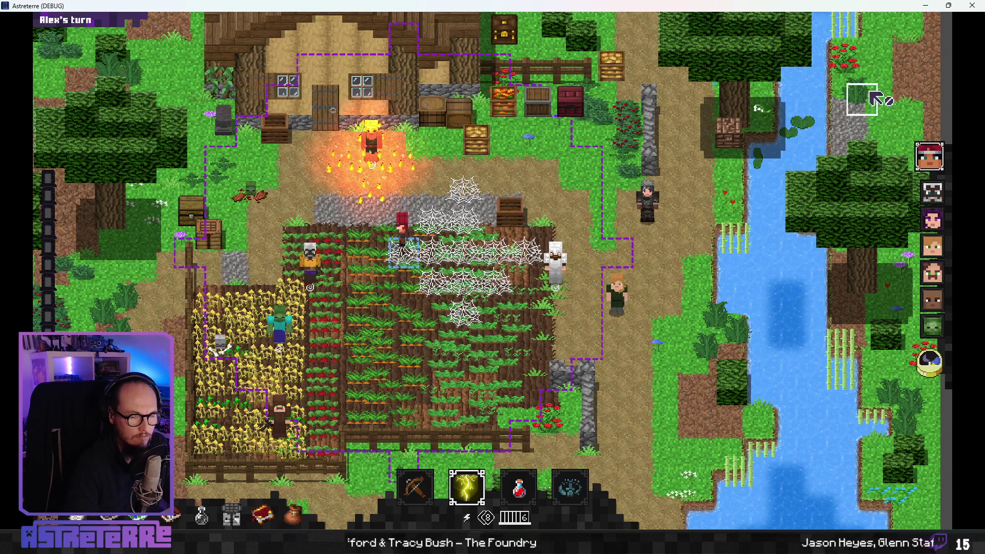
left_click(972, 5)
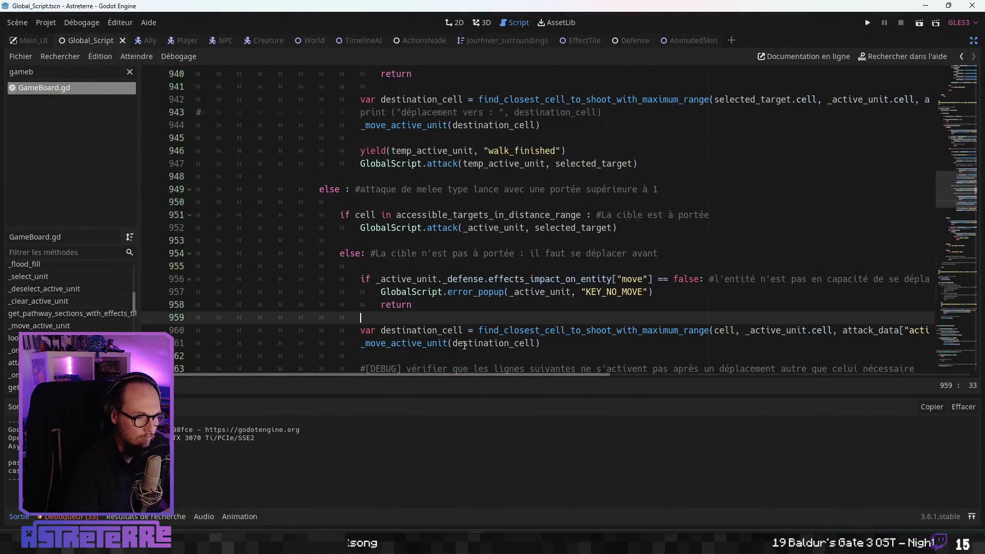
Step: Go to _select_unit and Ctrl+click its on_main_shortcut_clic call on line 530 to open the definition
scroll(463, 346, "down", 2)
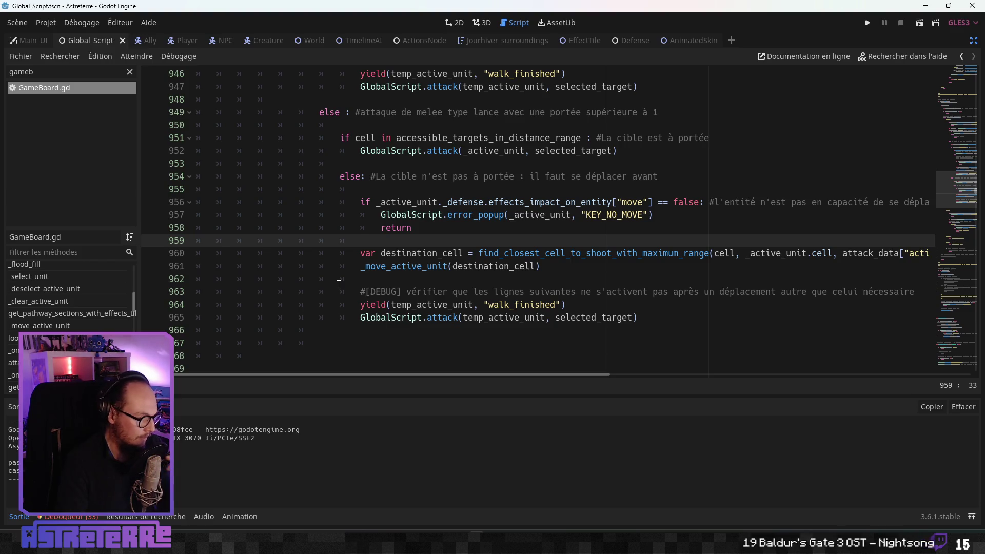
scroll(71, 298, "up", 2)
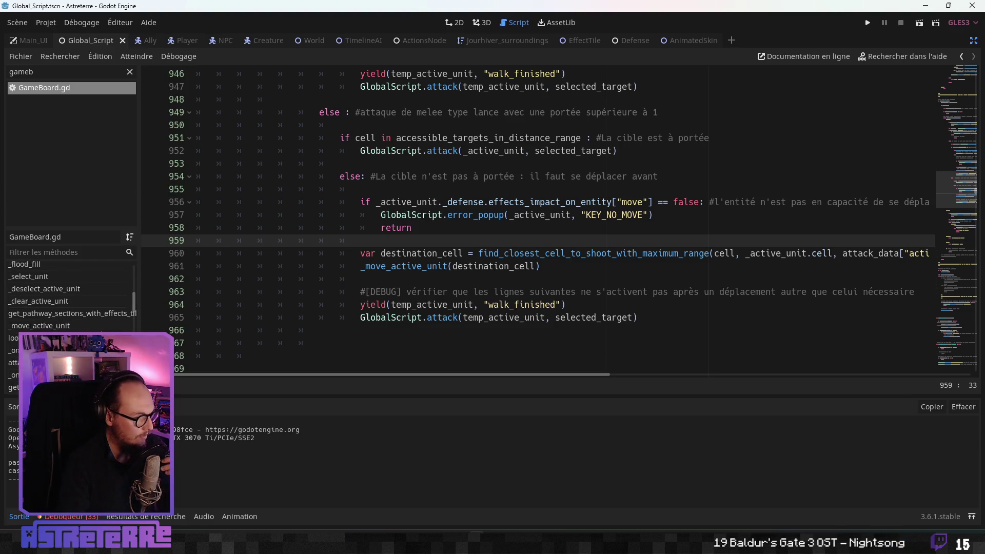
left_click(44, 311)
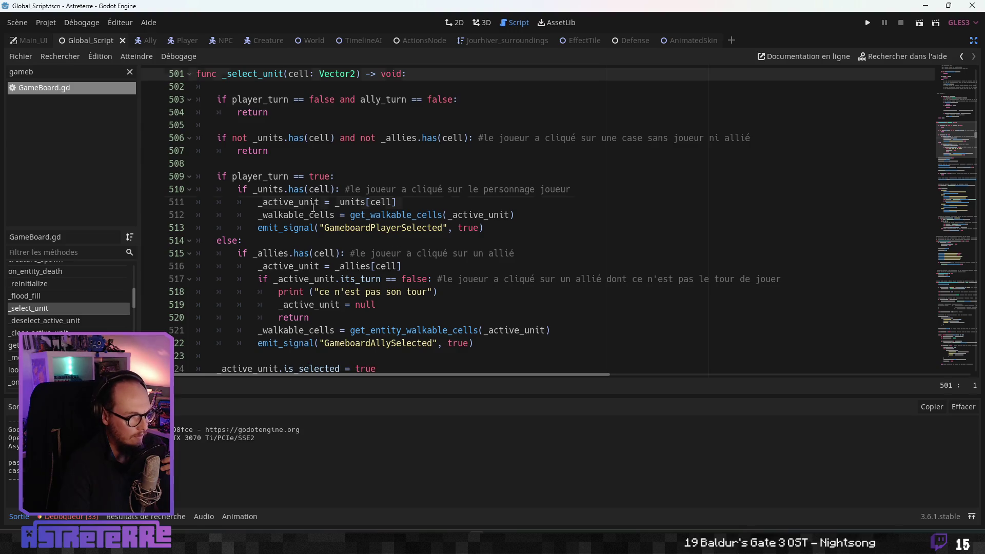
left_click(315, 205)
scroll(313, 243, "down", 5)
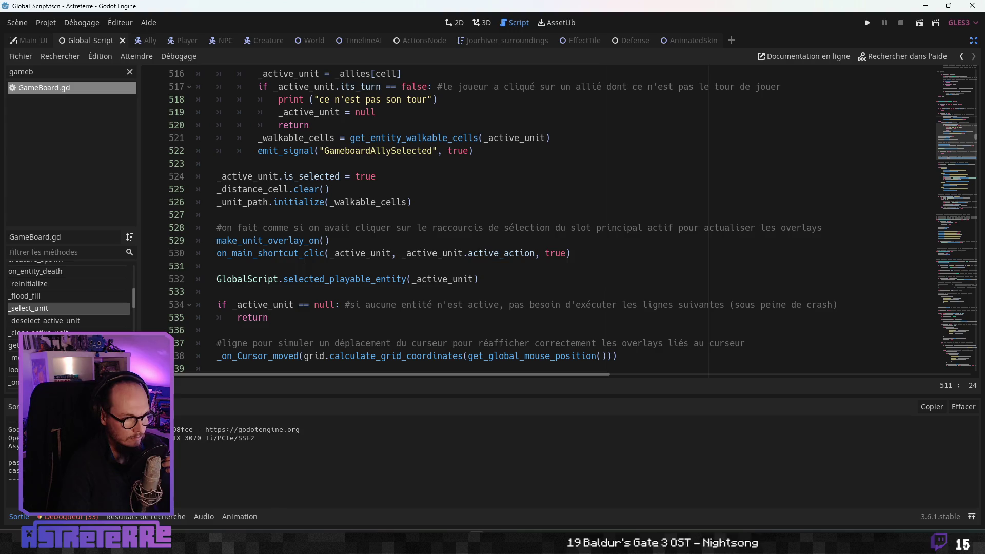
left_click(278, 240)
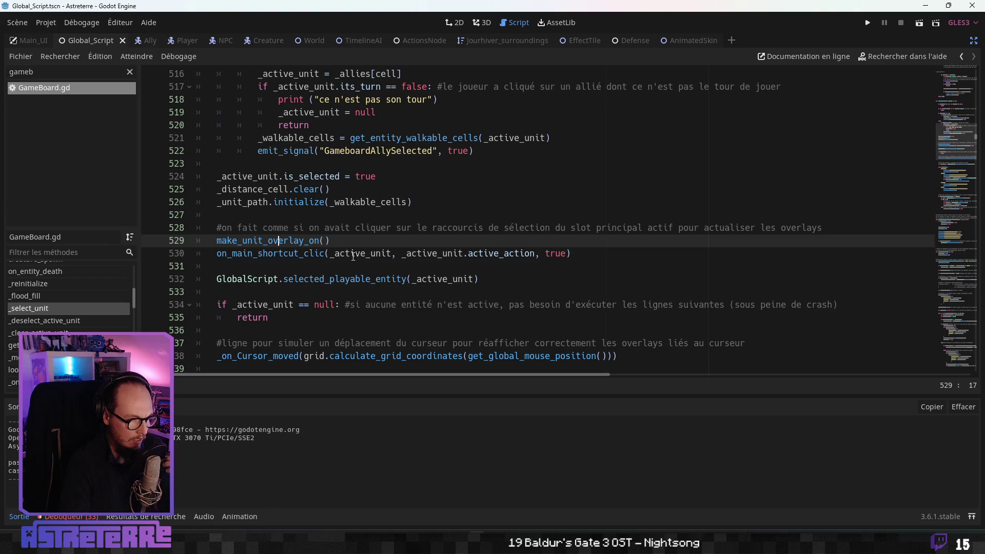
left_click(353, 254)
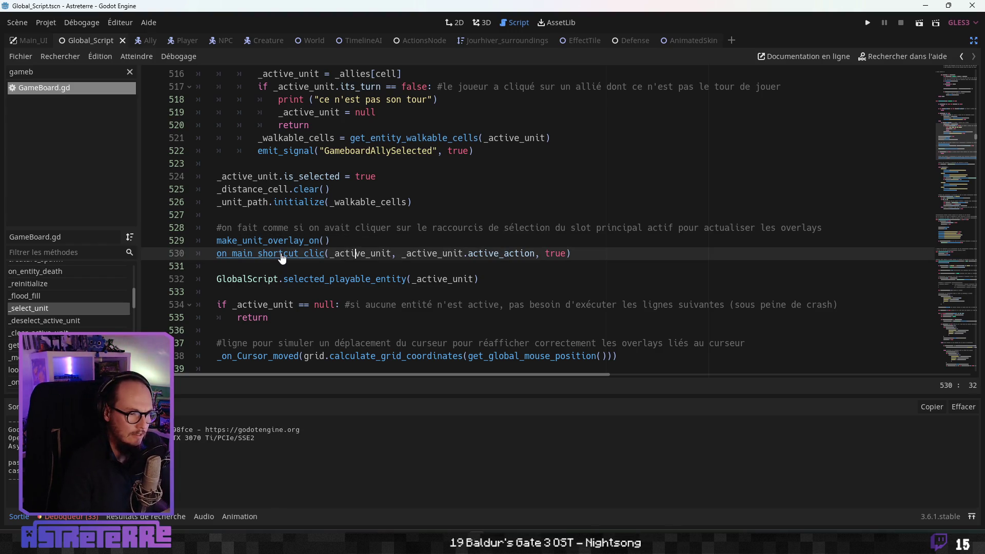
left_click(282, 257)
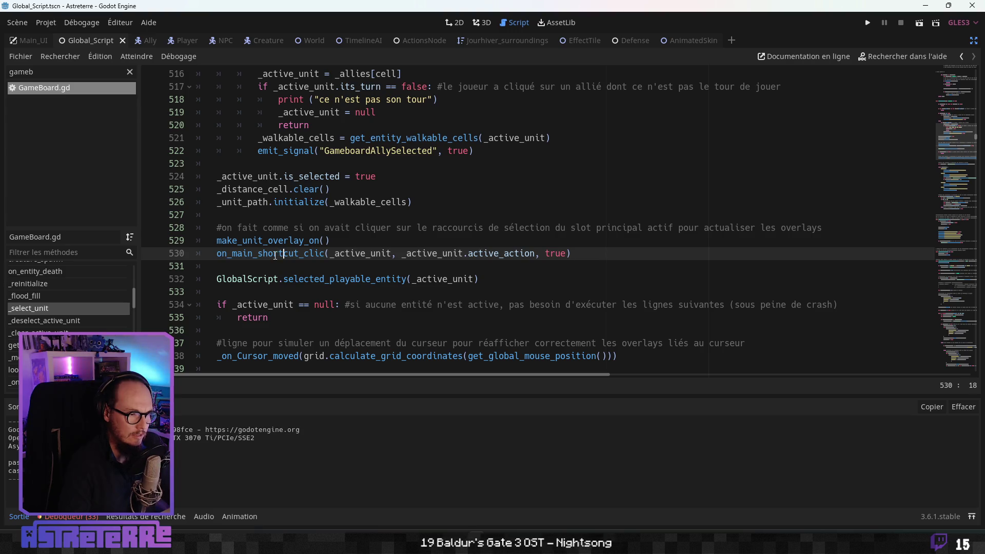
left_click(277, 256, "ctrl")
scroll(266, 261, "down", 1)
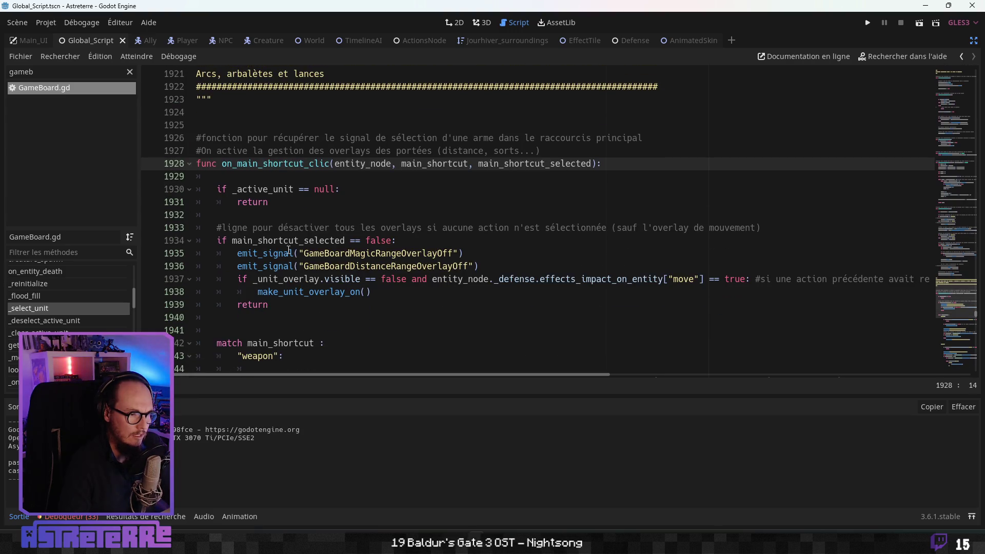
scroll(303, 257, "down", 1)
left_click(314, 255)
scroll(348, 251, "down", 3)
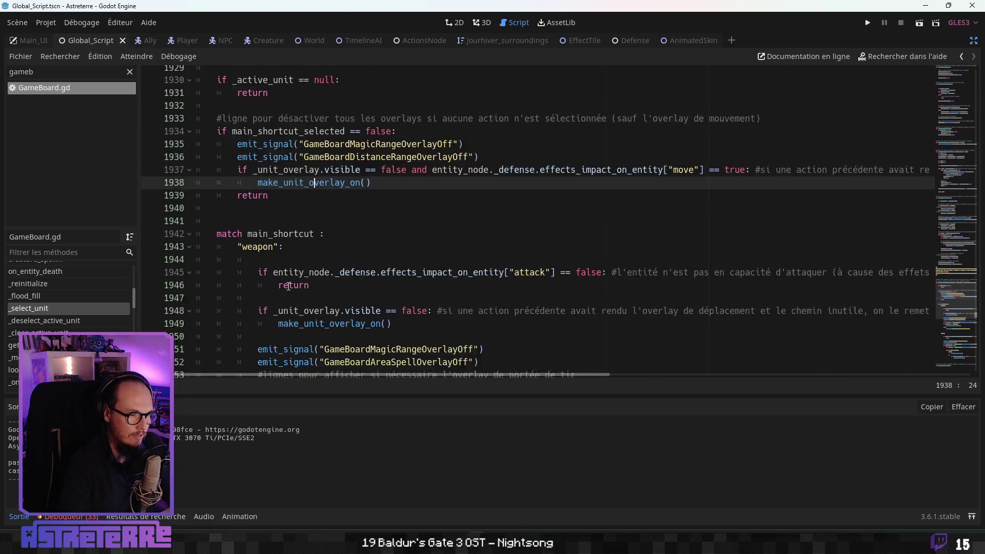
left_click_drag(363, 242, 258, 228)
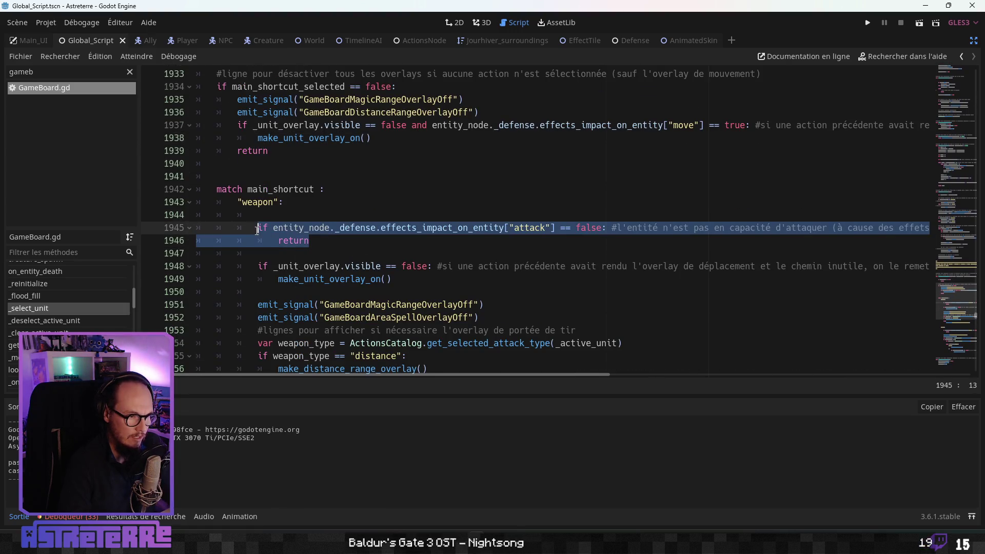
scroll(312, 266, "down", 2)
scroll(313, 266, "down", 10)
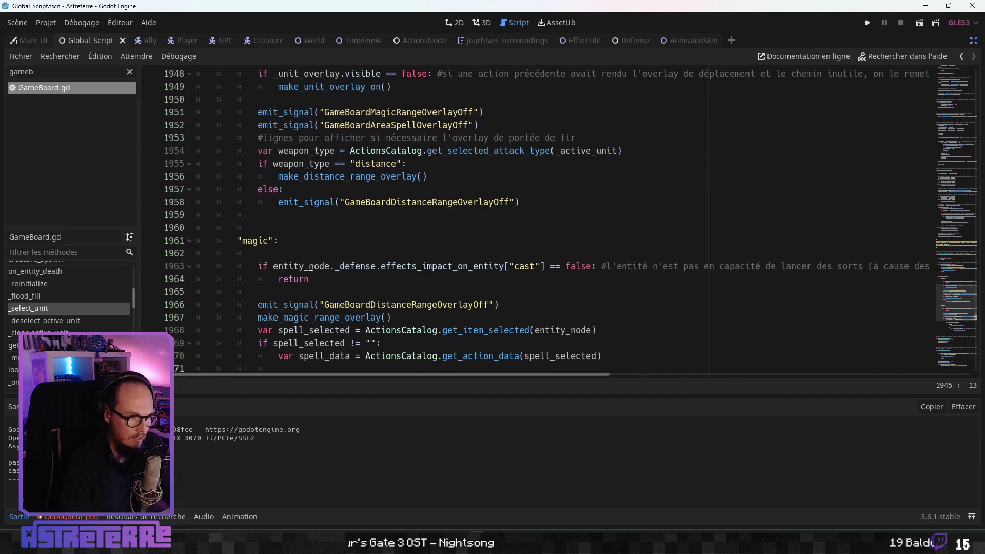
scroll(311, 266, "up", 13)
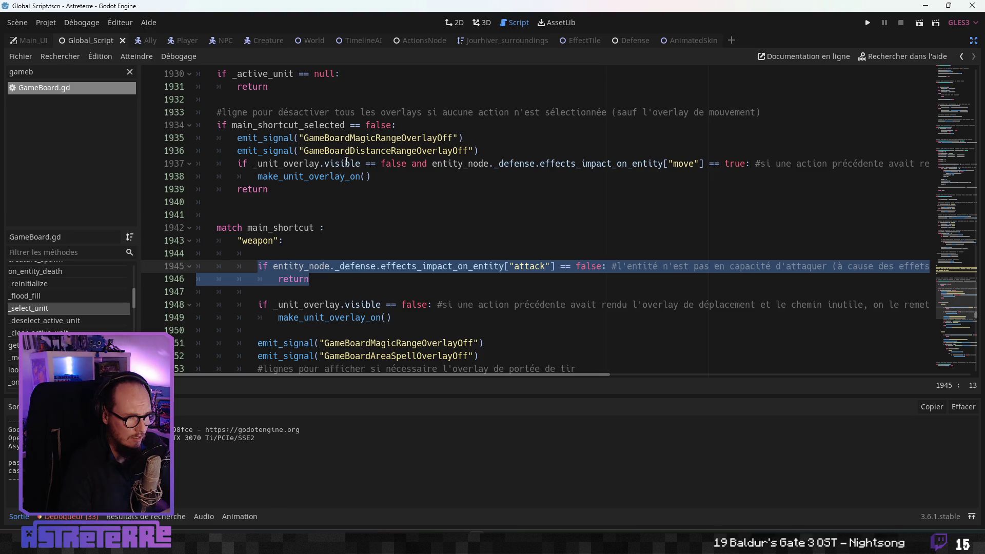
scroll(293, 235, "down", 2)
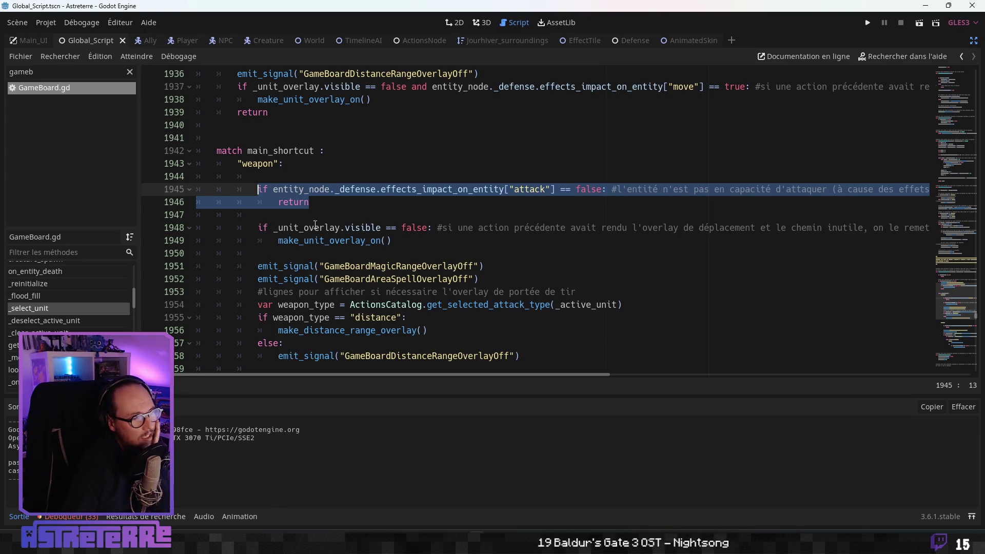
scroll(297, 239, "up", 3)
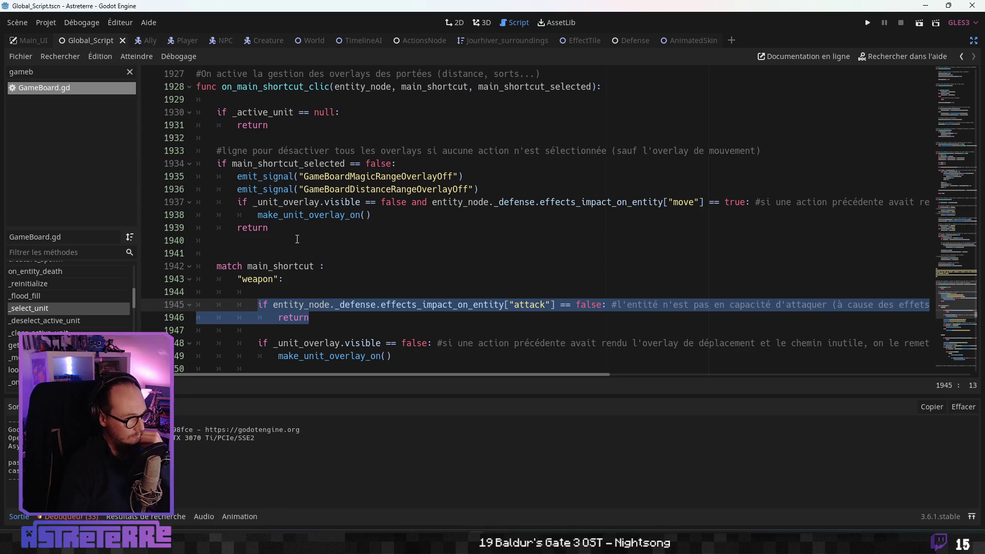
scroll(297, 239, "up", 2)
scroll(297, 239, "up", 5)
scroll(301, 285, "down", 8)
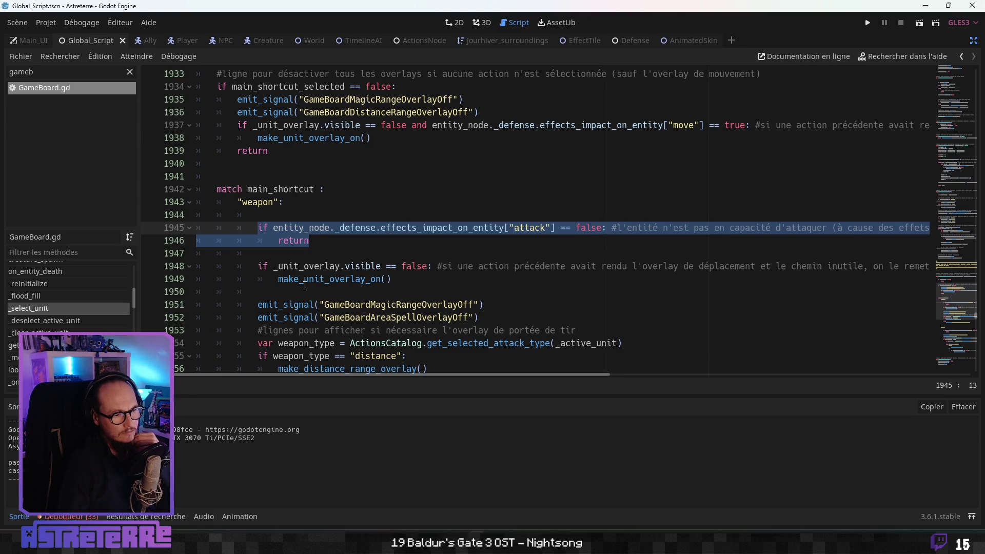
left_click(318, 240)
scroll(319, 268, "down", 4)
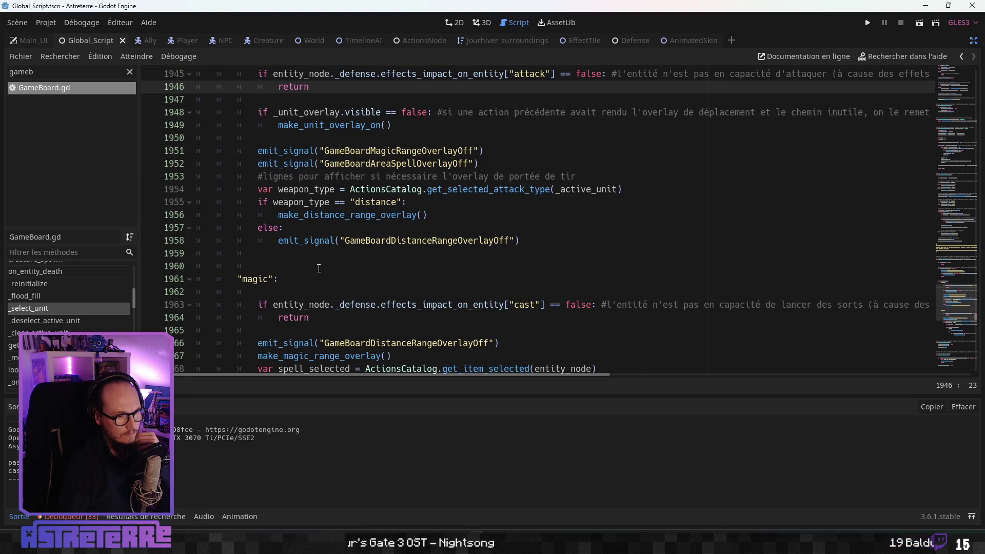
scroll(318, 269, "down", 2)
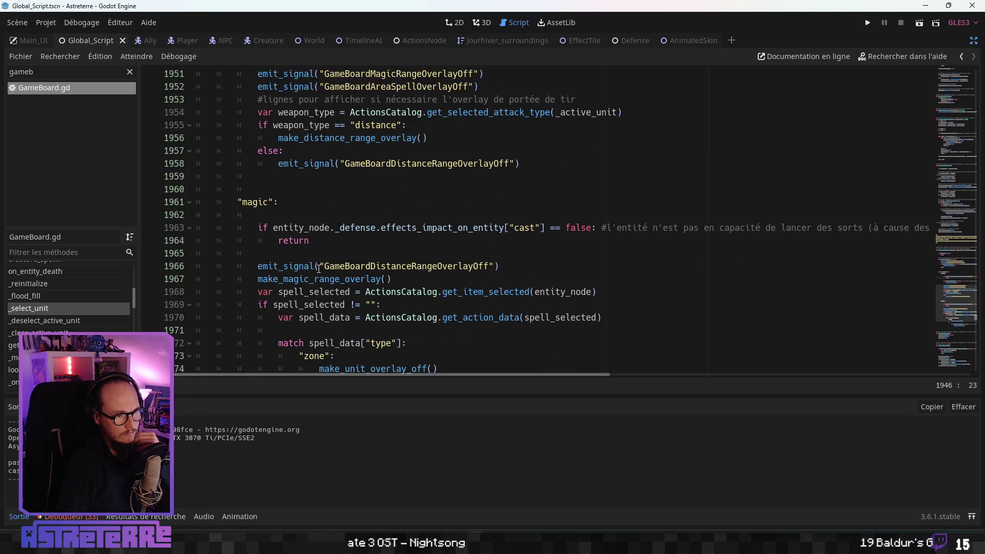
scroll(318, 268, "up", 1)
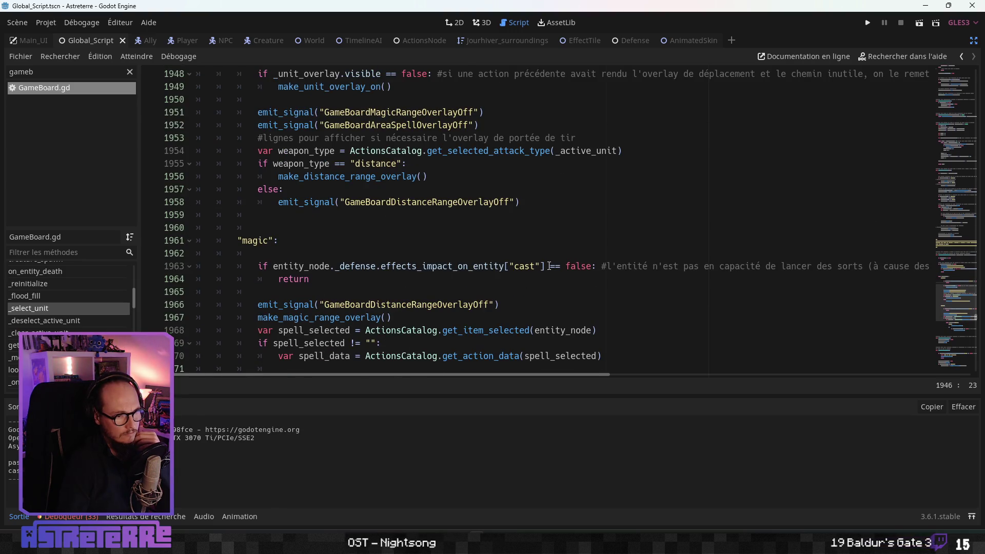
left_click(536, 266)
left_click_drag(385, 265, 274, 264)
key("ctrl+c")
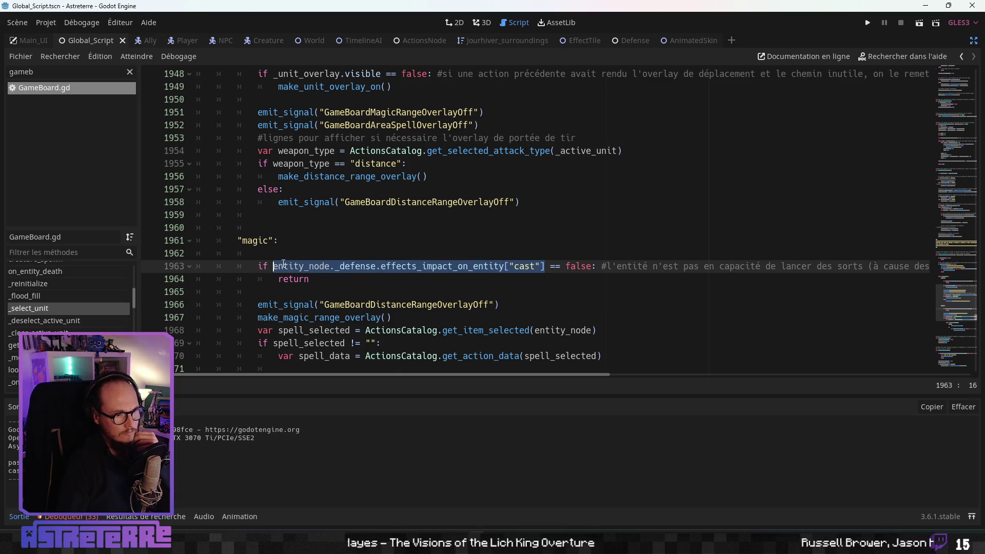
left_click(300, 246)
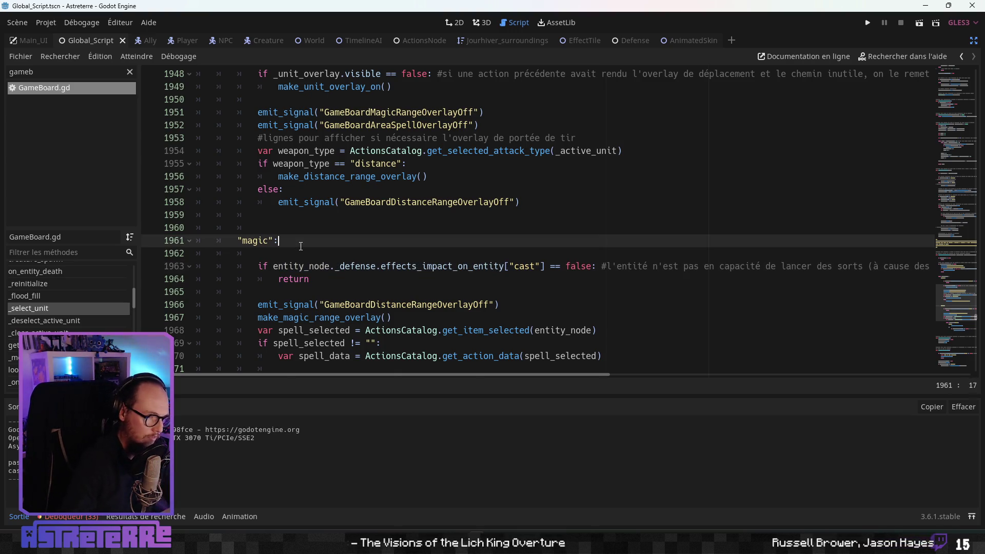
Step: Paste the cast-effect expression into the print on line 1963 and end its label with ': '
key("Return")
key("Return")
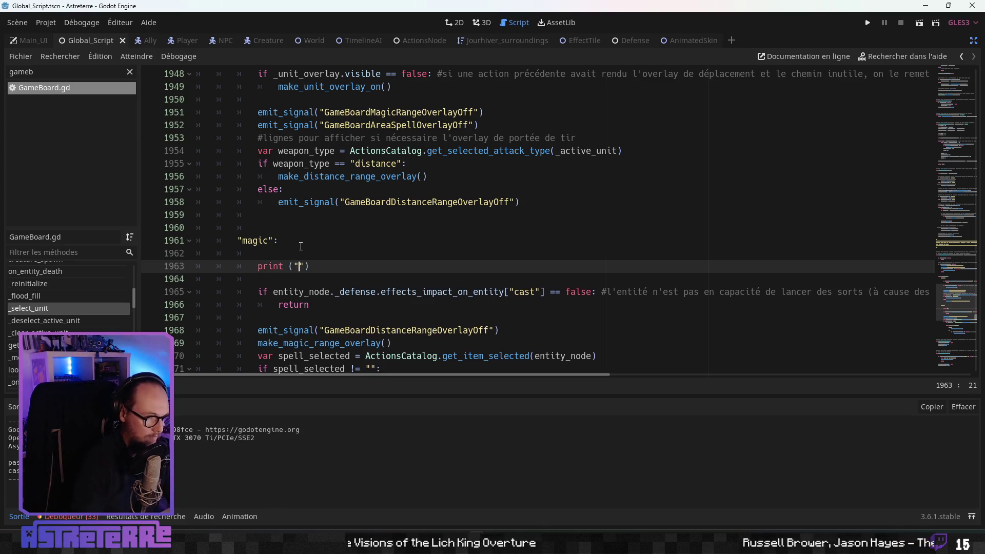
key("ctrl+v")
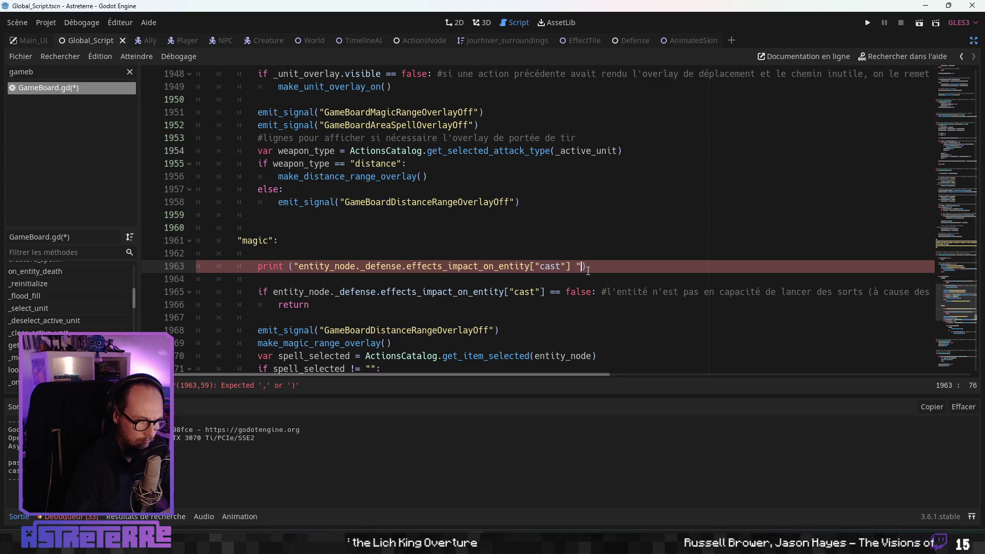
left_click(559, 246)
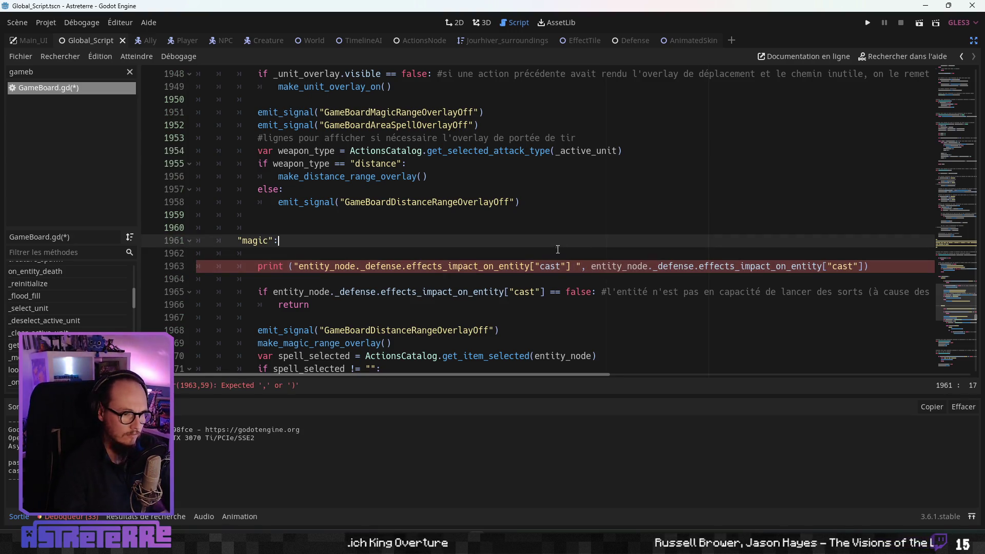
left_click(569, 266)
key("Delete")
key("BackSpace")
key("Left")
key("Left")
key("Left")
key("BackSpace")
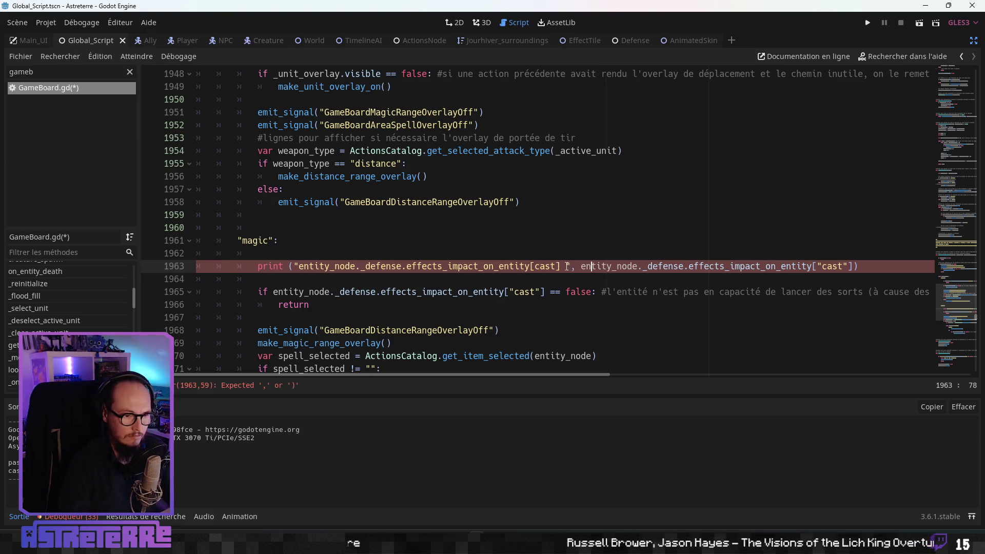
type(":")
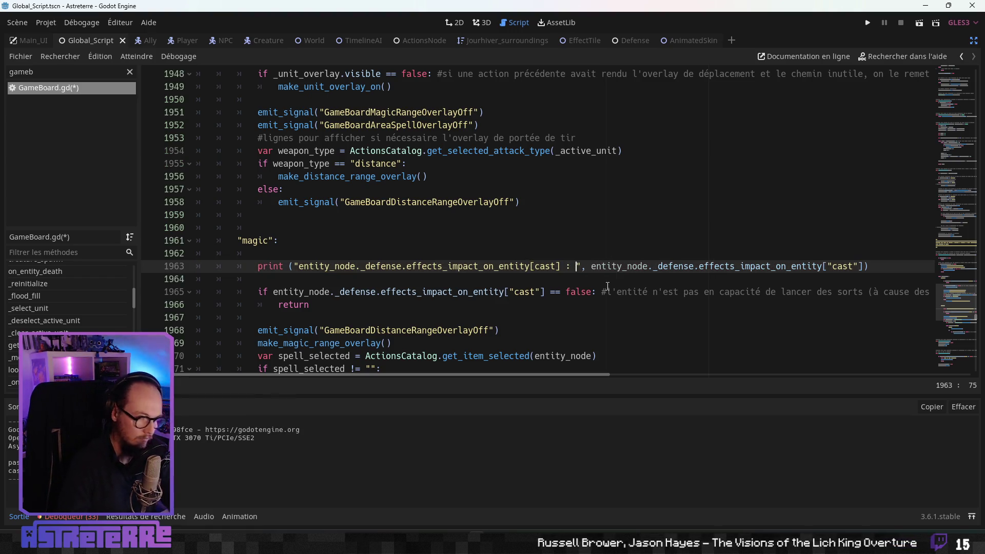
Step: Review the magic branch code below the cast debug print
left_click_drag(877, 272, 274, 266)
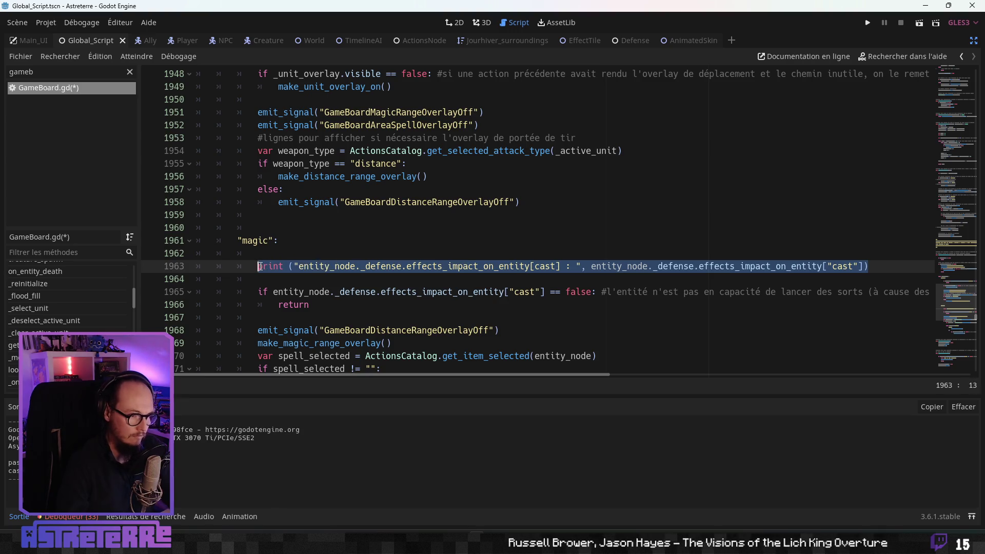
left_click(308, 227)
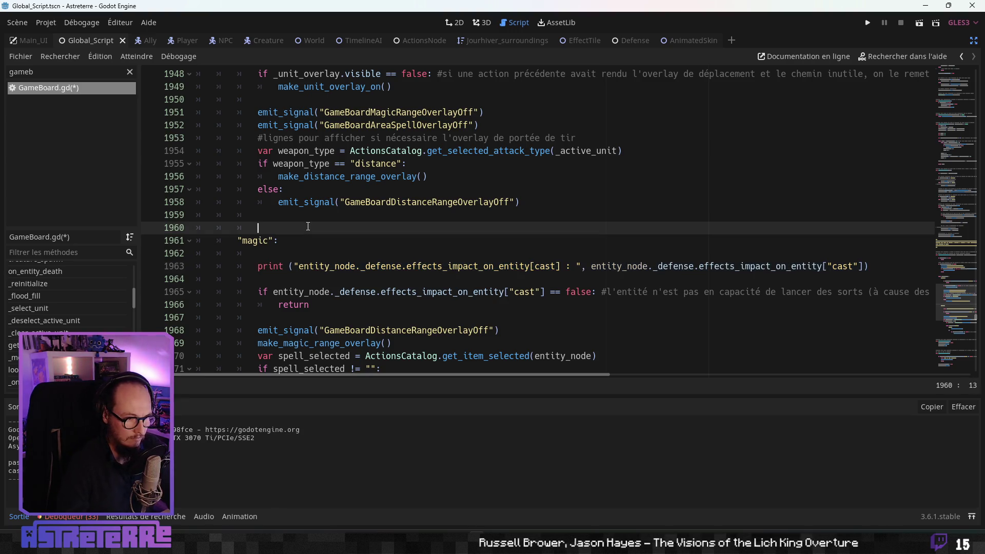
left_click(308, 256)
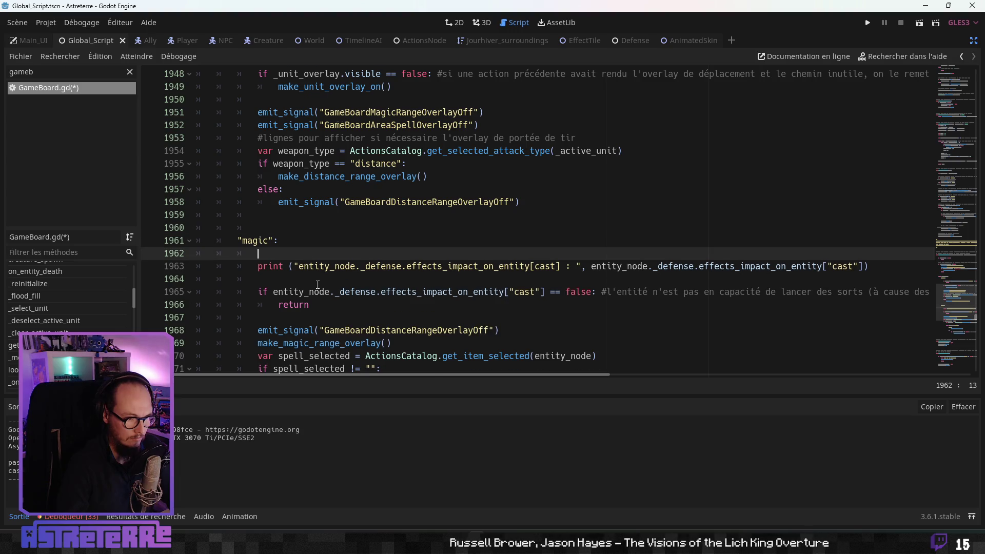
scroll(308, 256, "down", 1)
left_click(309, 266)
scroll(325, 263, "down", 1)
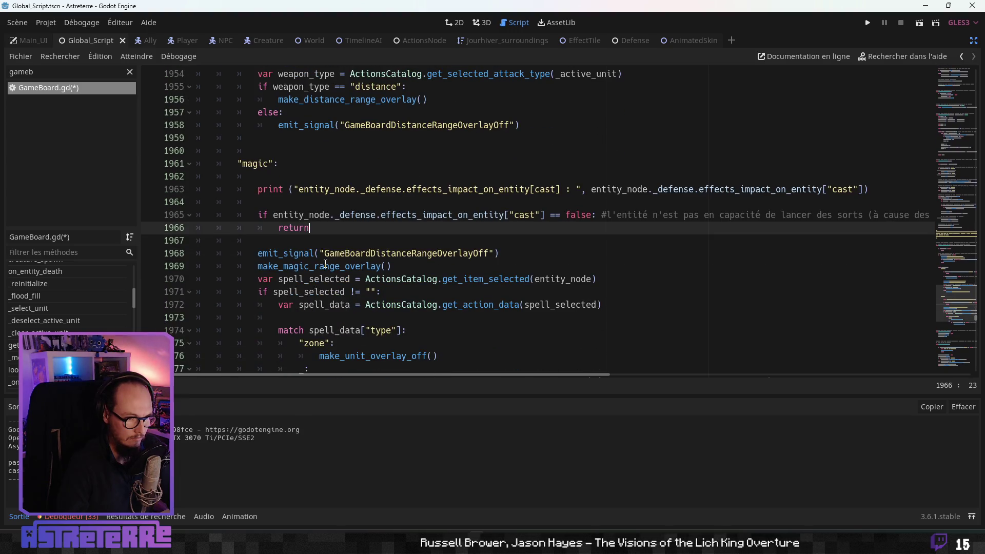
scroll(325, 264, "down", 1)
scroll(325, 264, "down", 1)
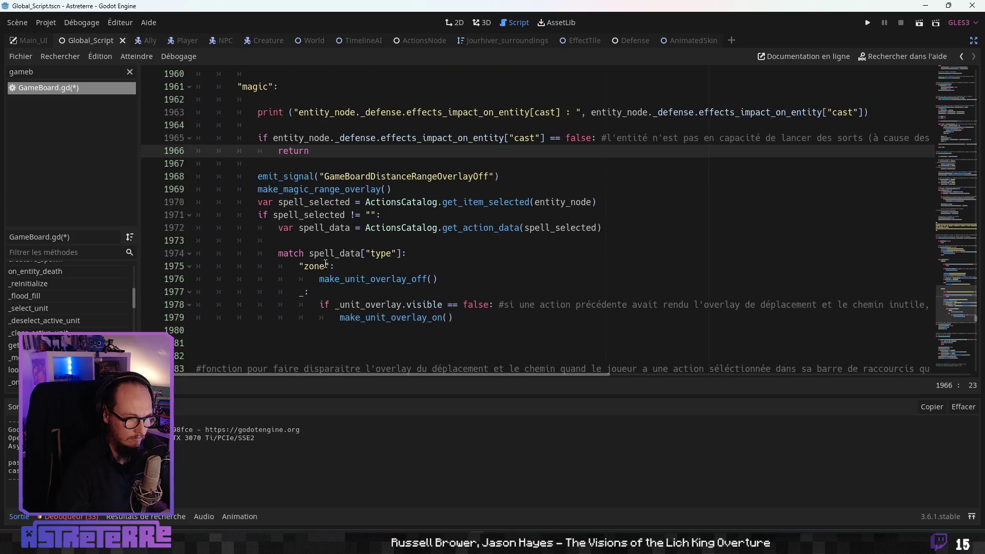
scroll(326, 264, "up", 2)
scroll(407, 268, "up", 18)
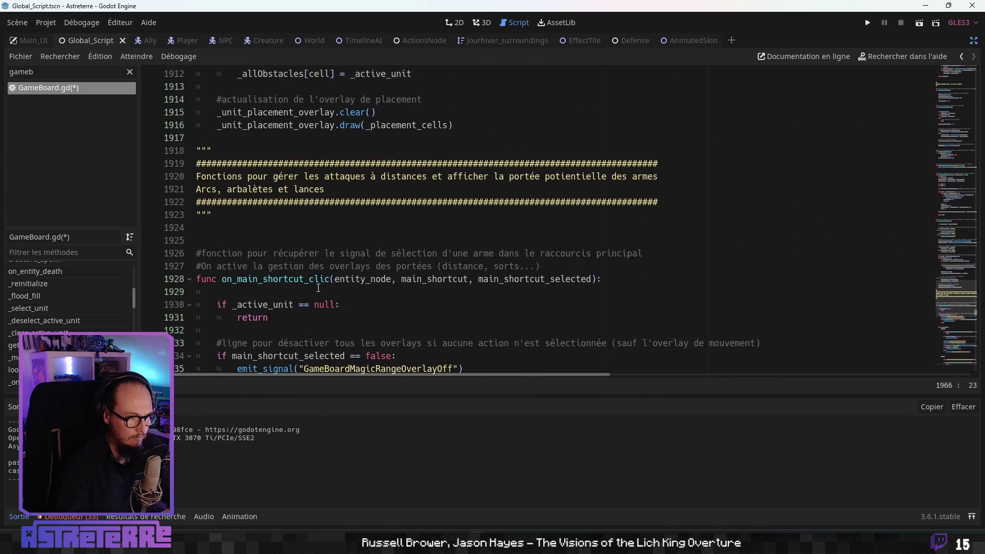
Step: Jump to make_unit_overlay_on's definition and delete its print("pas de move possible") line
key("alt+Left")
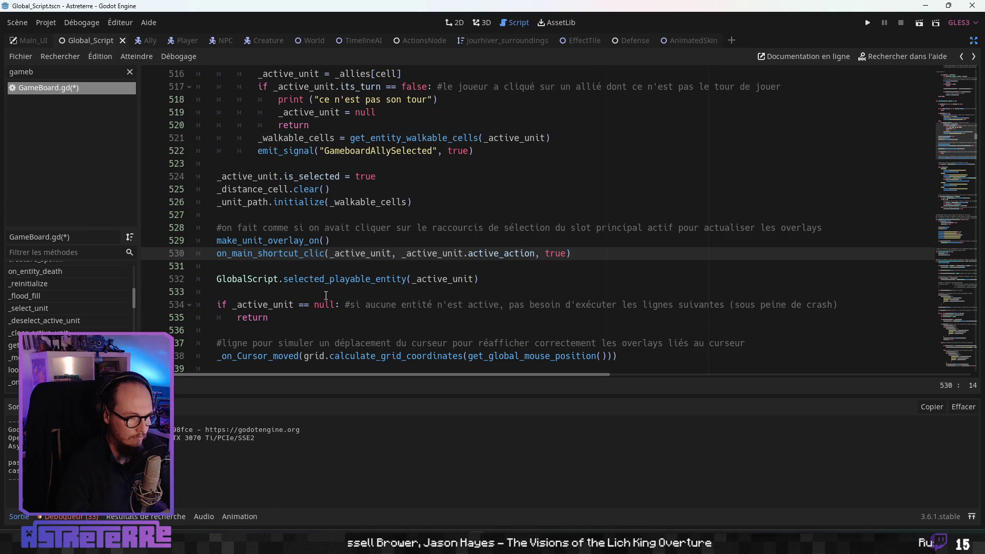
left_click(310, 241)
left_click(288, 241, "ctrl")
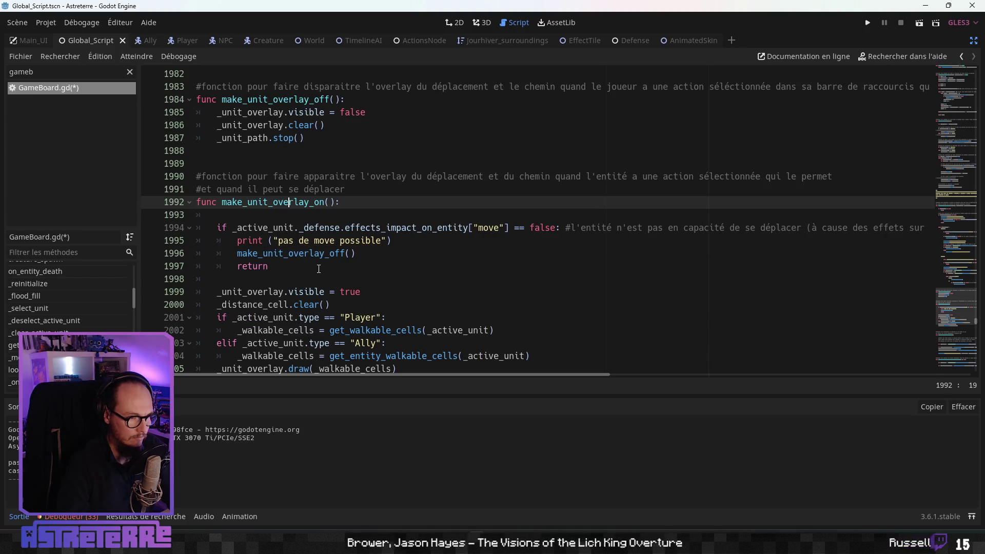
left_click(327, 266)
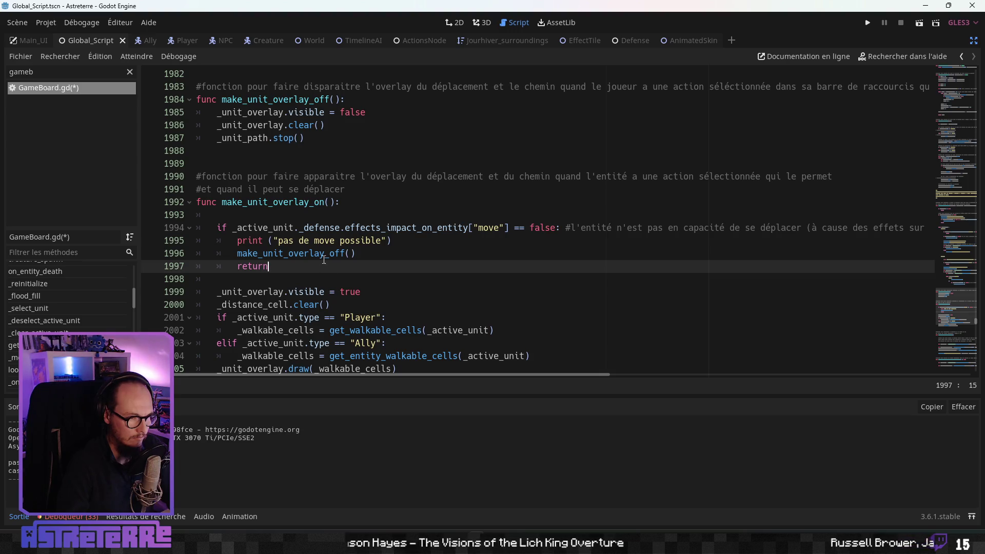
left_click_drag(412, 245, 218, 241)
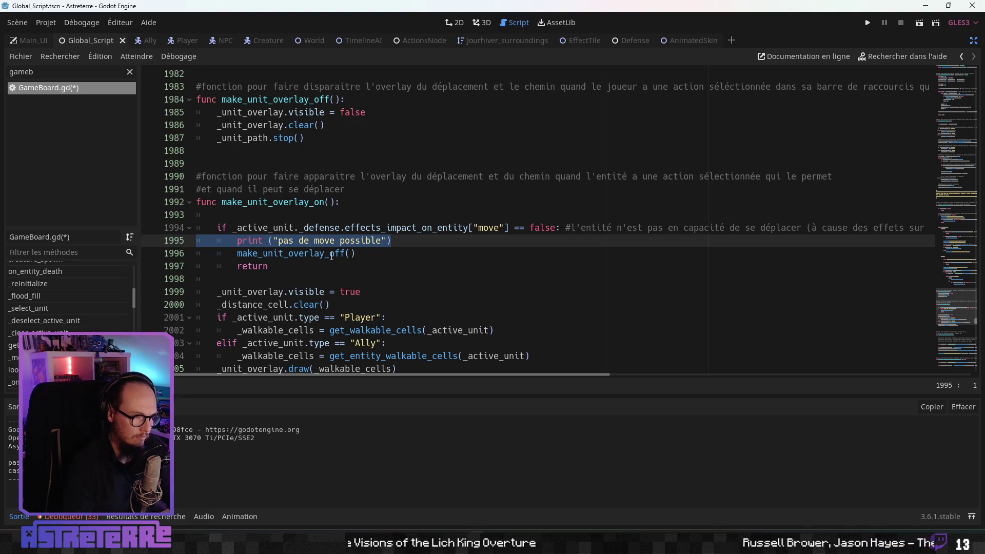
key("Delete")
key("Delete")
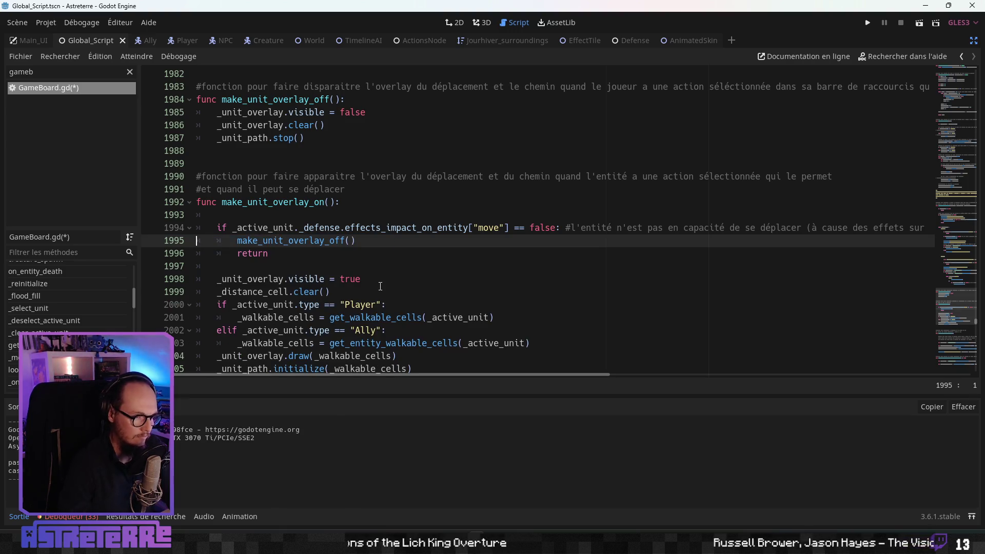
Step: Review the move check, which now just hides the overlay and returns
left_click(380, 287)
scroll(348, 286, "down", 2)
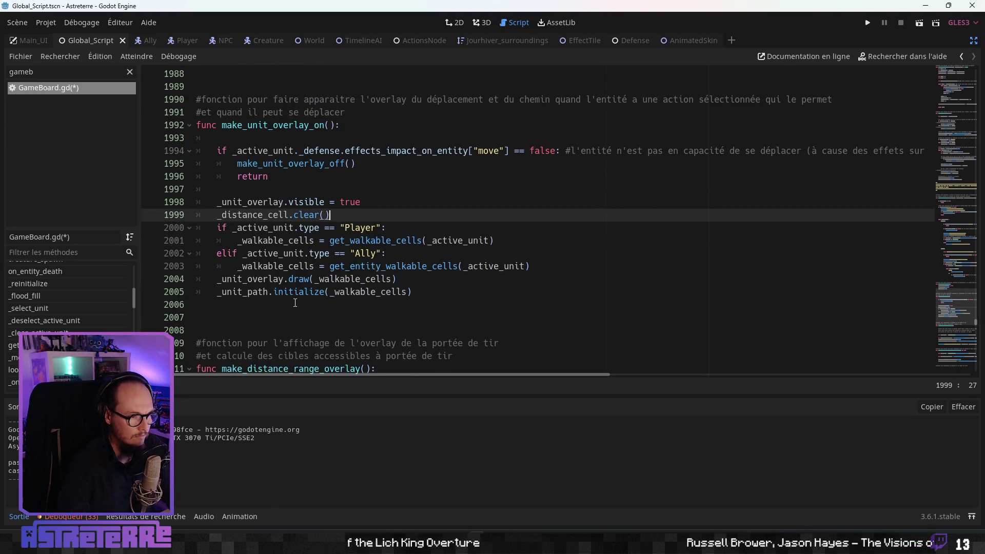
scroll(305, 265, "down", 2)
scroll(305, 267, "up", 2)
scroll(305, 267, "down", 6)
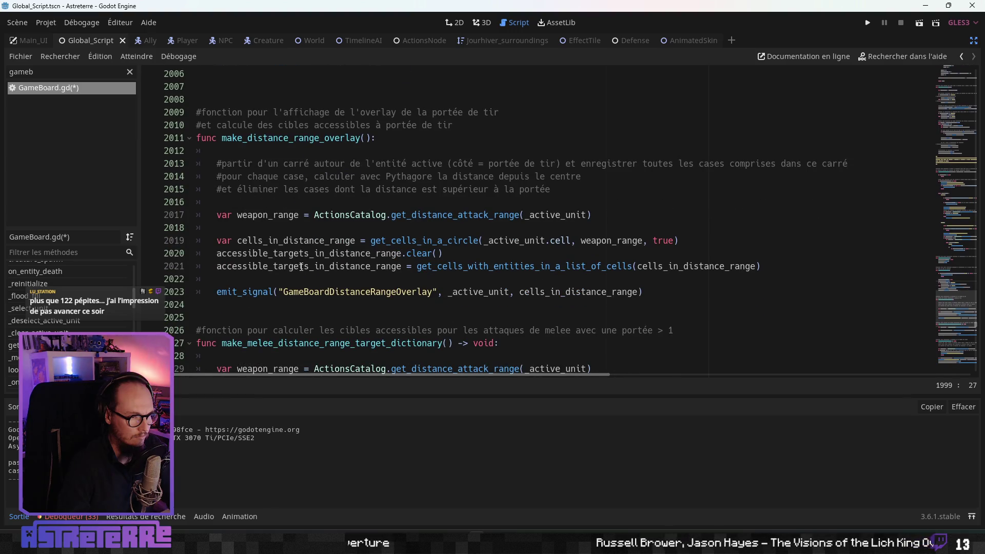
scroll(301, 266, "up", 7)
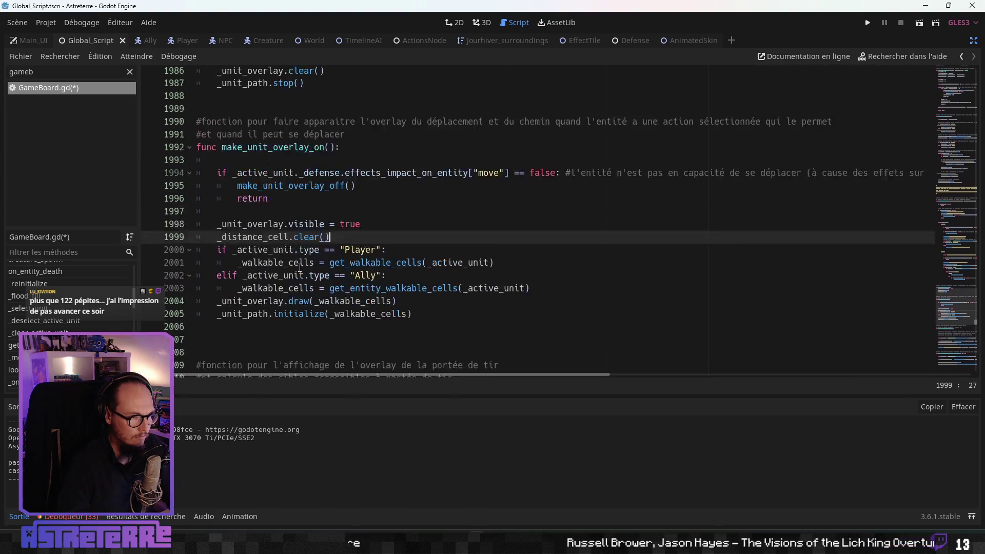
scroll(300, 266, "down", 6)
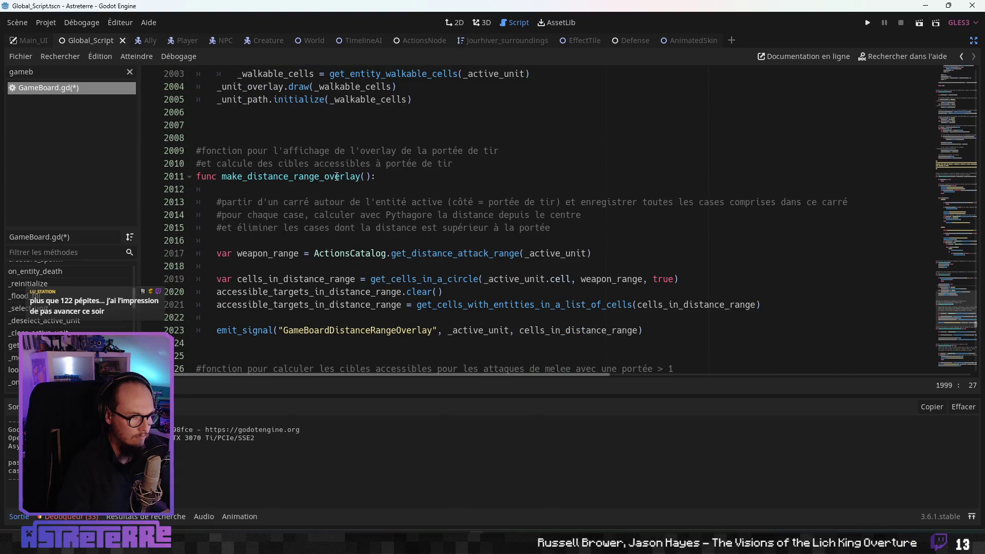
Step: Search GameBoard.gd for make_distance_range_overlay and step through its occurrences
double_click(334, 175)
key("ctrl+f")
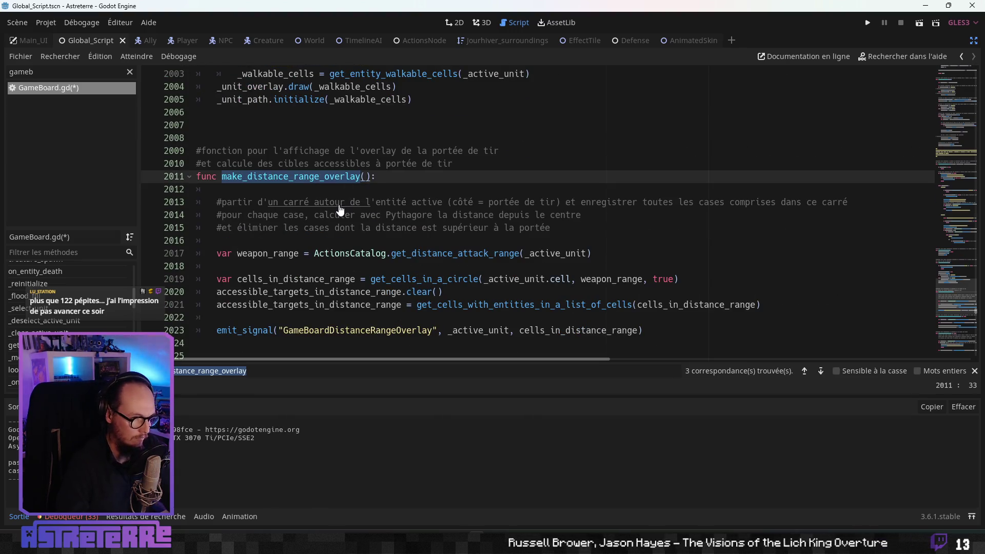
left_click(804, 371)
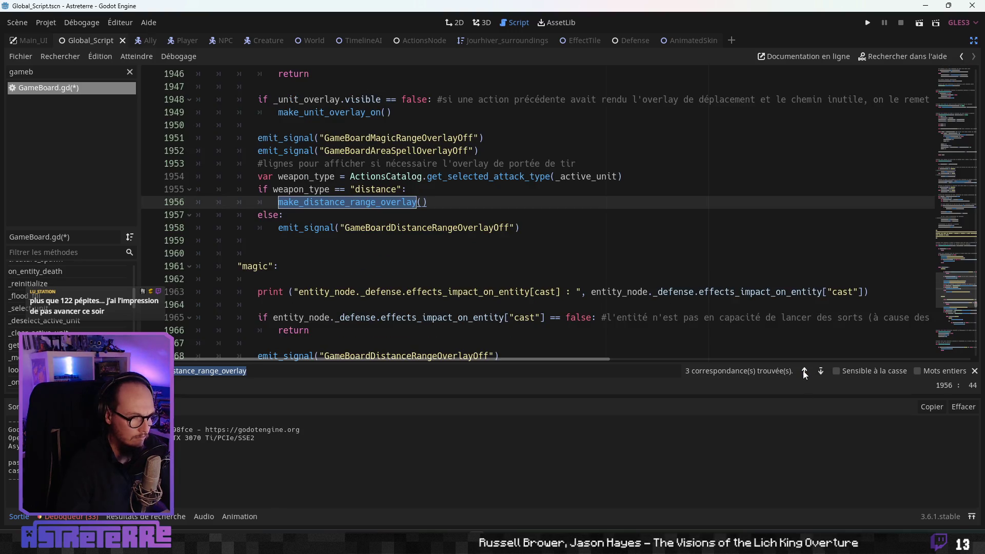
left_click(363, 228)
scroll(360, 227, "up", 2)
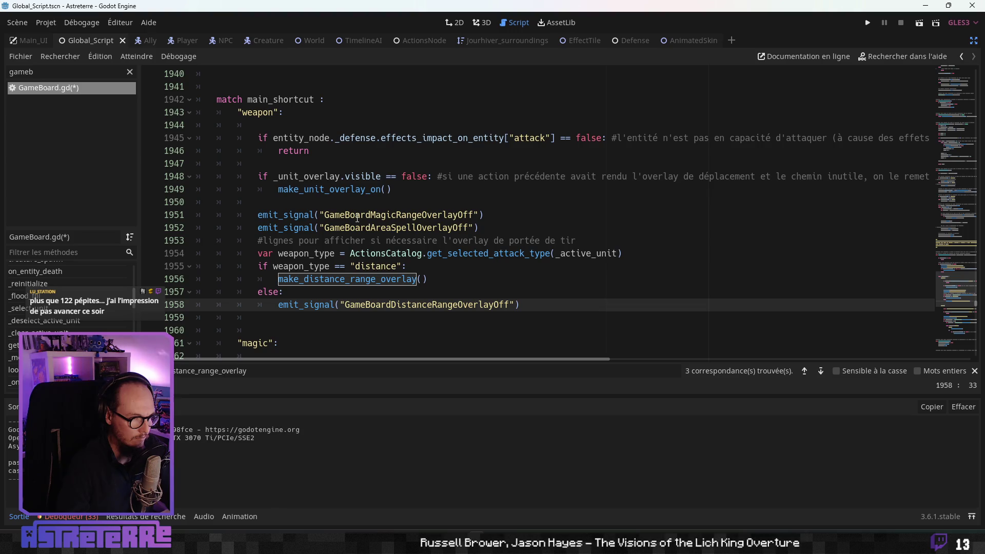
scroll(357, 218, "down", 2)
left_click(820, 373)
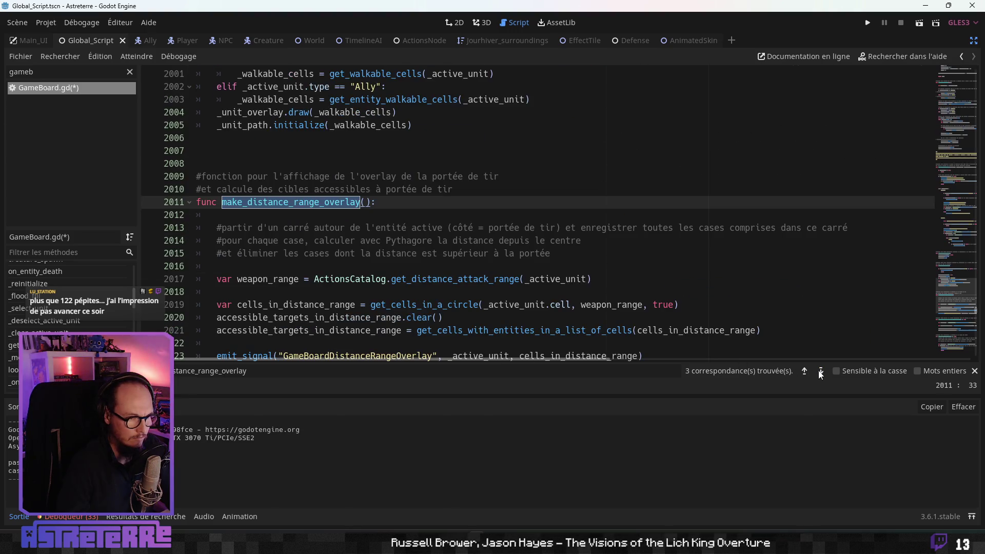
left_click(820, 373)
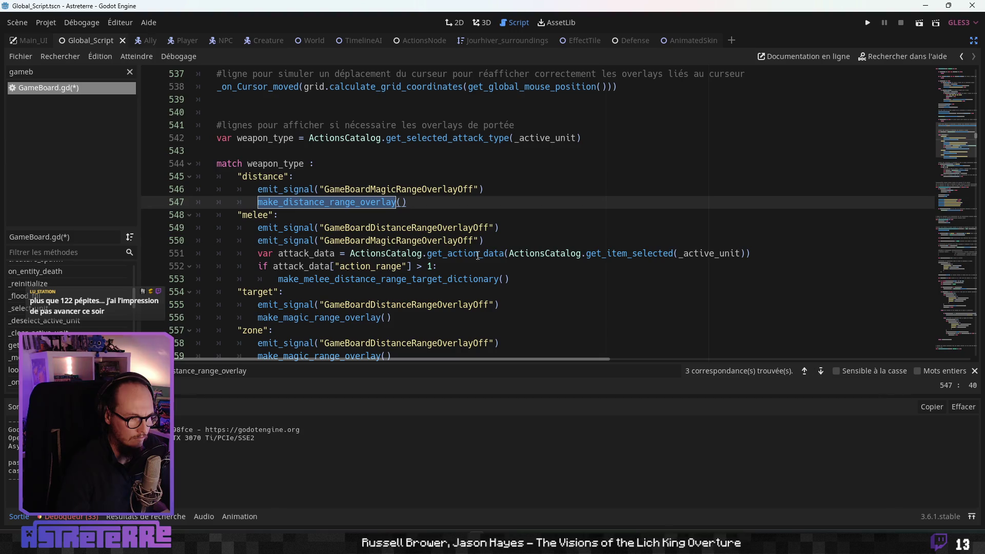
scroll(336, 221, "up", 4)
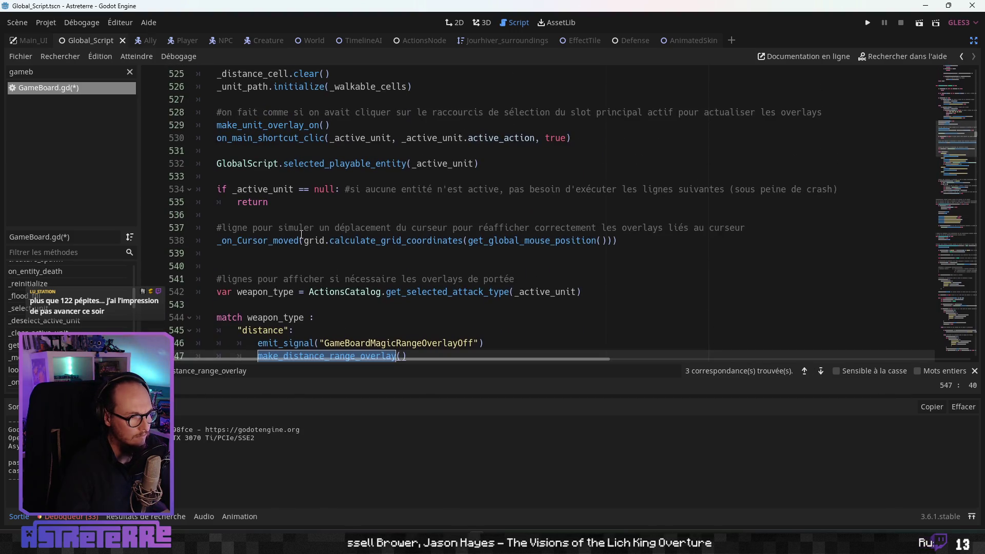
scroll(275, 273, "up", 14)
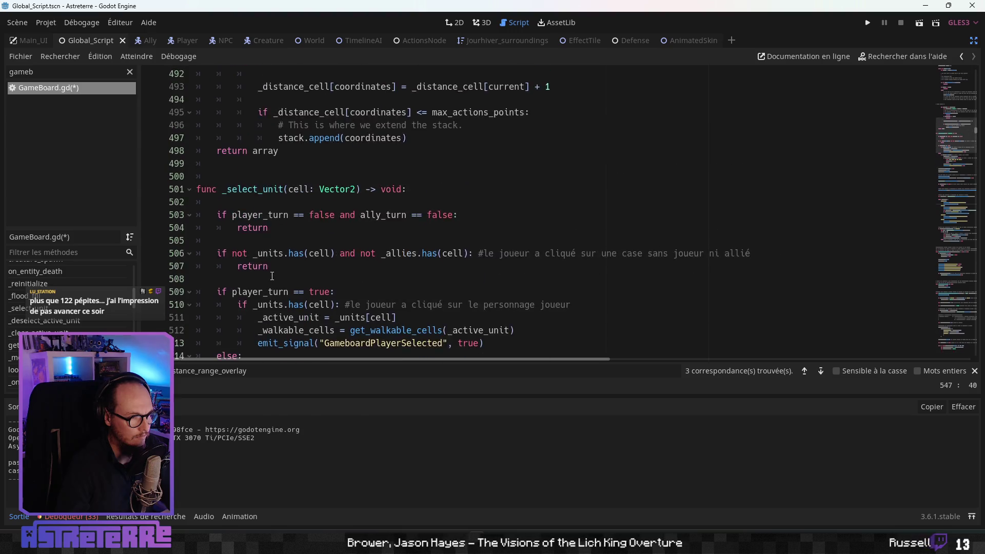
scroll(272, 275, "down", 16)
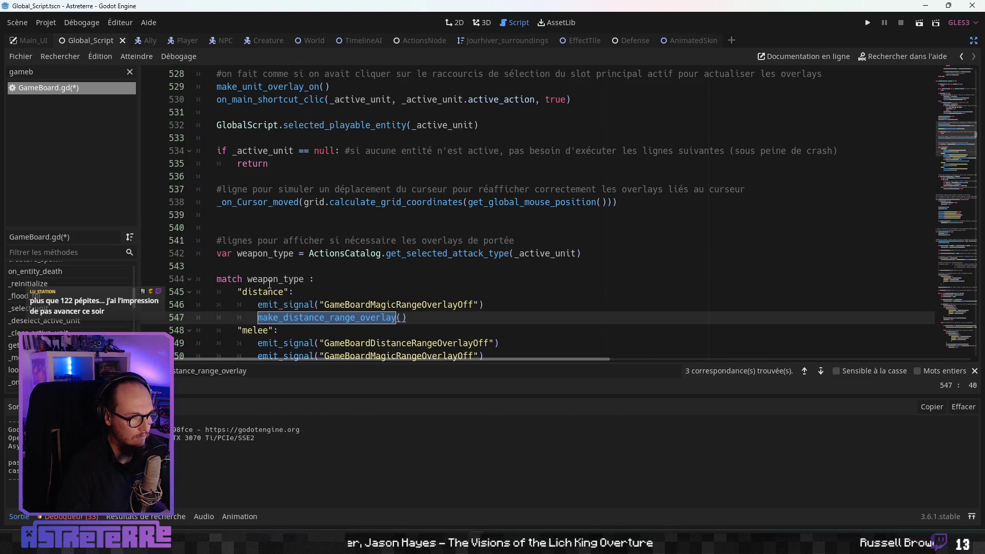
Step: Inspect the make_distance_range_overlay call around lines 546-547
left_click(259, 267)
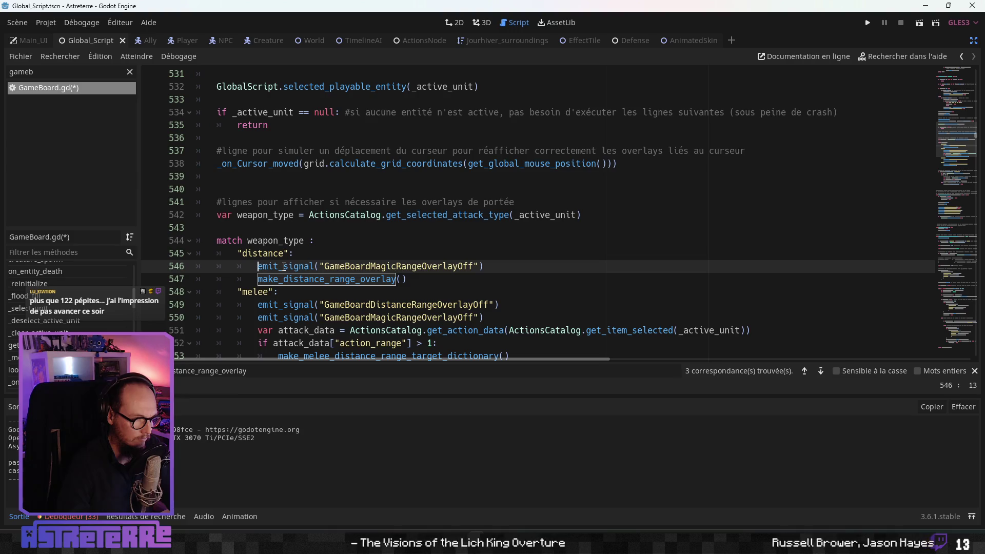
scroll(283, 267, "up", 1)
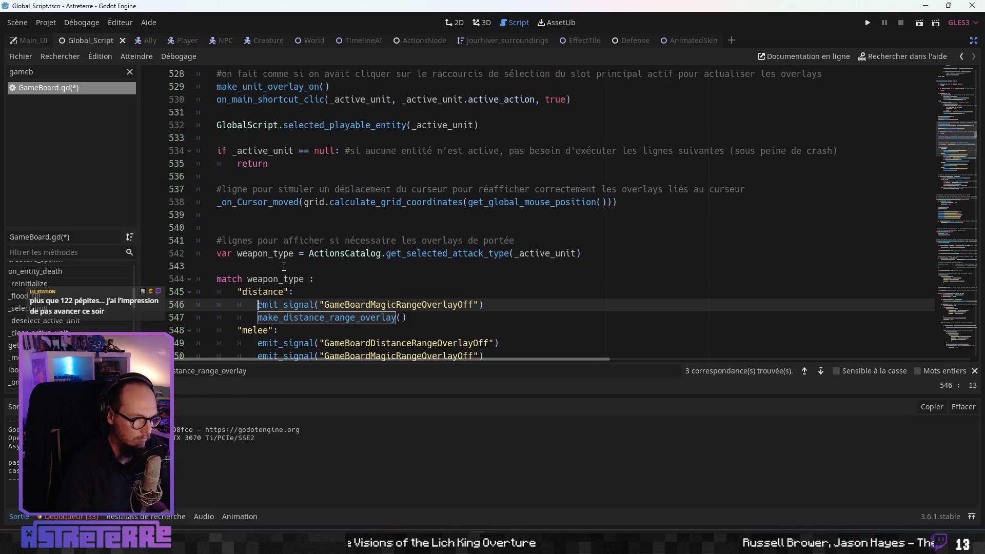
scroll(284, 267, "down", 6)
scroll(284, 267, "up", 7)
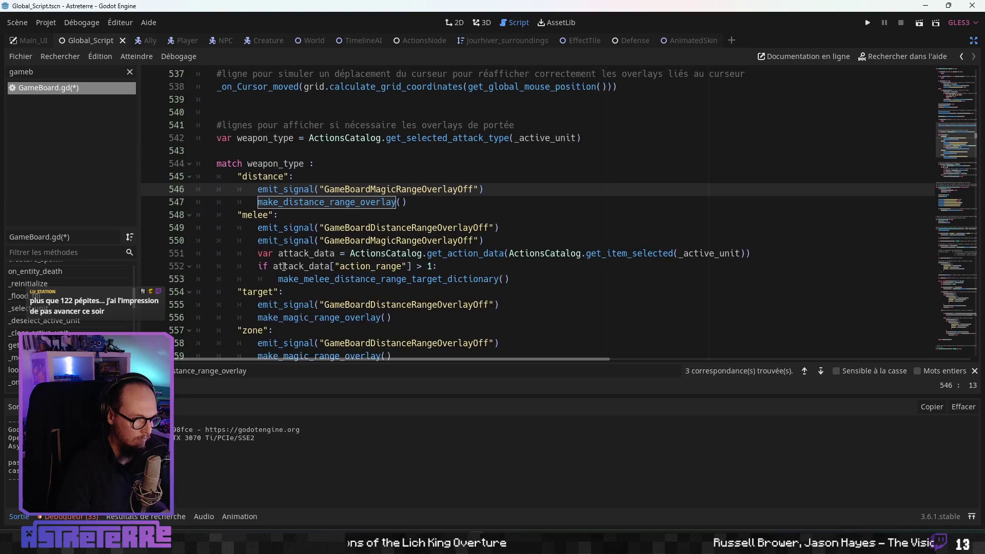
scroll(284, 267, "up", 10)
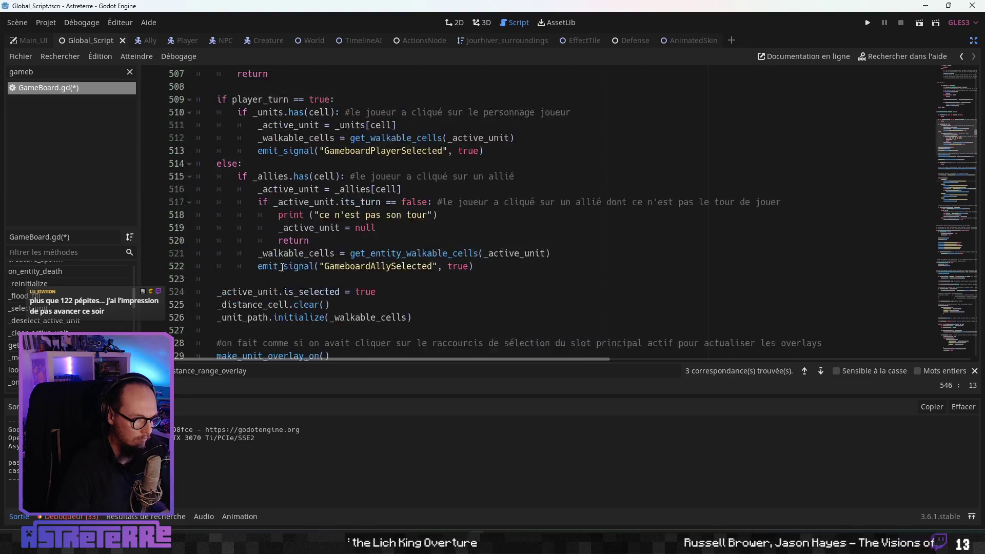
scroll(280, 269, "down", 20)
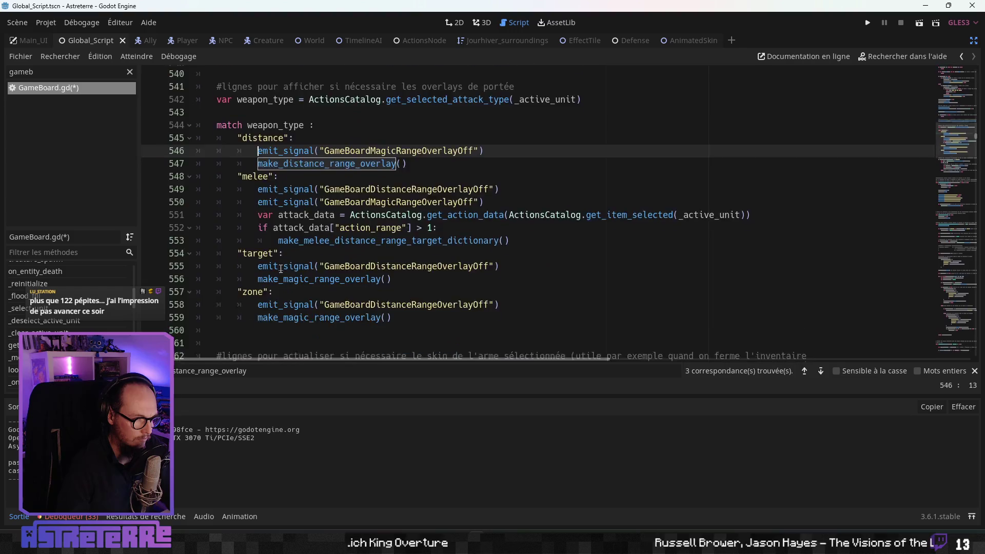
scroll(281, 269, "down", 2)
scroll(281, 268, "up", 6)
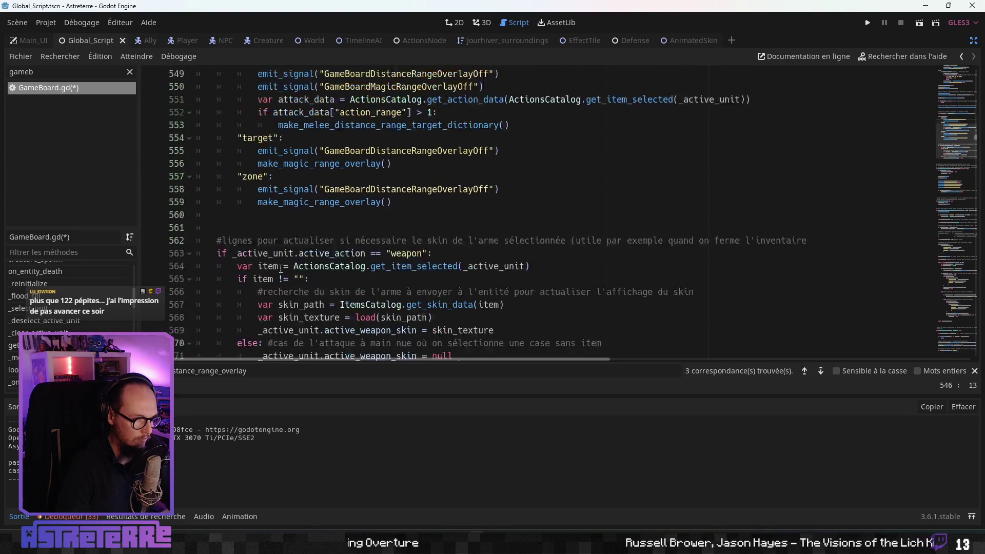
scroll(281, 269, "up", 2)
scroll(280, 269, "down", 1)
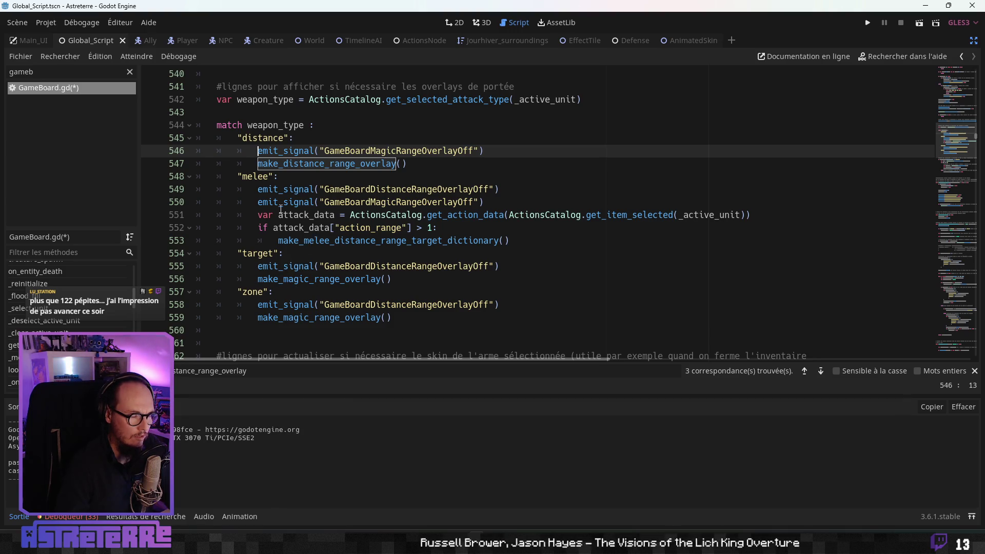
Step: Open the make_distance_range_overlay definition at line 2011 and place the caret on empty line 2016
left_click(300, 169, "ctrl")
scroll(285, 251, "down", 2)
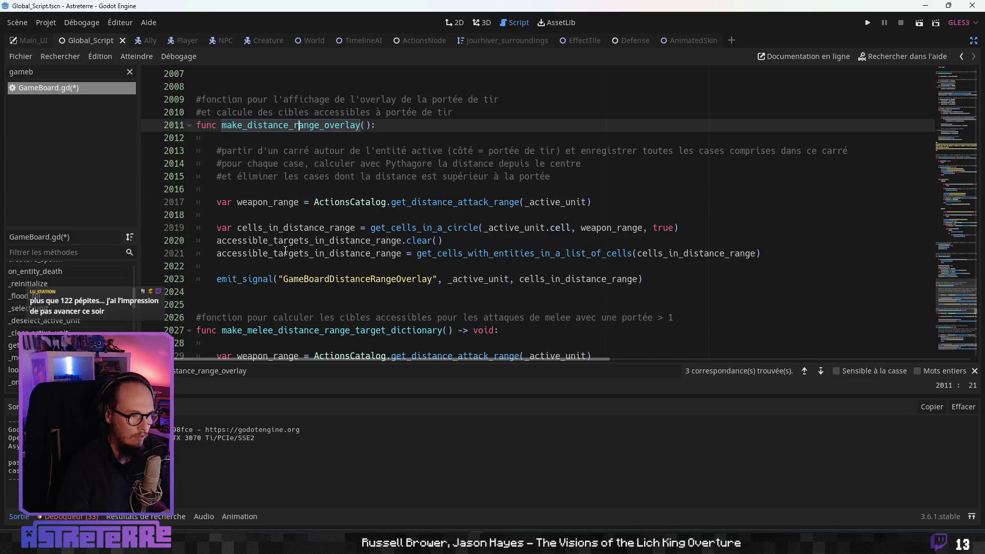
left_click(282, 253)
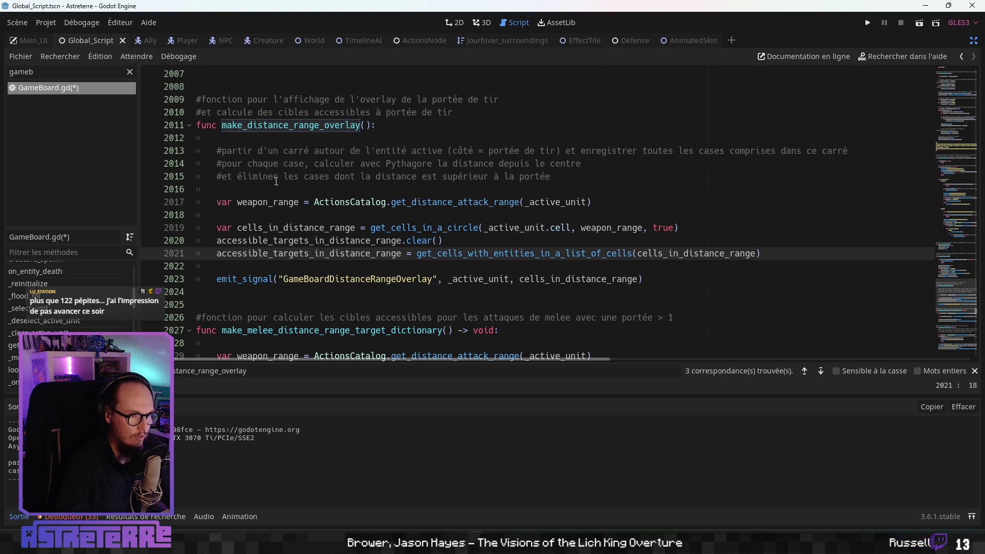
left_click(250, 186)
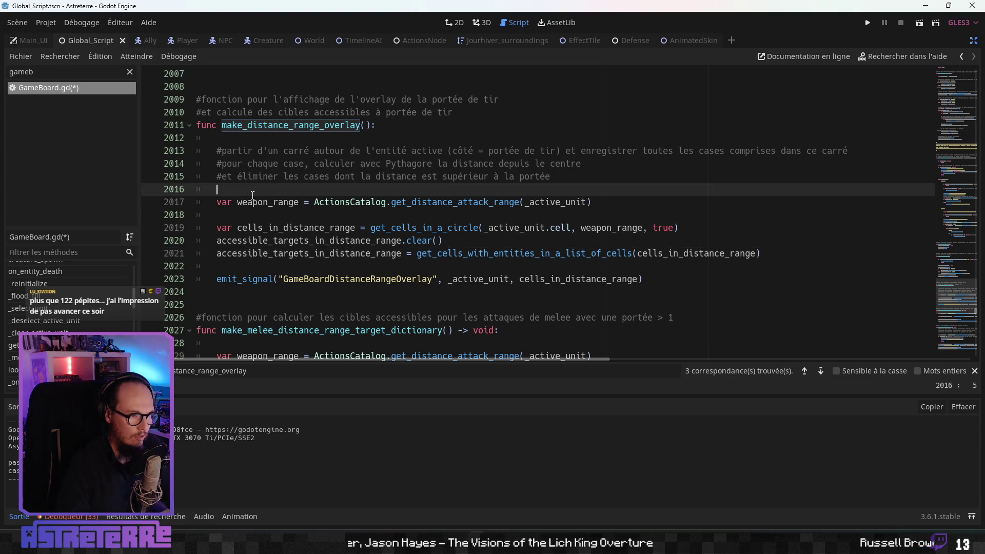
scroll(252, 195, "down", 1)
scroll(250, 210, "up", 2)
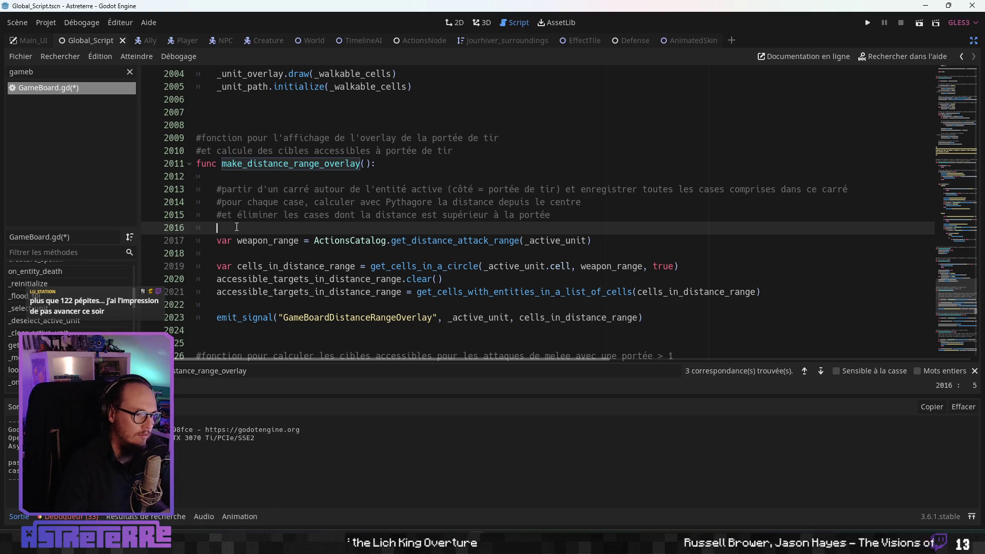
Step: Insert the 'if … effects_impact_on_entity["attack"] == false: return' guard at line 2017 and fix its indentation
key("Return")
key("Return")
left_click(234, 241)
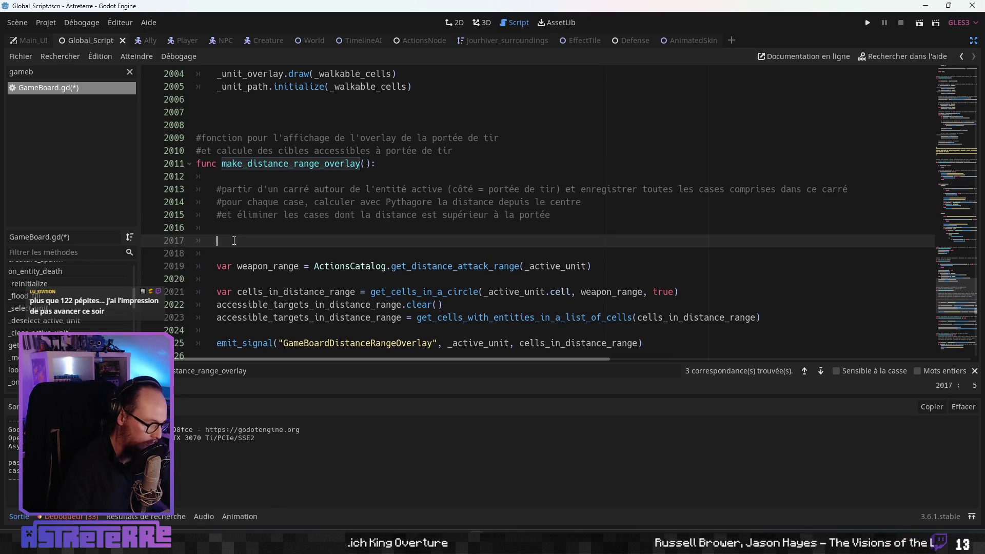
key("ctrl+shift+v")
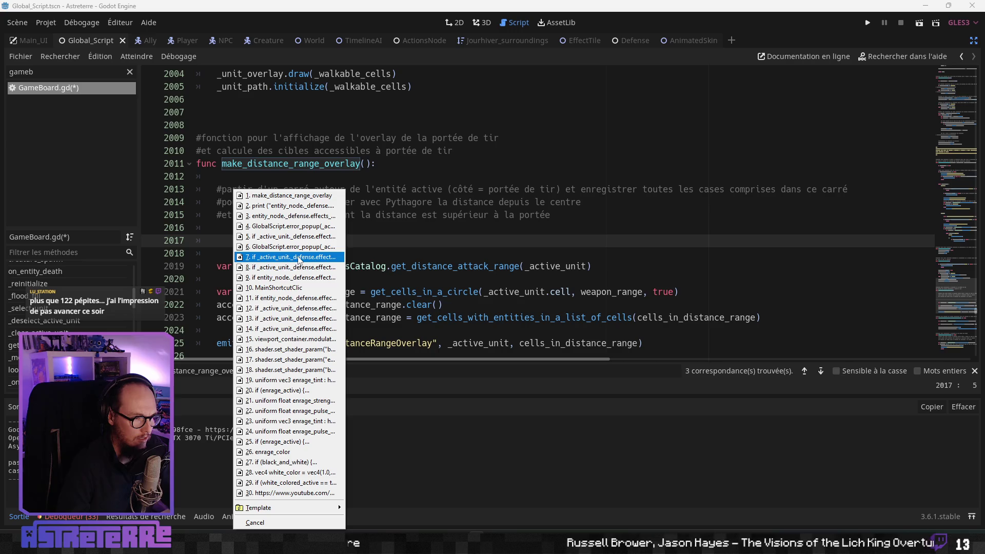
left_click(300, 259)
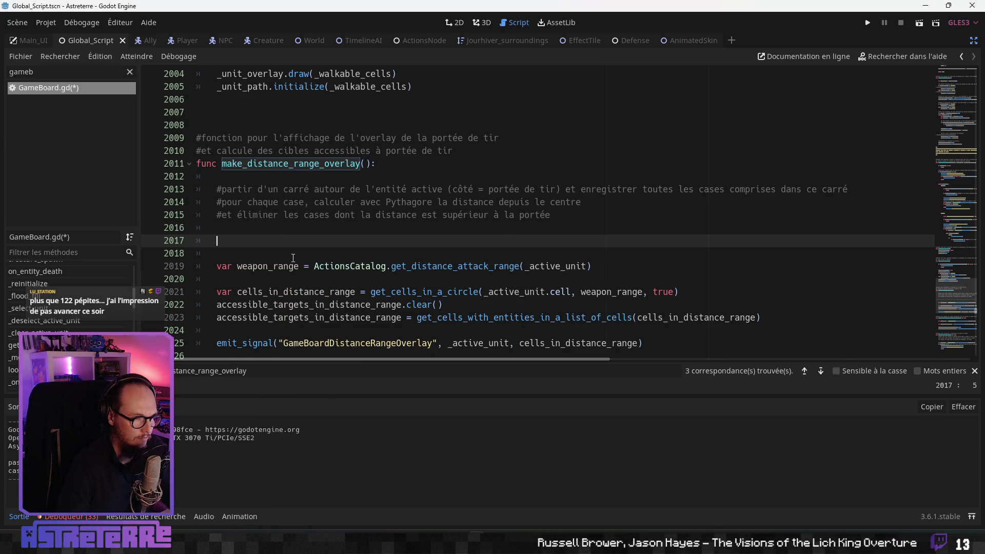
left_click_drag(340, 252, 248, 252)
key("BackSpace")
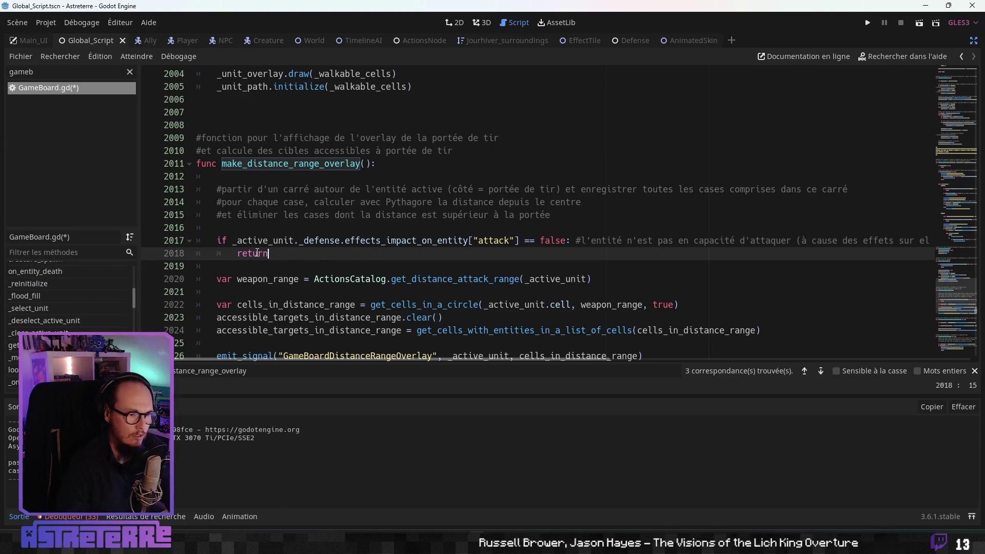
left_click_drag(268, 253, 197, 243)
key("ctrl+c")
left_click(268, 253)
scroll(269, 258, "down", 3)
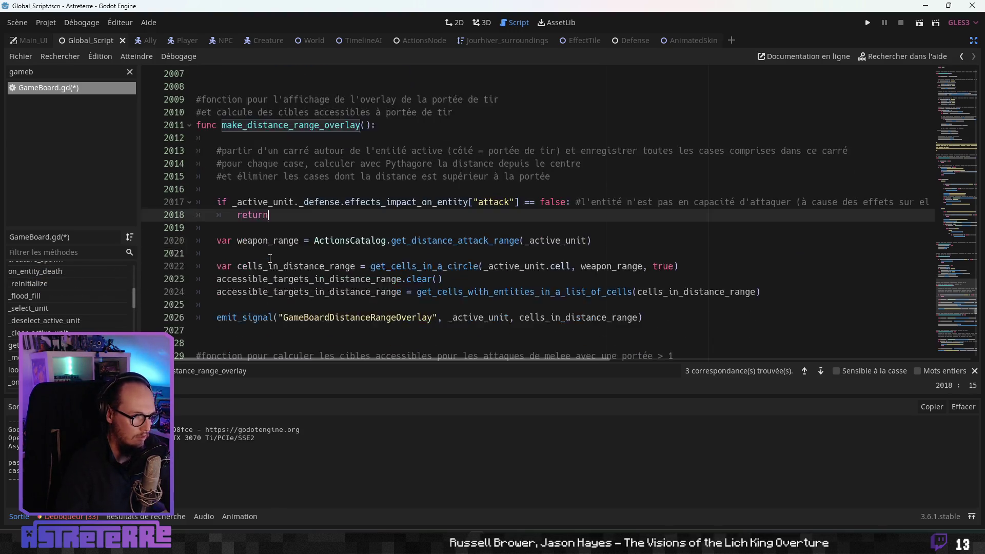
scroll(270, 258, "up", 9)
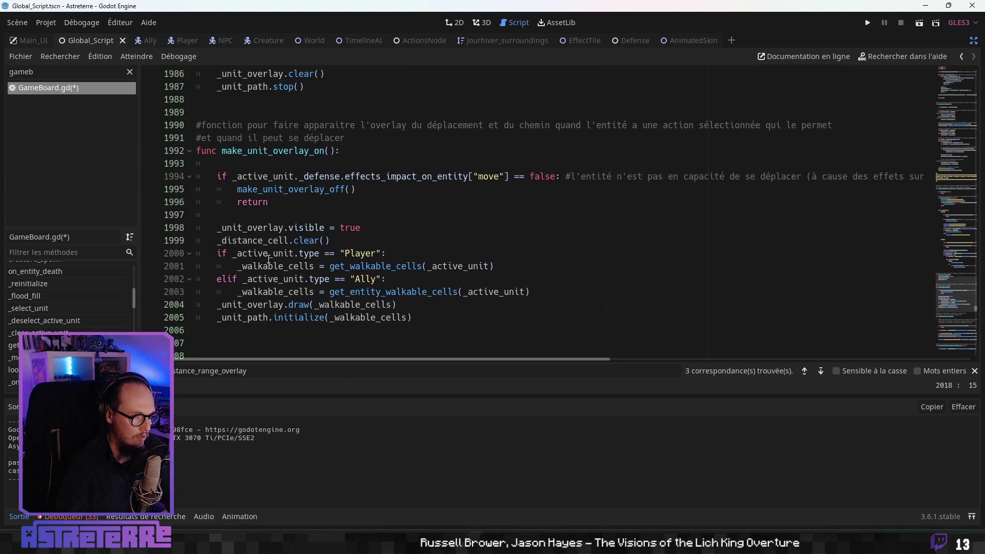
Step: Go back to the caller, step through the melee branch, and open make_magic_range_overlay's definition
scroll(269, 259, "up", 5)
scroll(268, 259, "down", 4)
key("F3")
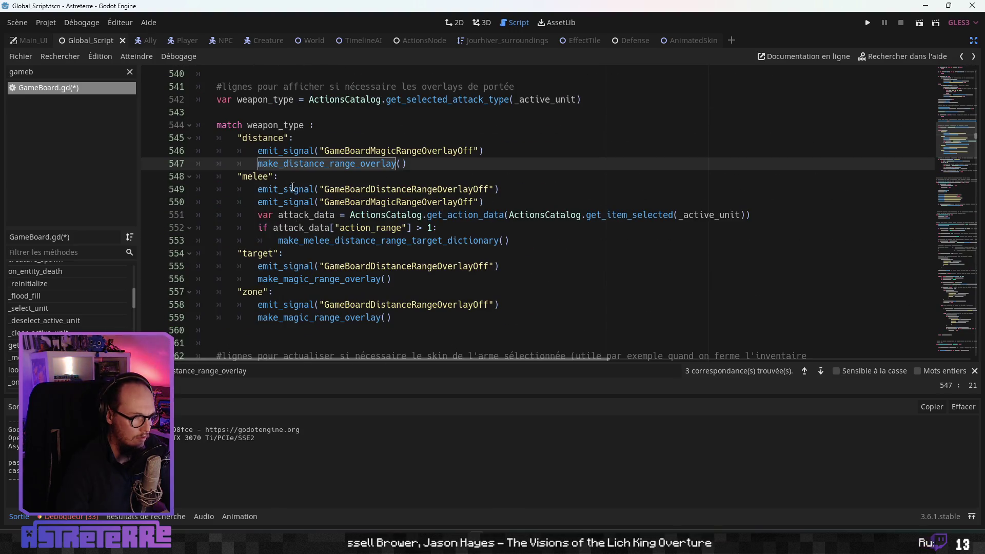
left_click(294, 189)
left_click(299, 202)
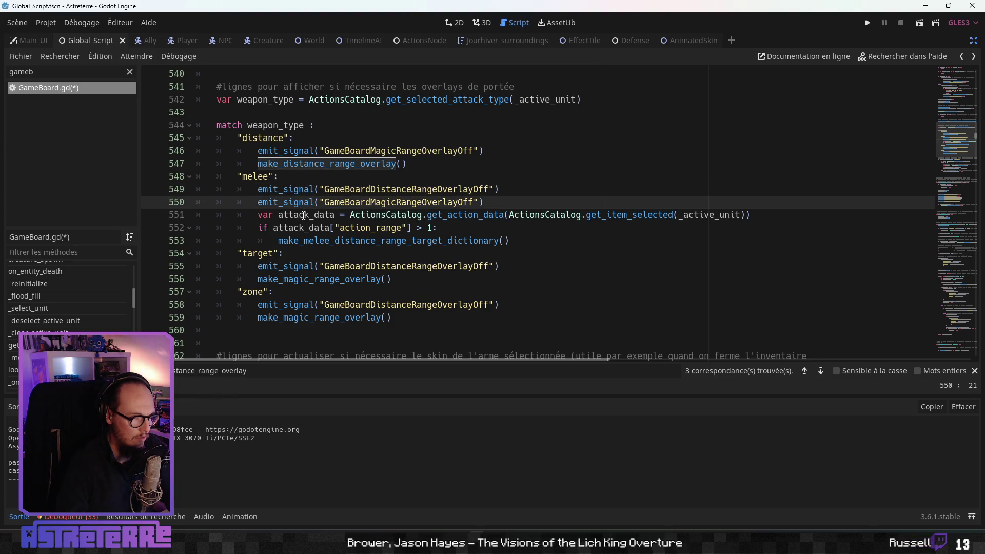
left_click(304, 214)
left_click(305, 228)
left_click(307, 252)
left_click(308, 241)
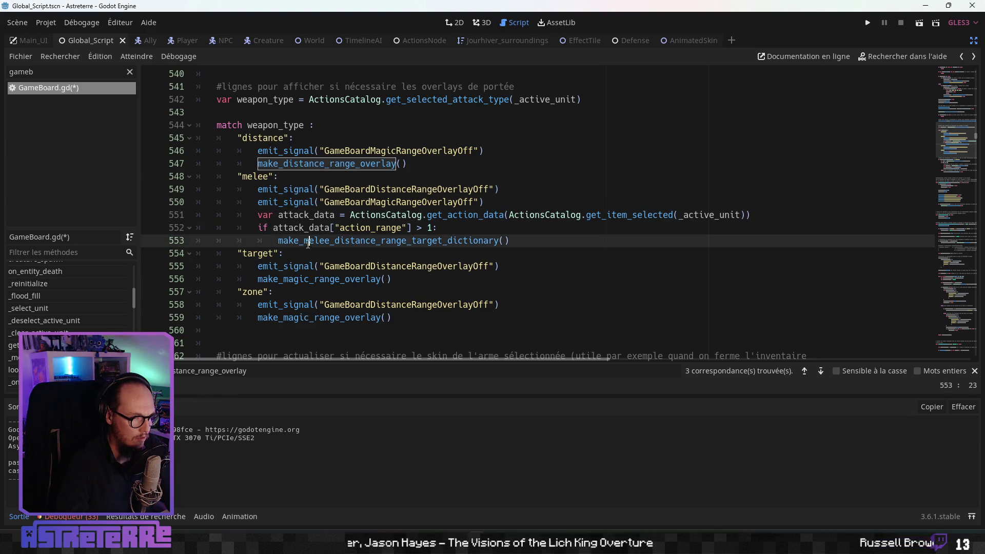
left_click(293, 279)
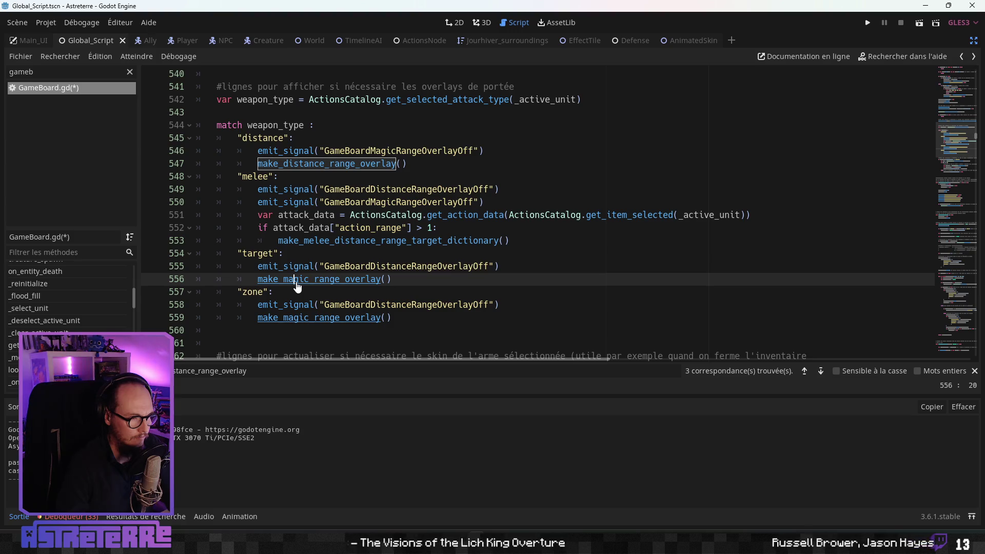
left_click(297, 280, "ctrl")
Step: Paste the if/return guard into make_magic_range_overlay at line 2046 and fix its indentation
left_click(283, 247)
scroll(283, 247, "down", 2)
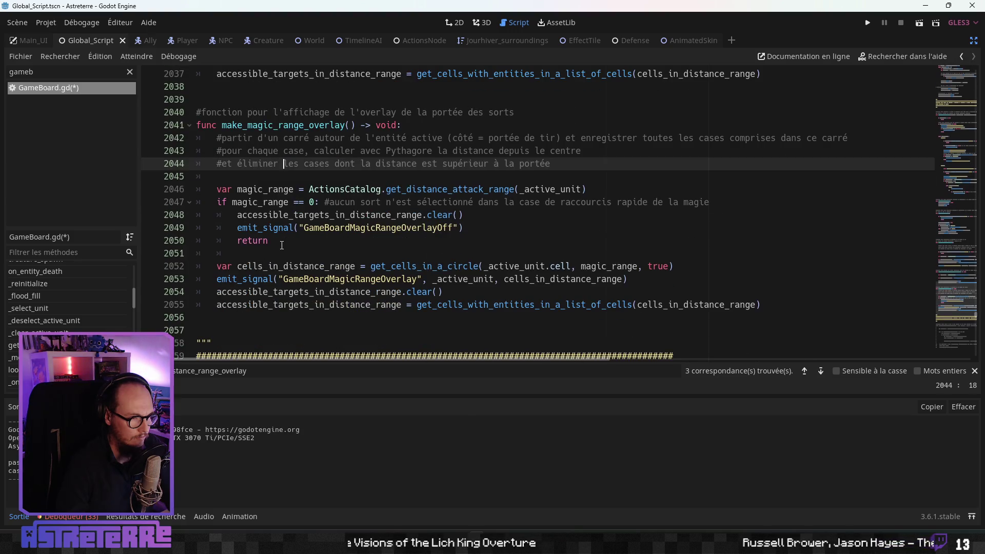
left_click(281, 245)
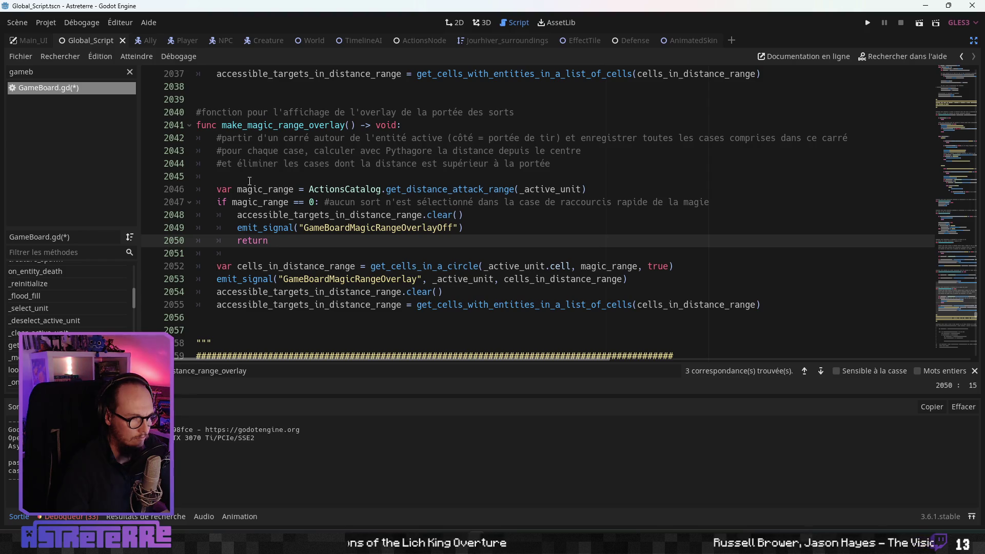
left_click(236, 175)
key("Return")
key("Return")
key("Return")
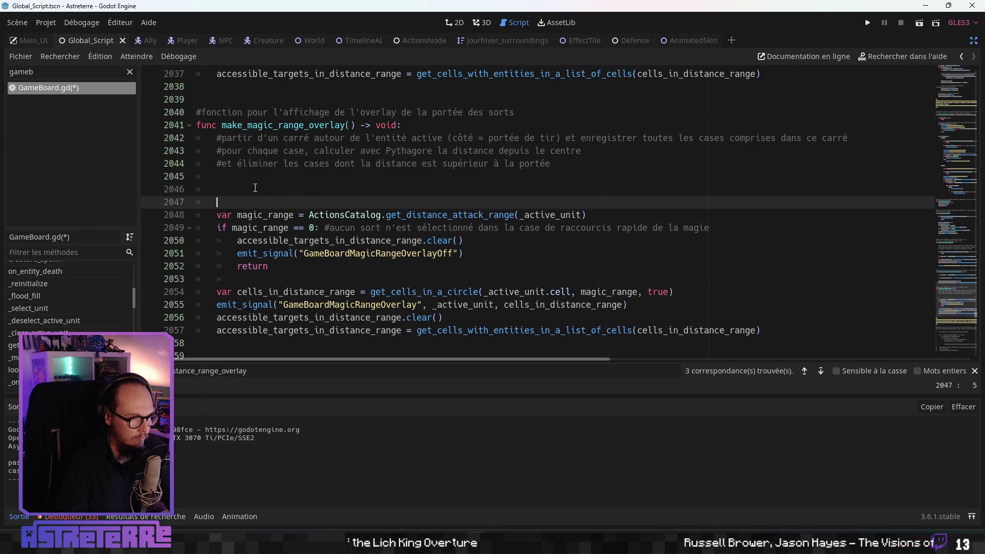
key("Up")
left_click(239, 191)
key("ctrl+v")
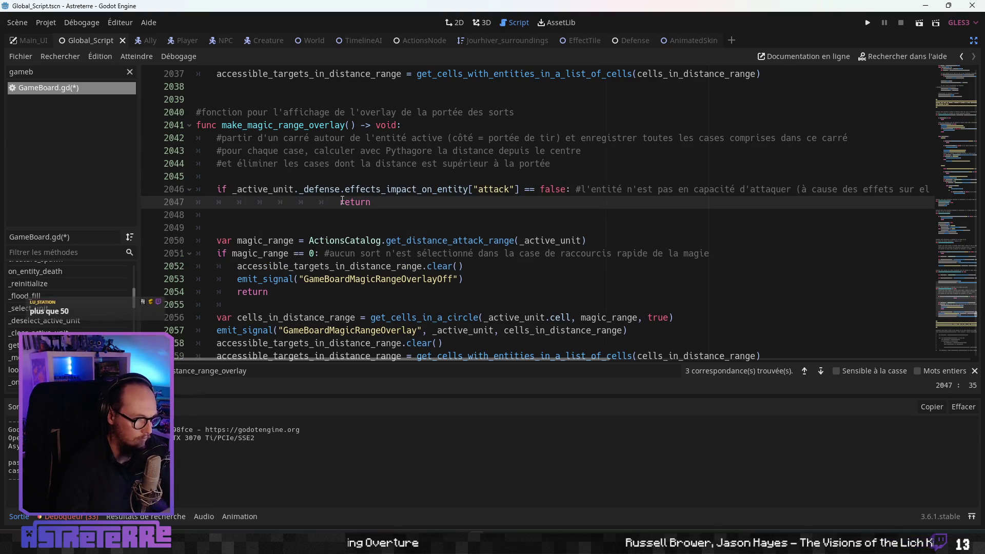
left_click_drag(340, 200, 268, 199)
key("BackSpace")
Step: Change the guard's key from 'attack' to 'cast' and save GameBoard.gd
left_click(499, 189)
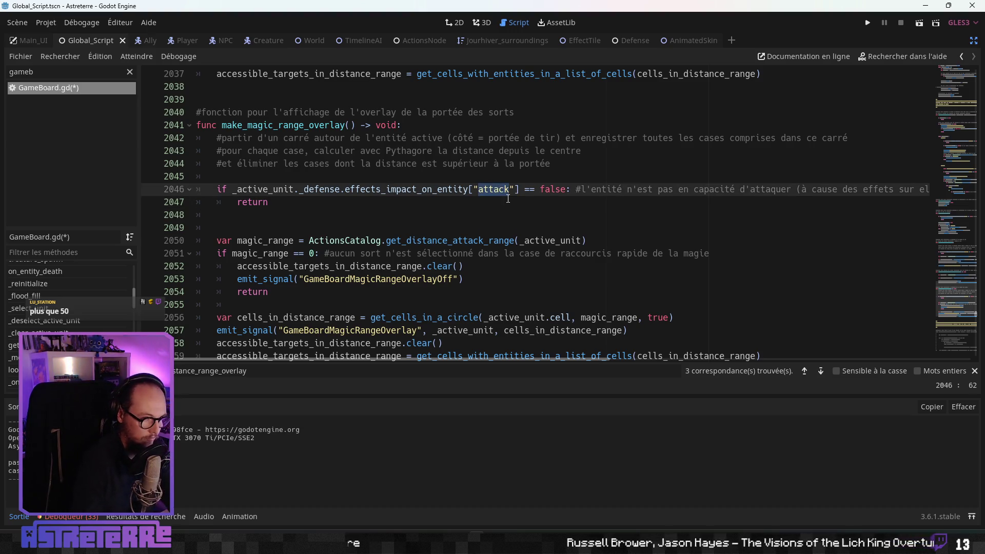
type("cast")
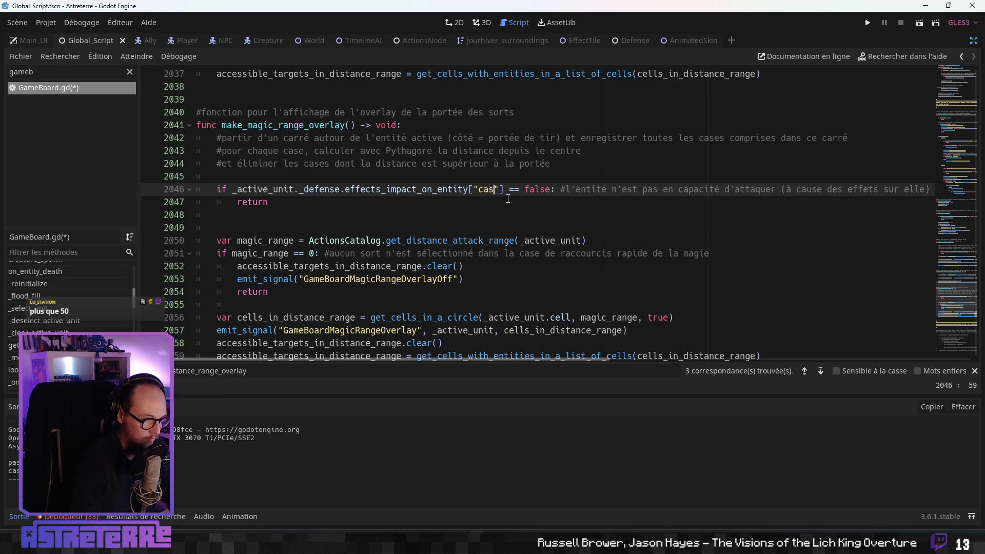
left_click(452, 212)
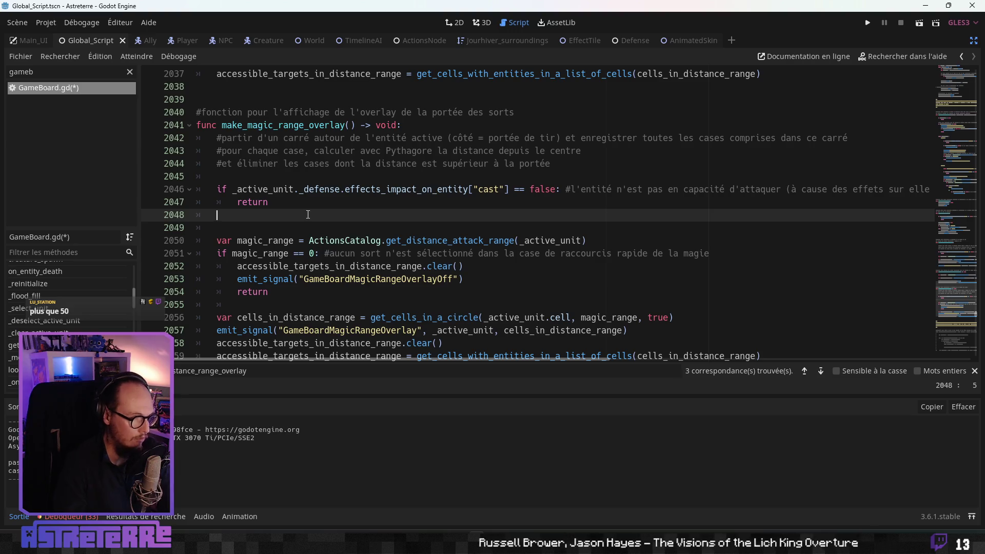
key("ctrl+s")
left_click(360, 190)
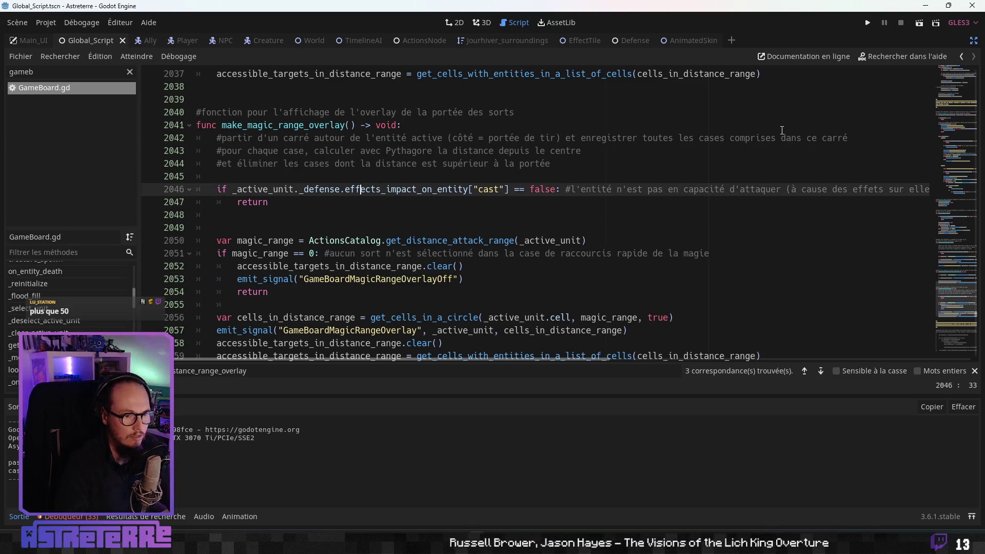
key("ctrl+s")
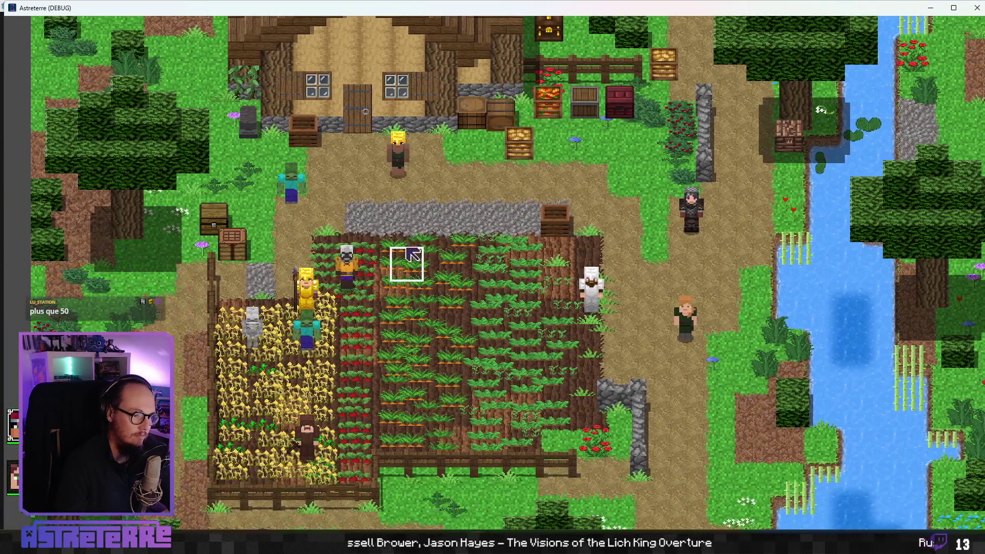
Step: Move the character onto a tile, then unequip the gold helmet, chestplate and leggings in the inventory
left_click(410, 265)
key("i")
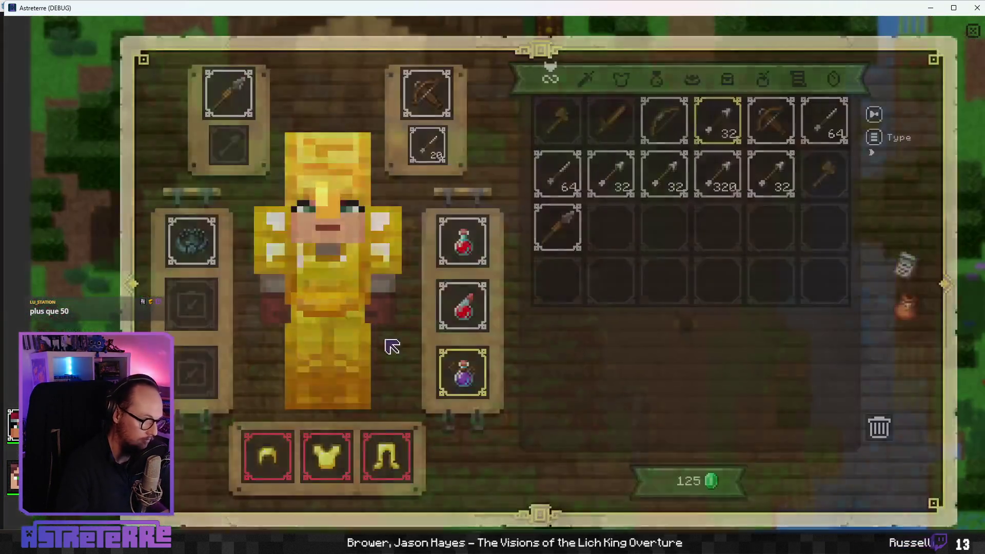
left_click(268, 456)
left_click(326, 455)
left_click(399, 467)
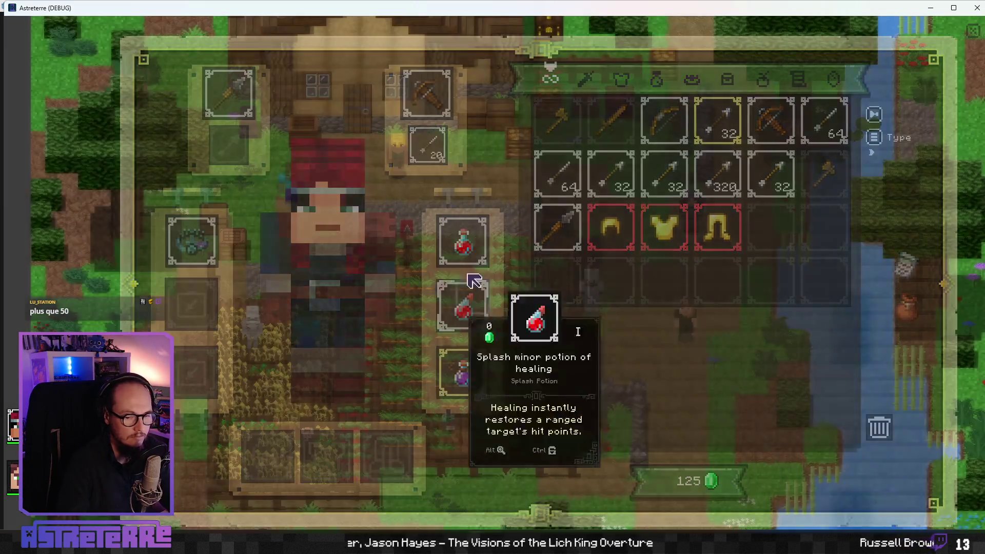
key("i")
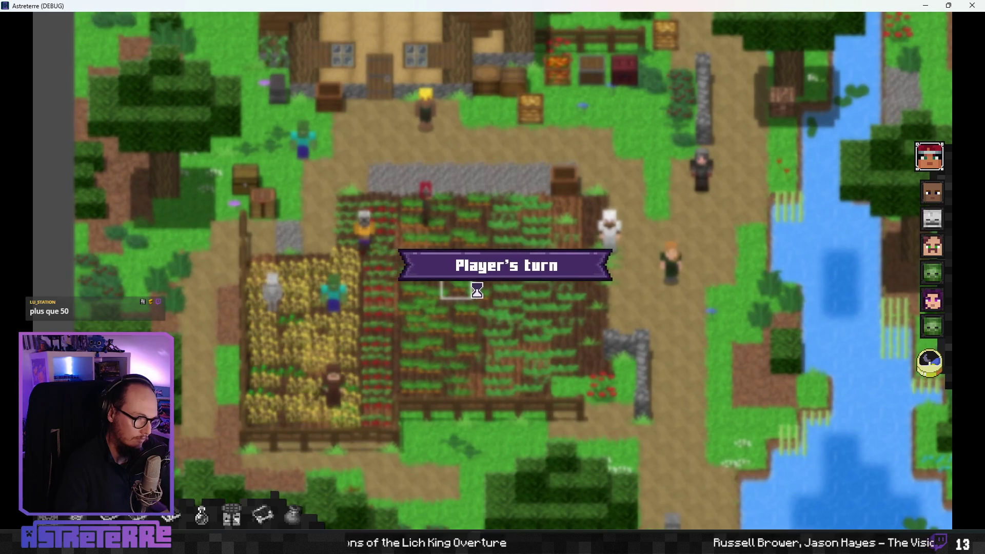
Step: Switch to the crossbow and back, trying twice to cast Spider web on the field
left_click(414, 486)
left_click(405, 445)
left_click(466, 488)
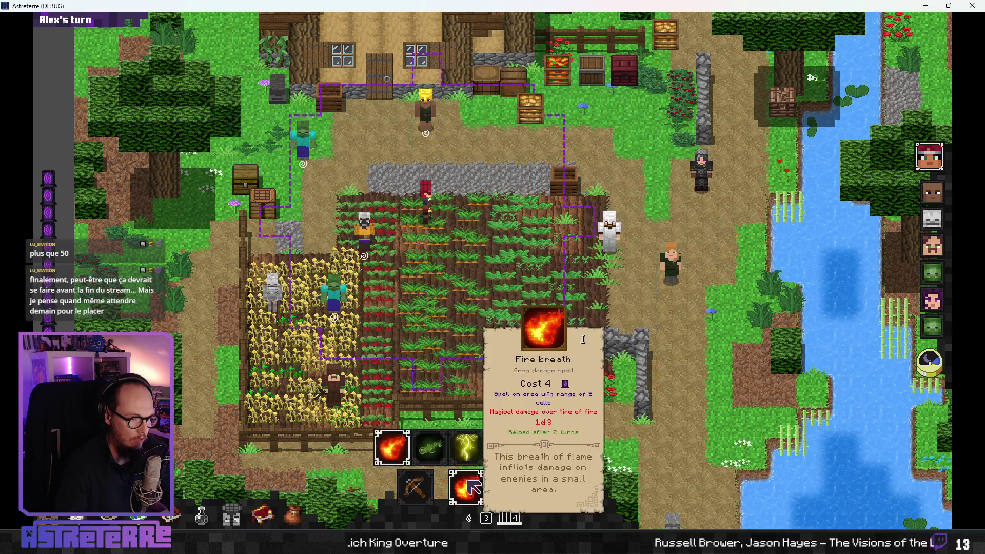
scroll(469, 491, "down", 1)
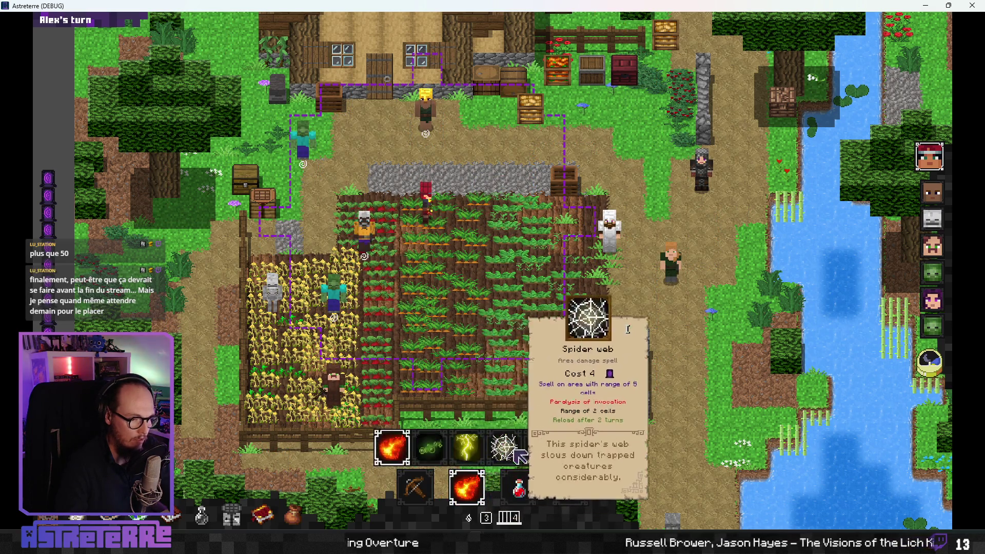
left_click(485, 219)
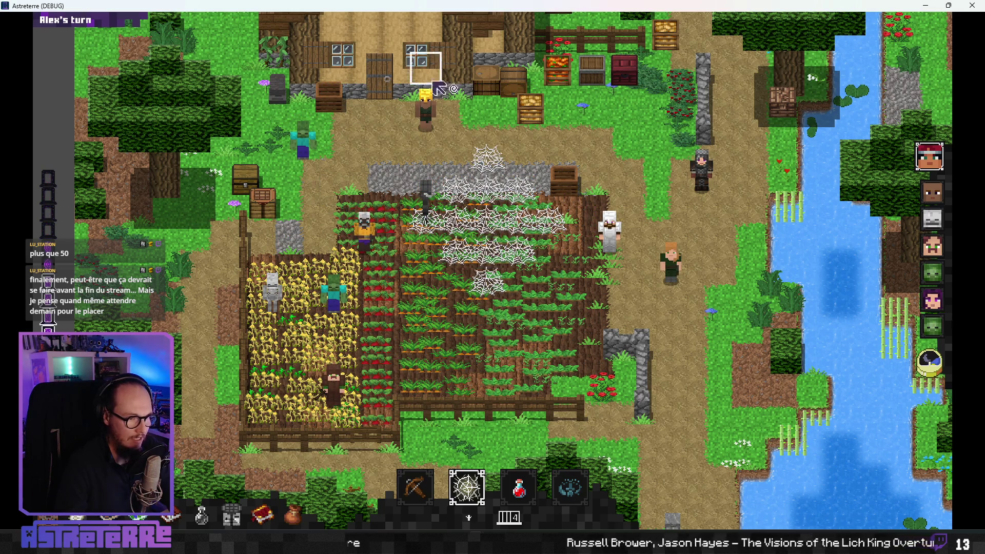
left_click(313, 230)
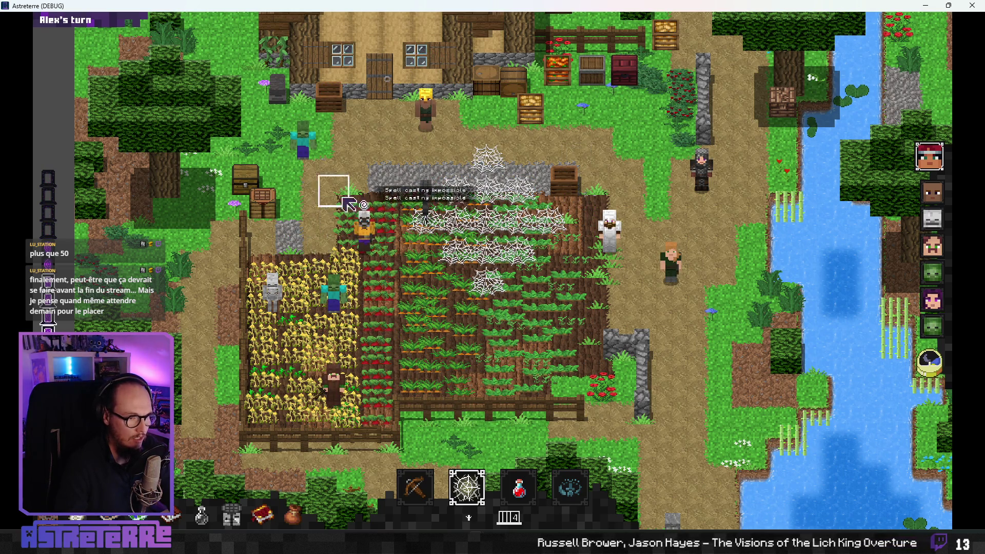
key("1")
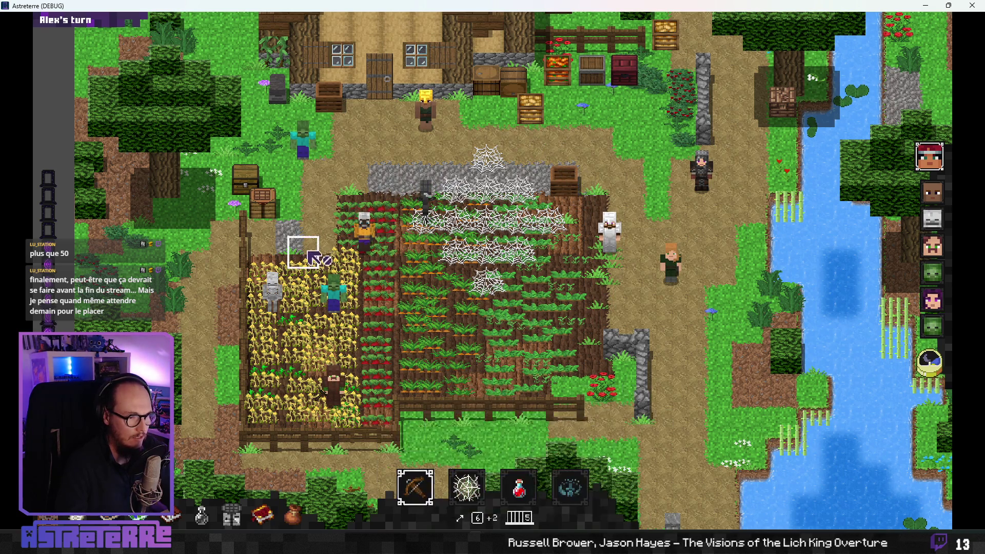
scroll(413, 483, "down", 1)
key("2")
left_click(505, 231)
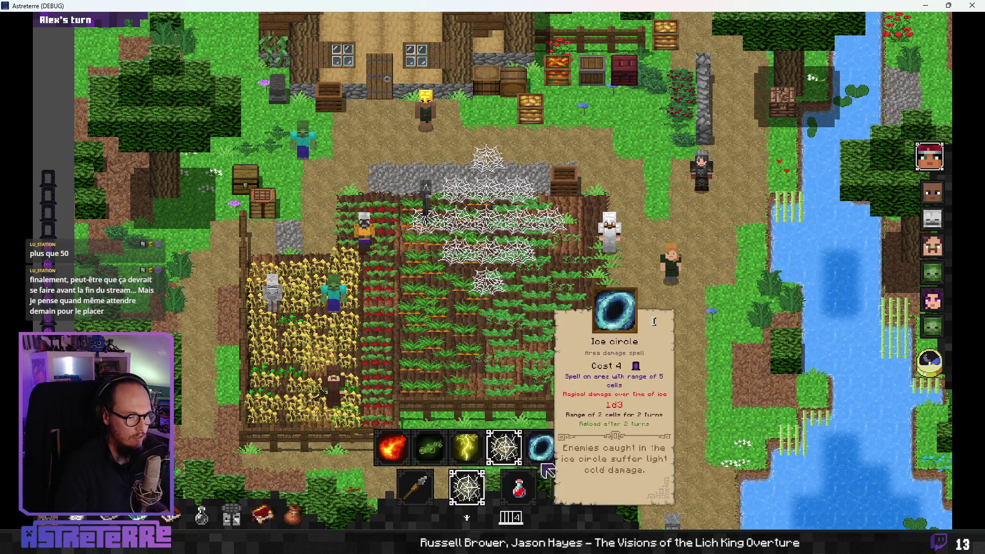
Step: Swap the active spell to fireball, attempt several casts on the field, then open the debug console
left_click(467, 456)
mouse_move(464, 484)
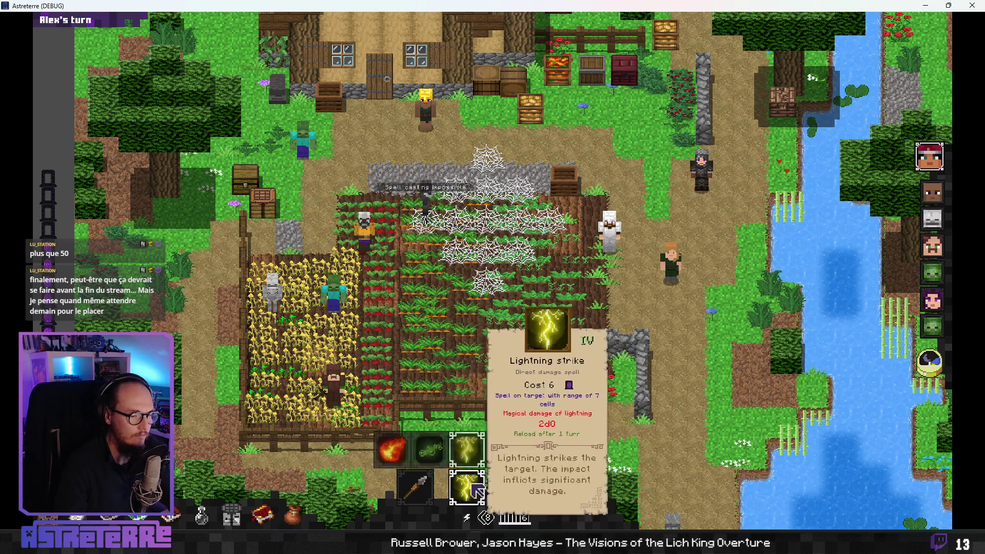
left_click(429, 448)
left_click(395, 509)
left_click(523, 256)
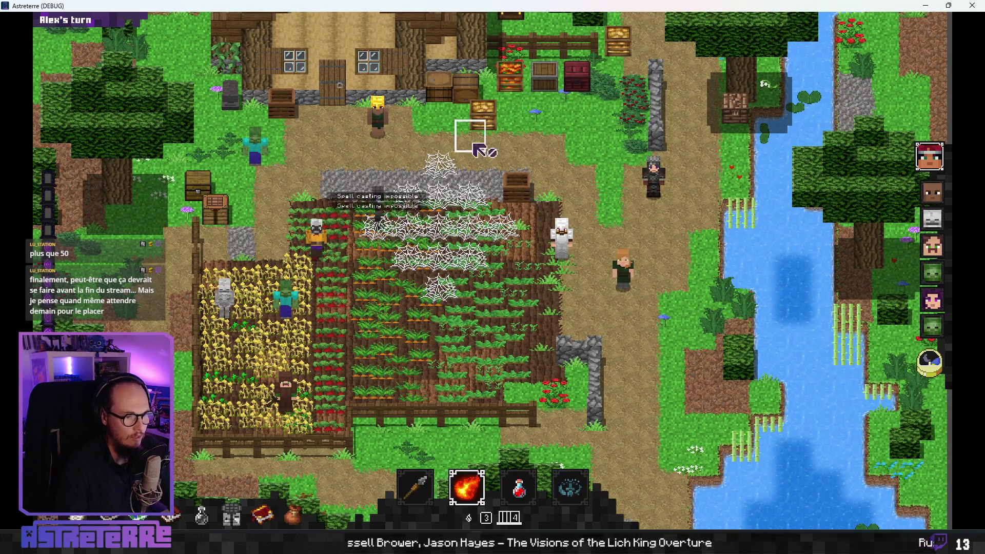
left_click(474, 287)
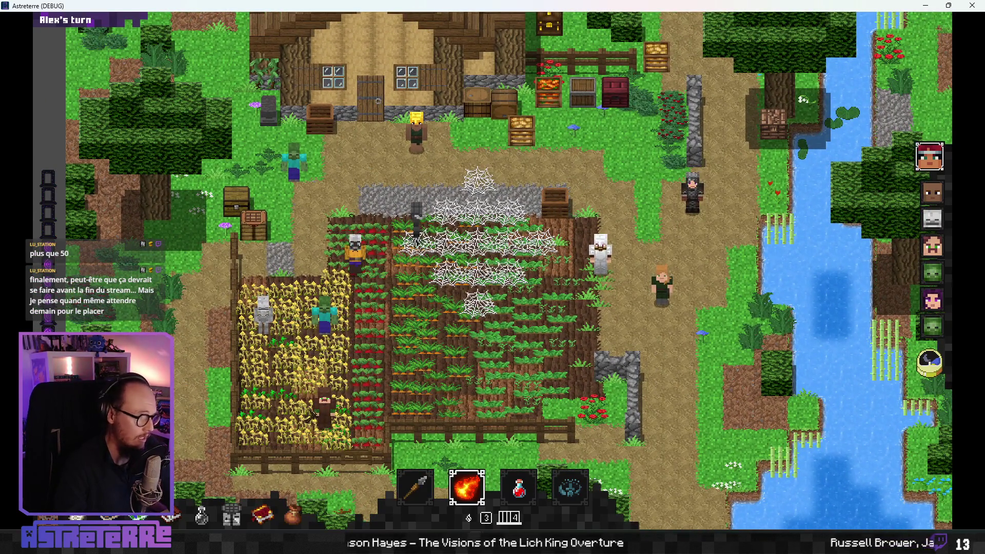
left_click(472, 272)
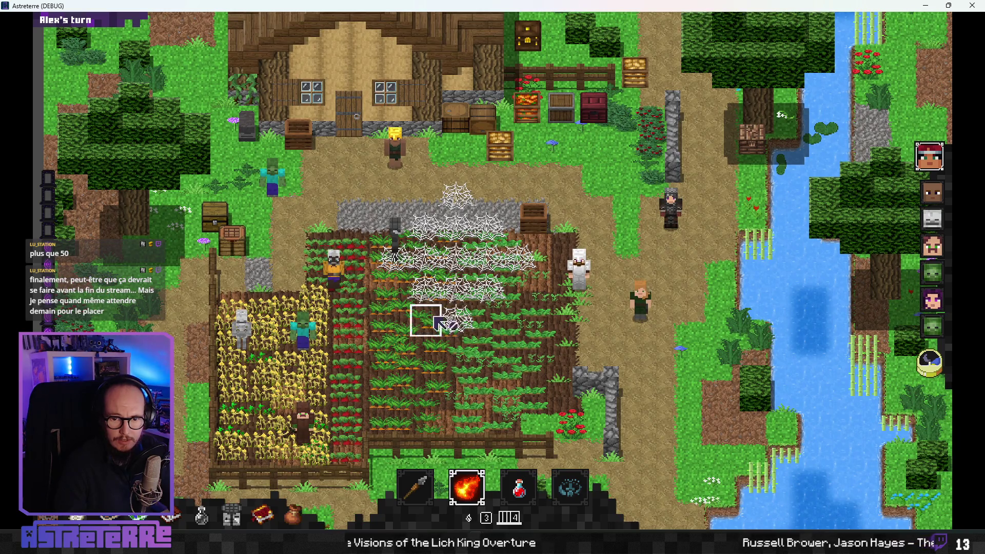
key("grave")
left_click(714, 522)
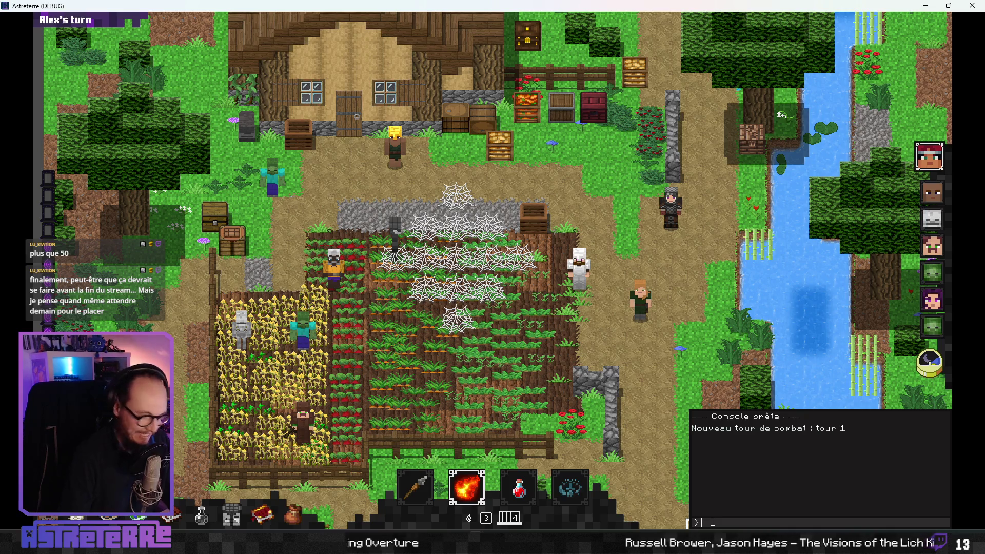
type("remove")
Step: Run 'removeeffect paralyze' then 'addeffect stun' in the debug console, and close it
key("Return")
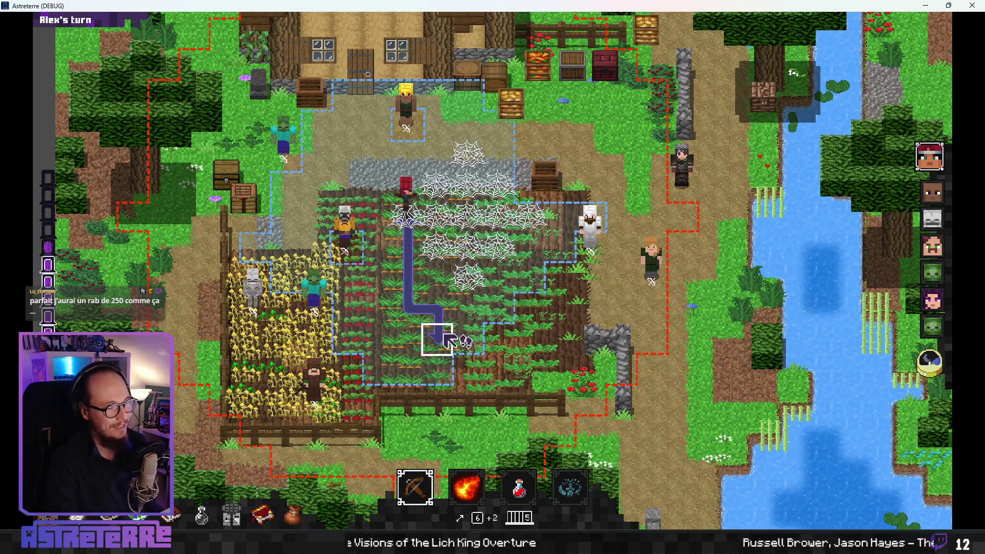
key("grave")
type("addeffect stun")
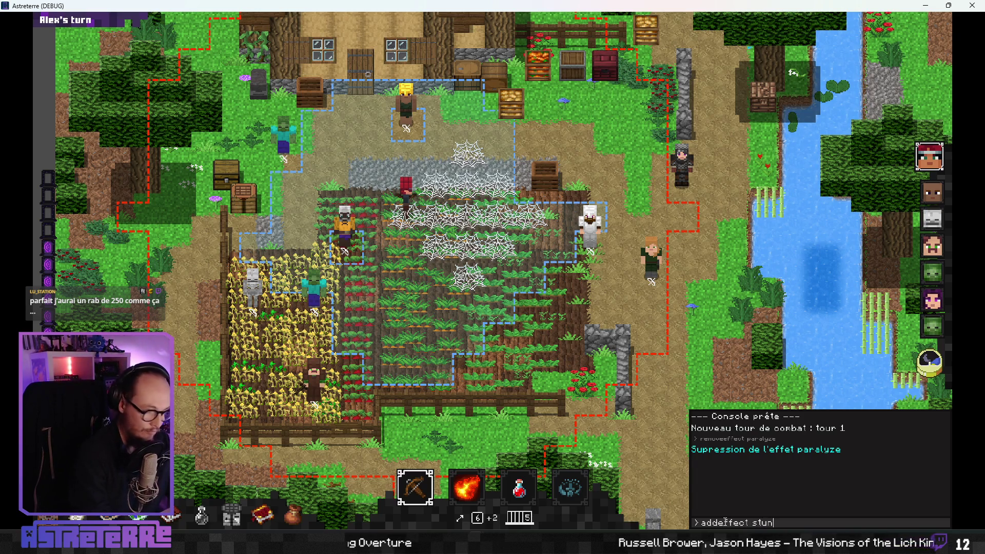
key("Return")
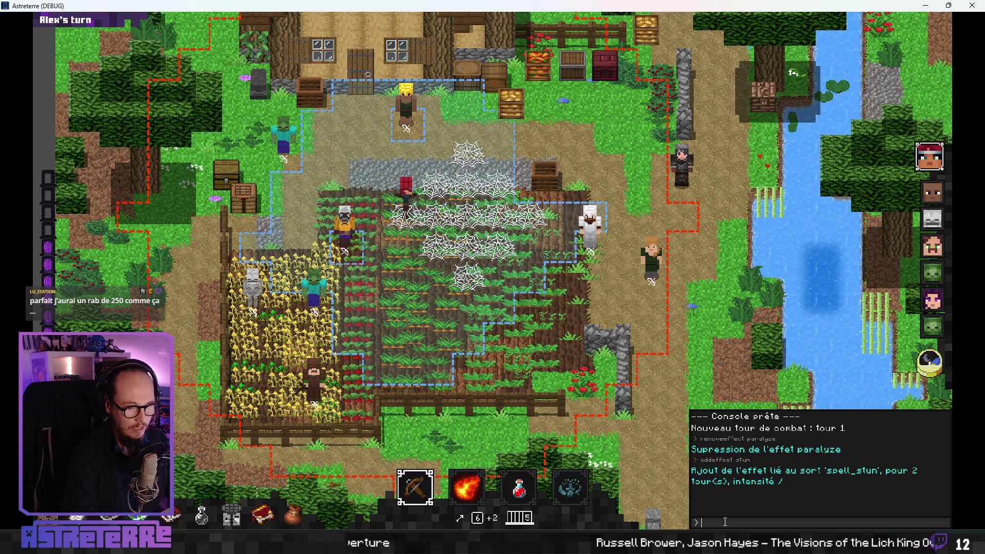
key("Escape")
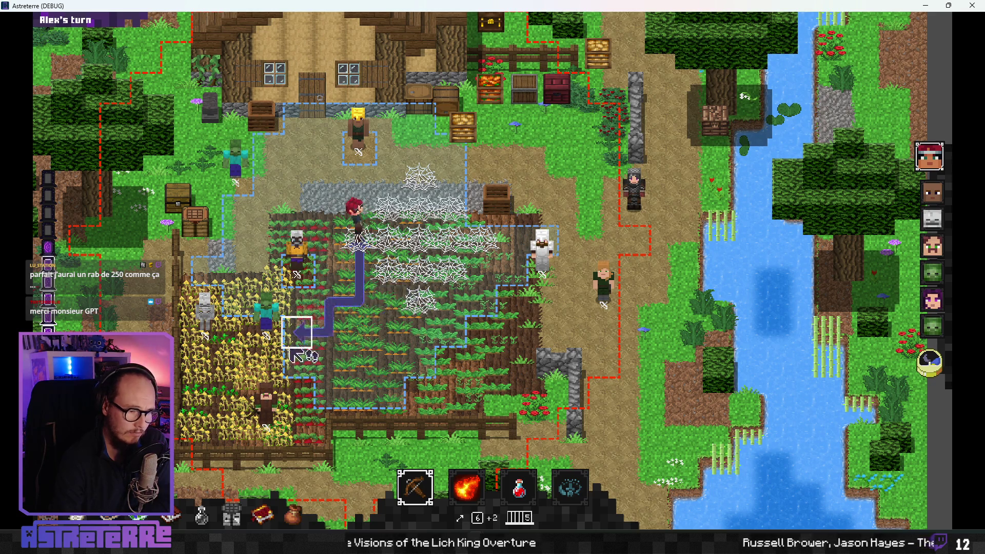
Step: Put spider web in the active slot, select the crossbow, and move the stunned character
mouse_move(494, 471)
left_click(504, 447)
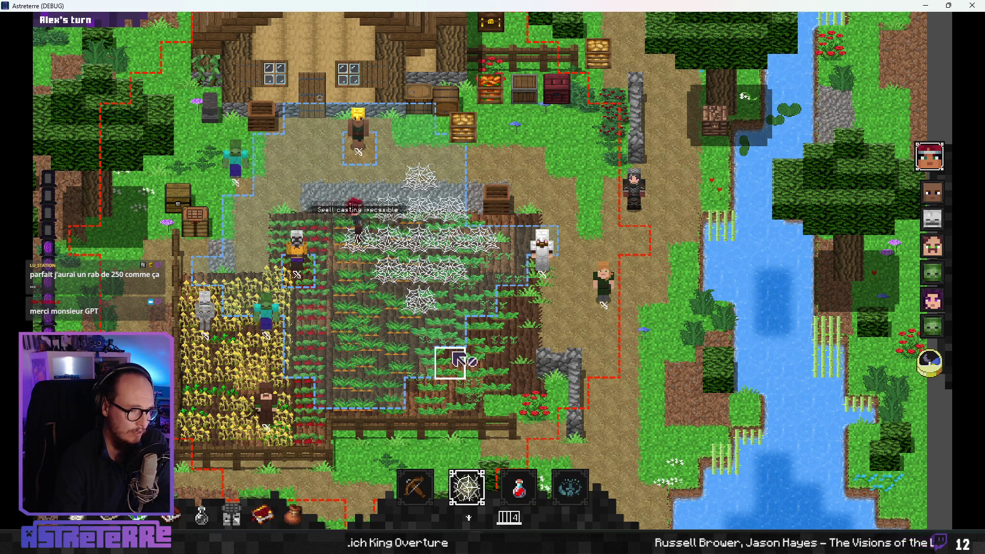
left_click(415, 487)
left_click(418, 277)
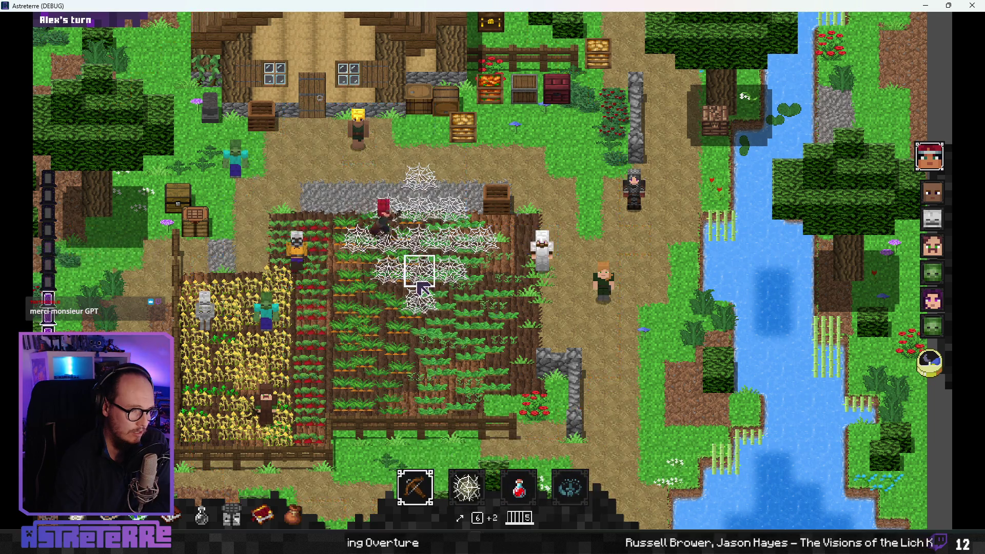
Step: Try casting poison cloud beside the character, then switch to the Effects_data spreadsheet
mouse_move(458, 505)
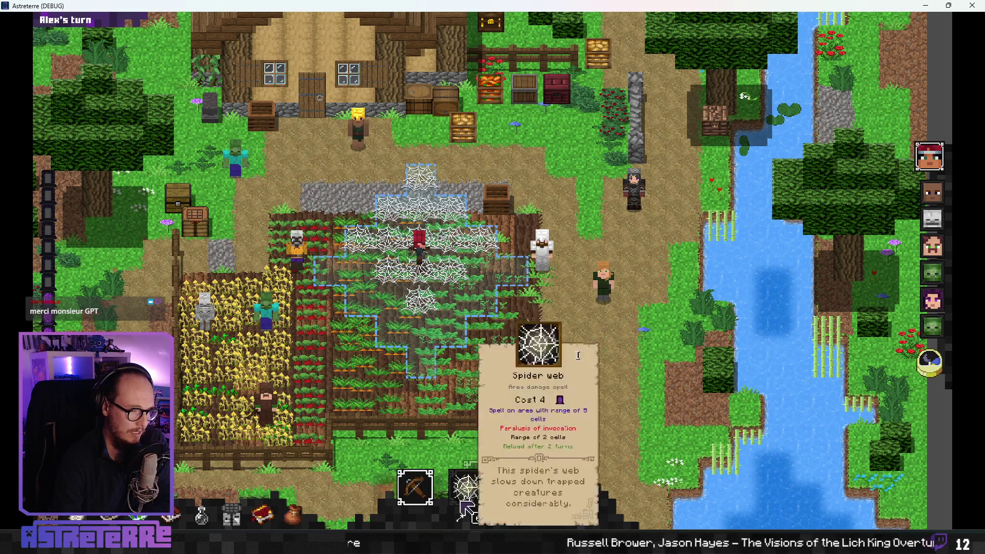
left_click(485, 497)
left_click(358, 233)
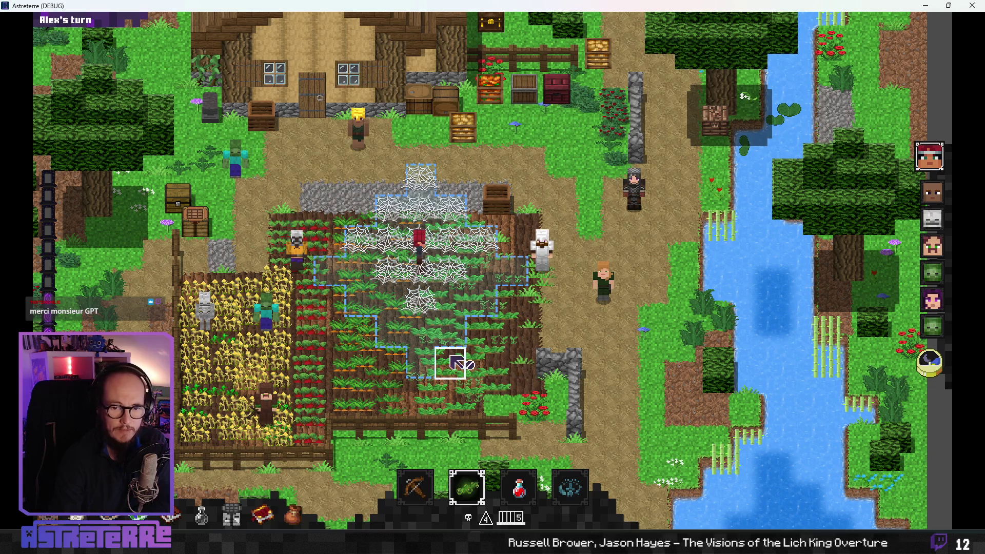
left_click(354, 241)
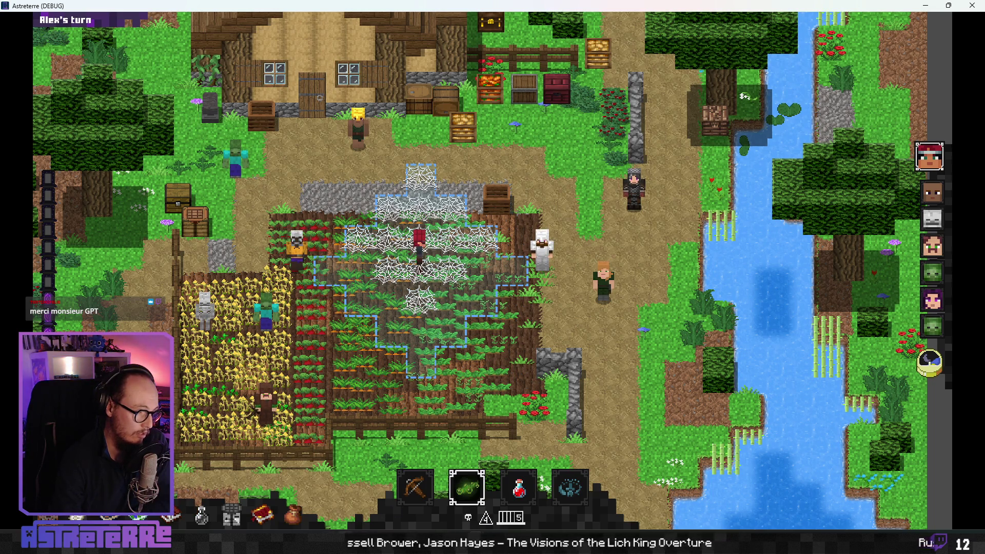
key("alt+Tab")
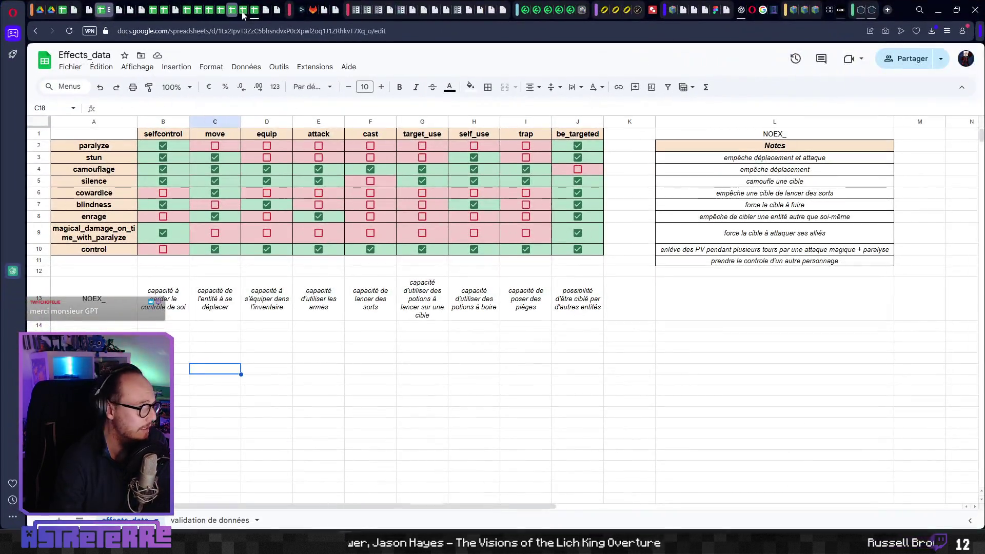
mouse_move(254, 11)
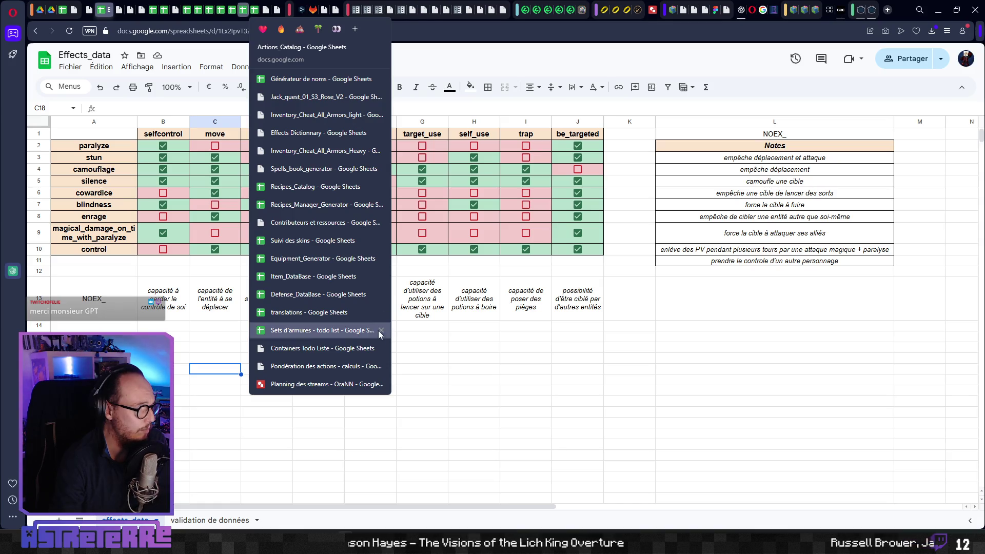
Step: Open the translations sheet and search it for 'stun'
left_click(328, 312)
left_click(236, 318)
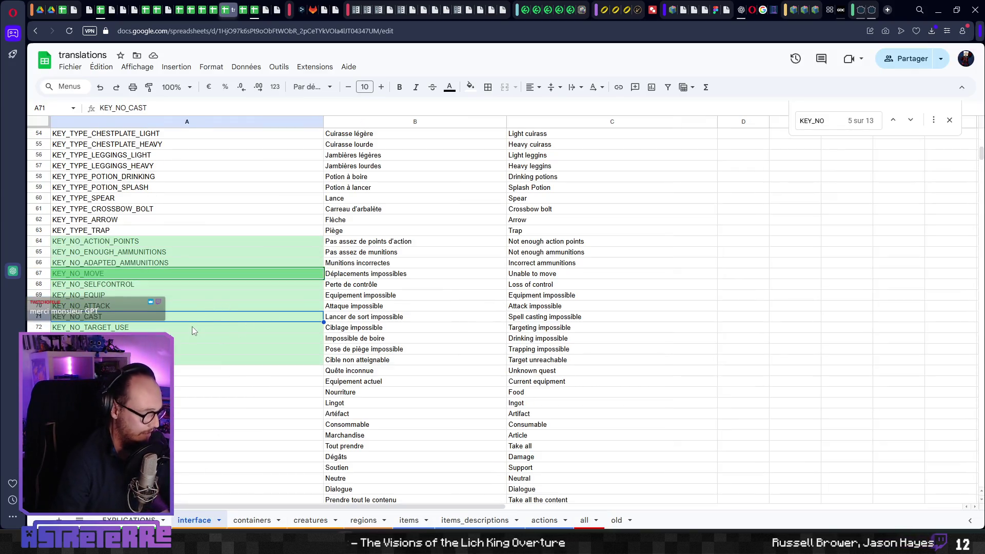
key("ctrl+f")
type("strun")
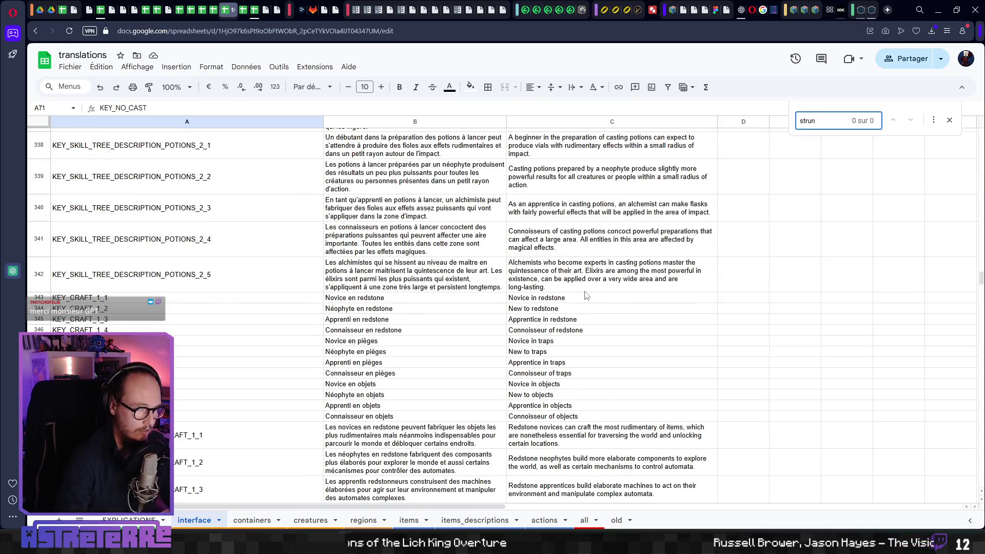
key("BackSpace")
type("un")
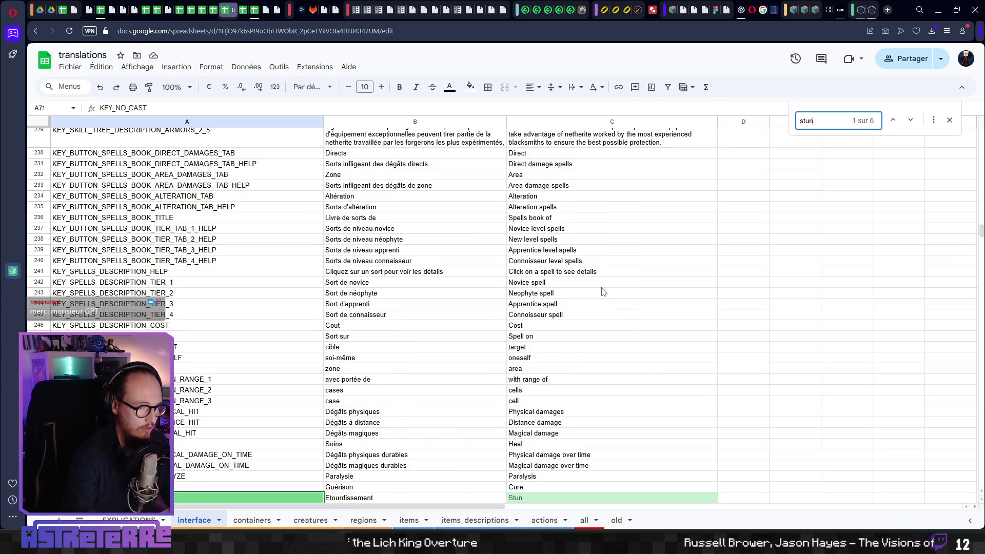
scroll(179, 394, "down", 3)
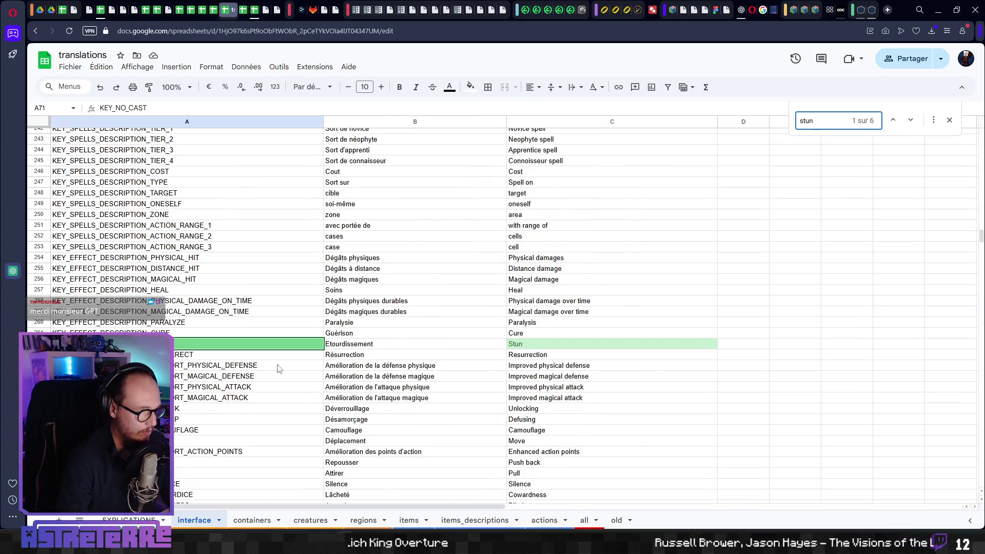
scroll(348, 392, "down", 4)
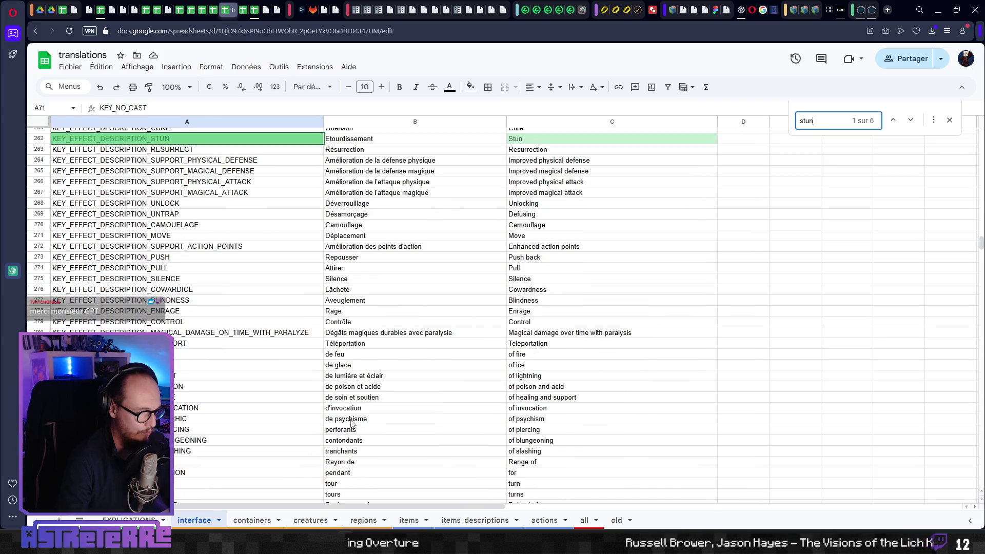
scroll(348, 424, "up", 4)
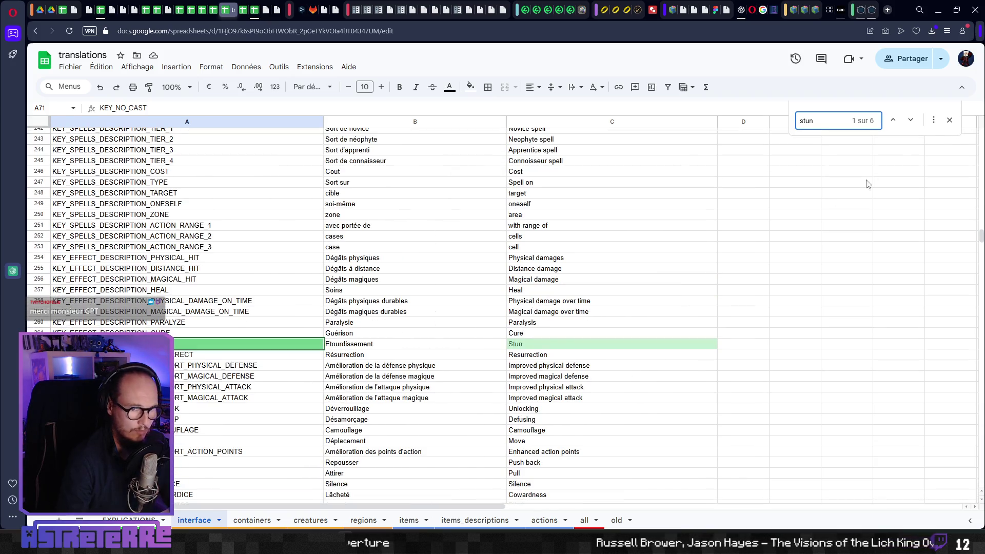
Step: Step through matches to row 469's KEY_EFFECT_POPUP_DESCRIPTION_STUN and mark 'se déplacer.' in B469
left_click(911, 121)
left_click(910, 121)
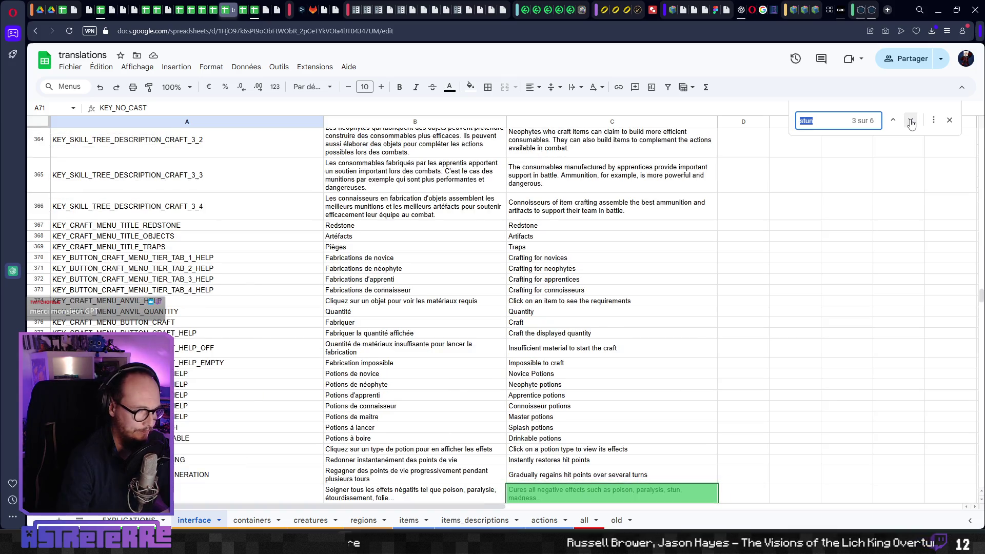
scroll(435, 364, "down", 2)
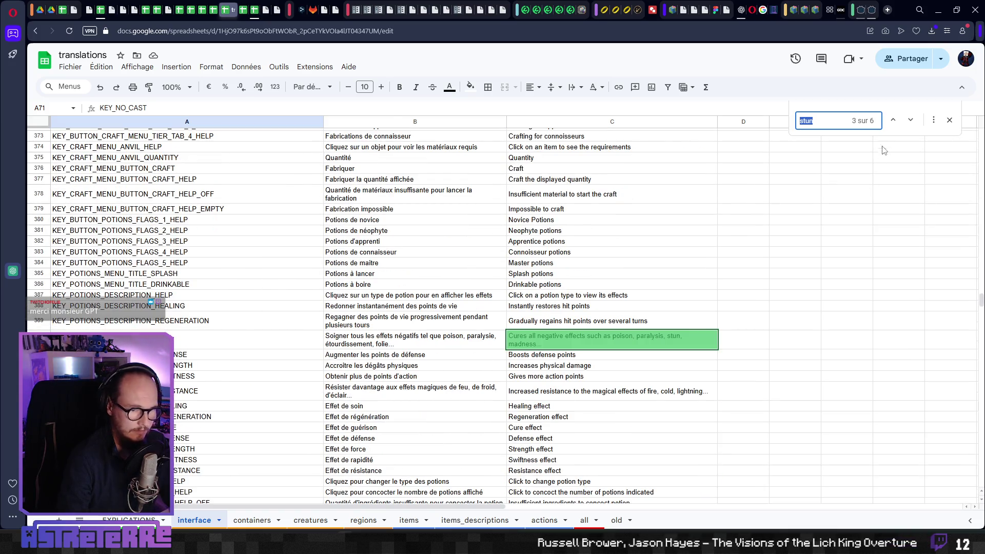
left_click(911, 121)
left_click(911, 122)
left_click(910, 121)
scroll(413, 408, "down", 4)
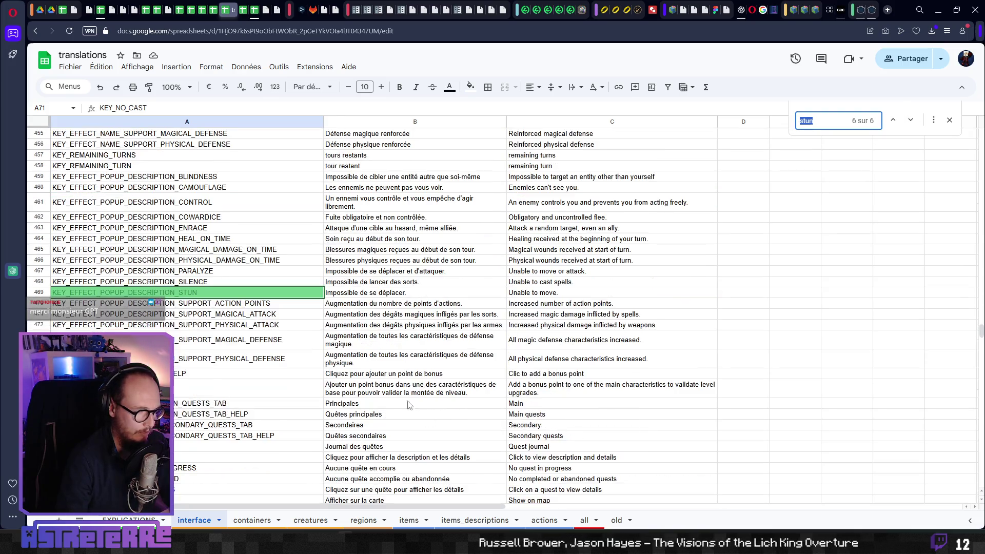
left_click(364, 293)
left_click_drag(201, 106, 155, 107)
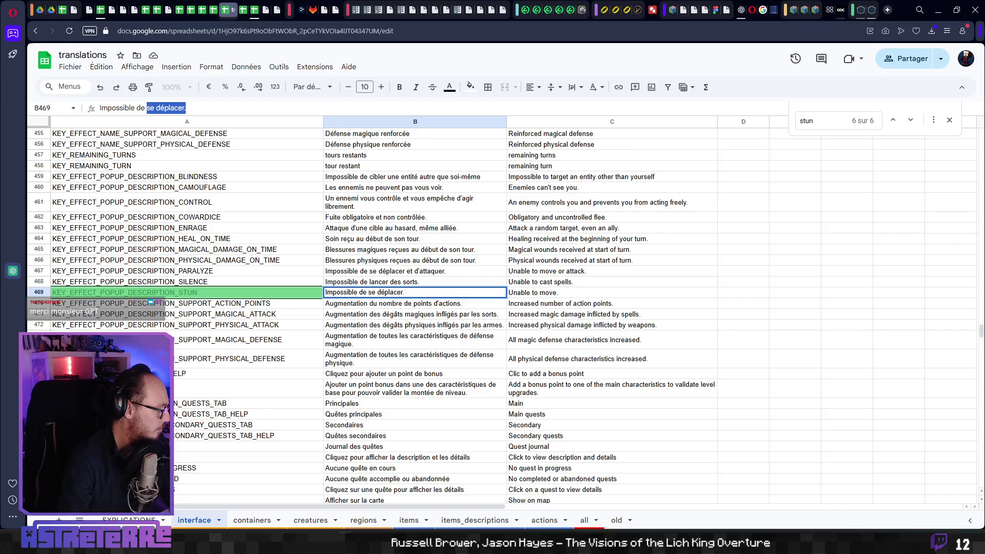
Step: After checking Effects_data, rewrite B469's ending to include 'ou des potions et de' before s'équiper
left_click(102, 13)
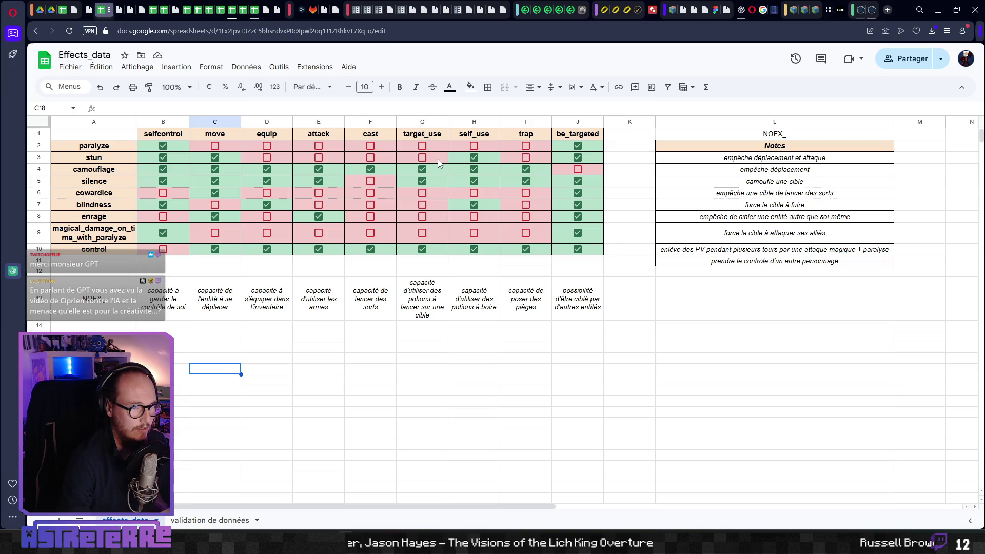
key("ctrl+Tab")
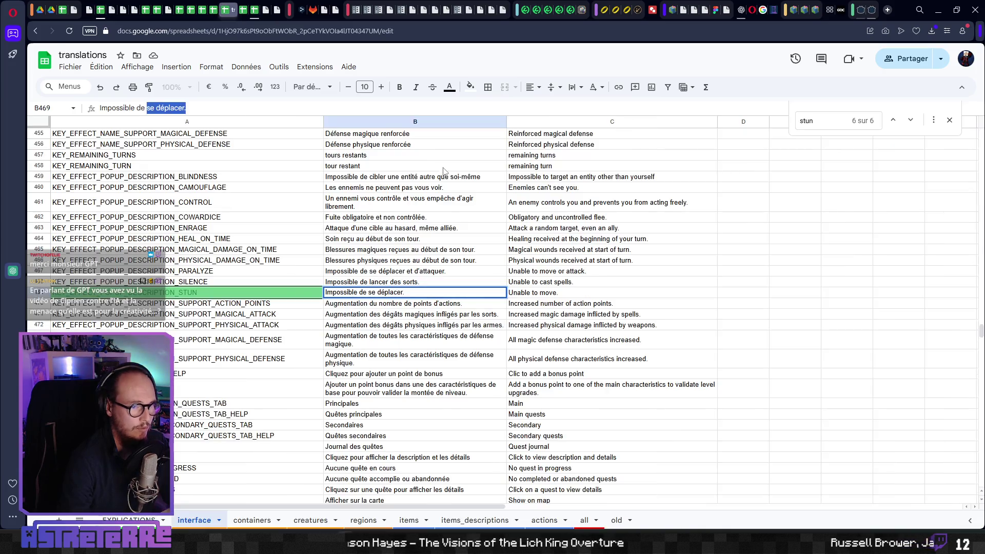
key("BackSpace")
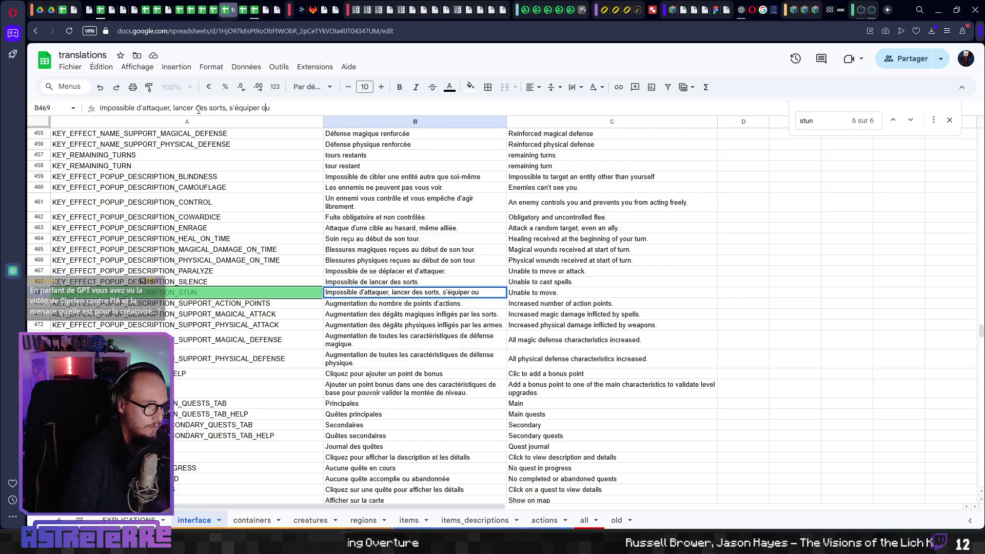
type("ou des potions")
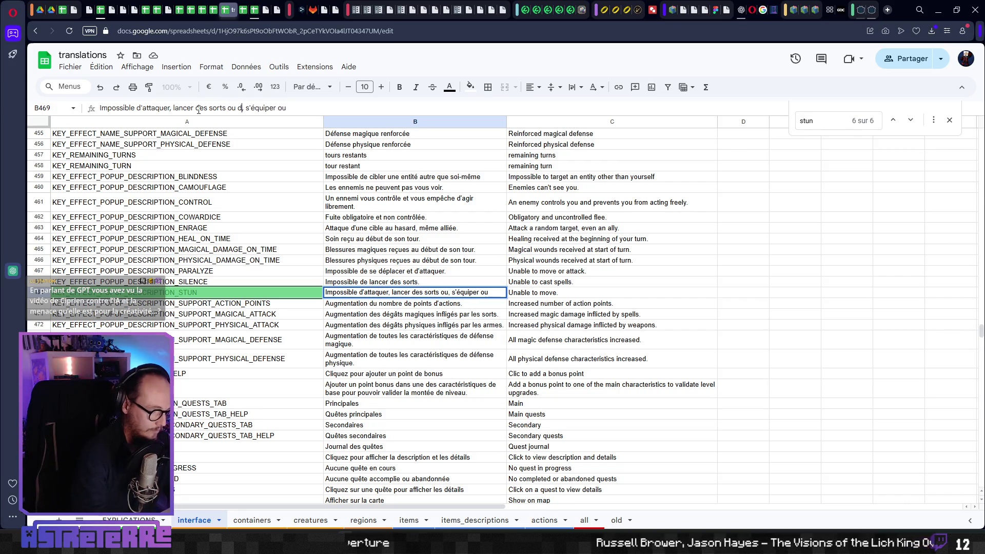
key("Delete")
type("et dfe")
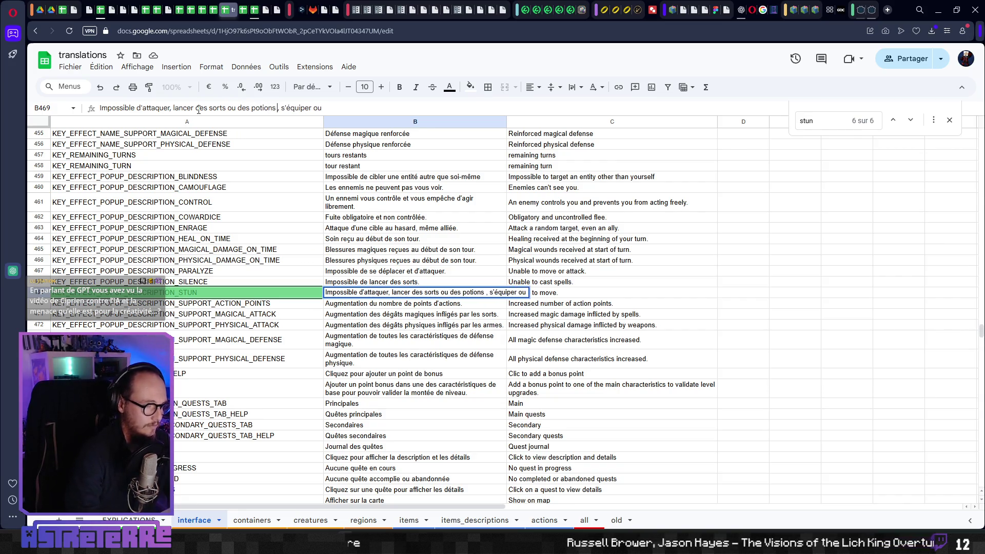
key("BackSpace")
key("BackSpace")
type("et de")
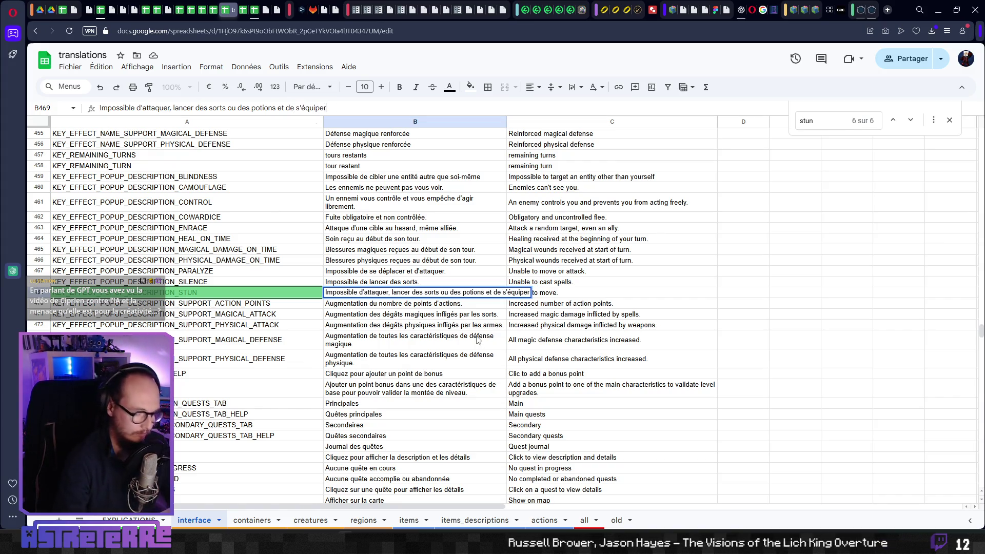
type(".")
left_click(415, 333)
left_click(383, 305)
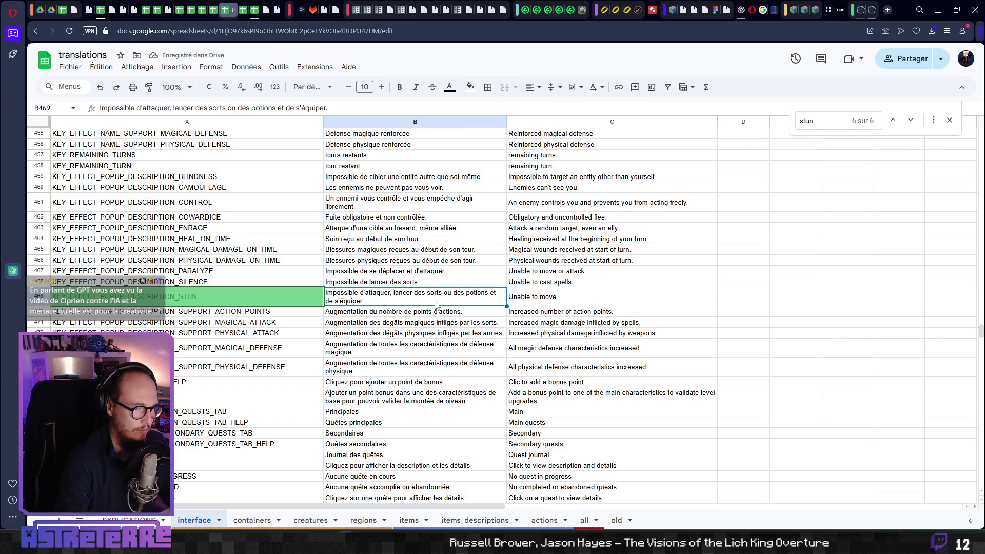
Step: Insert 'poser des pièges,' before 'lancer', select the full French text, and move to C469
key("ctrl+Tab")
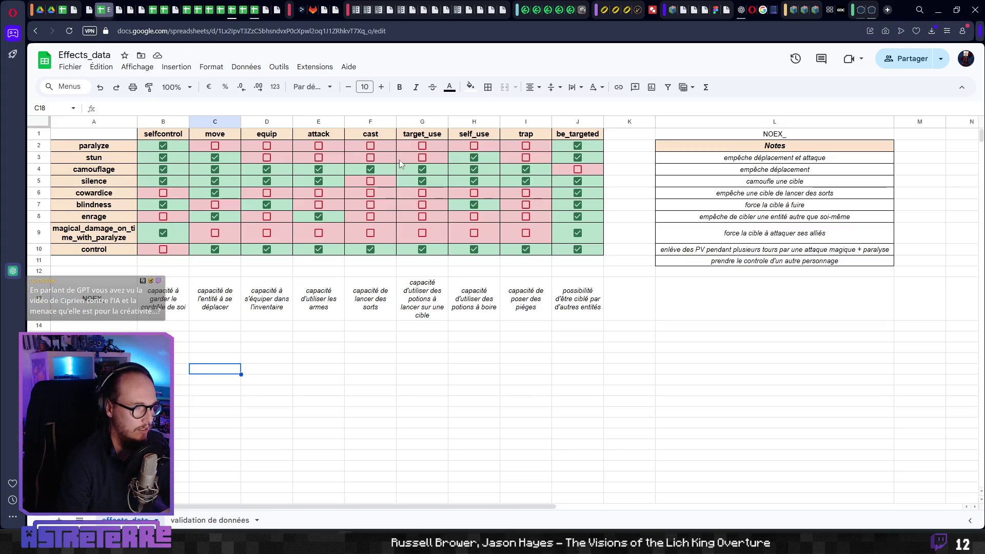
key("ctrl+Tab")
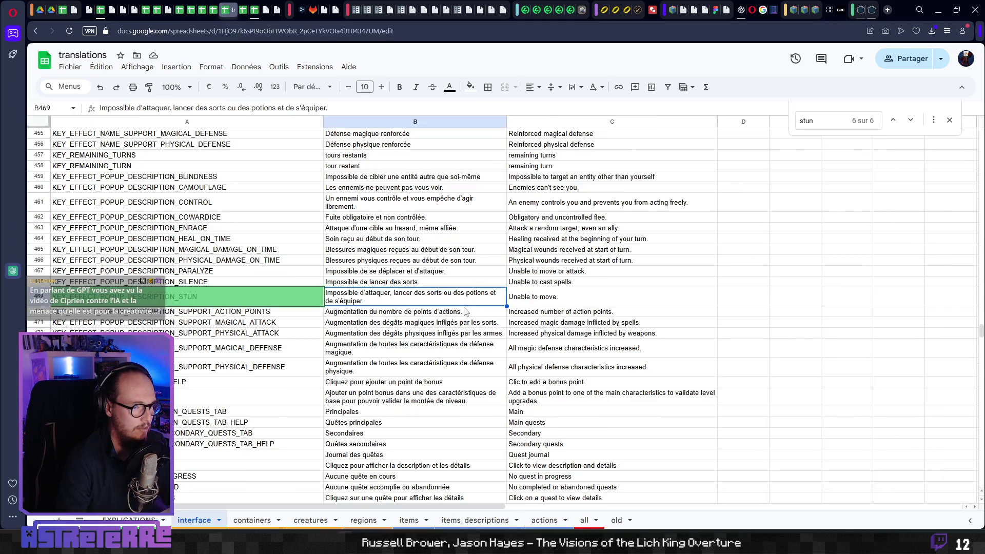
left_click(174, 107)
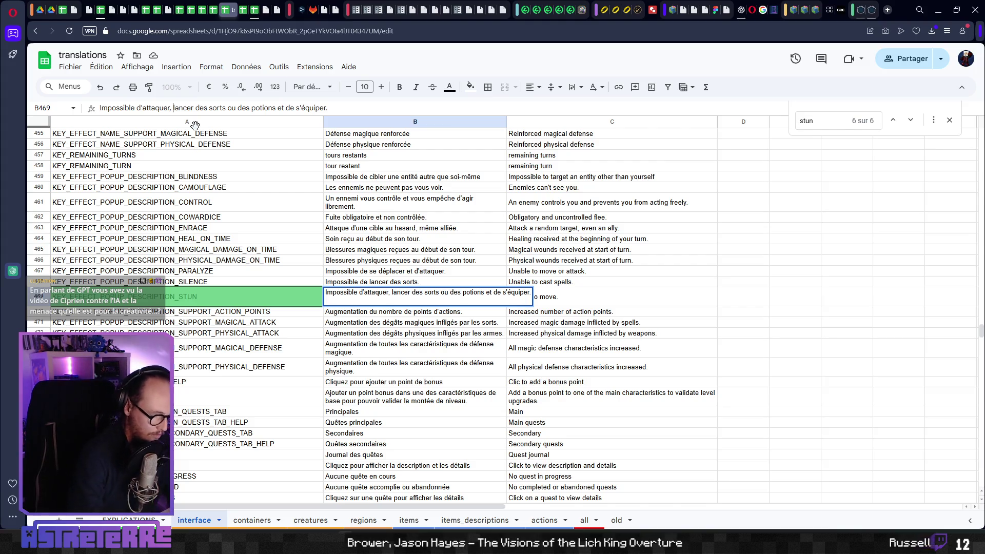
type("poser des p")
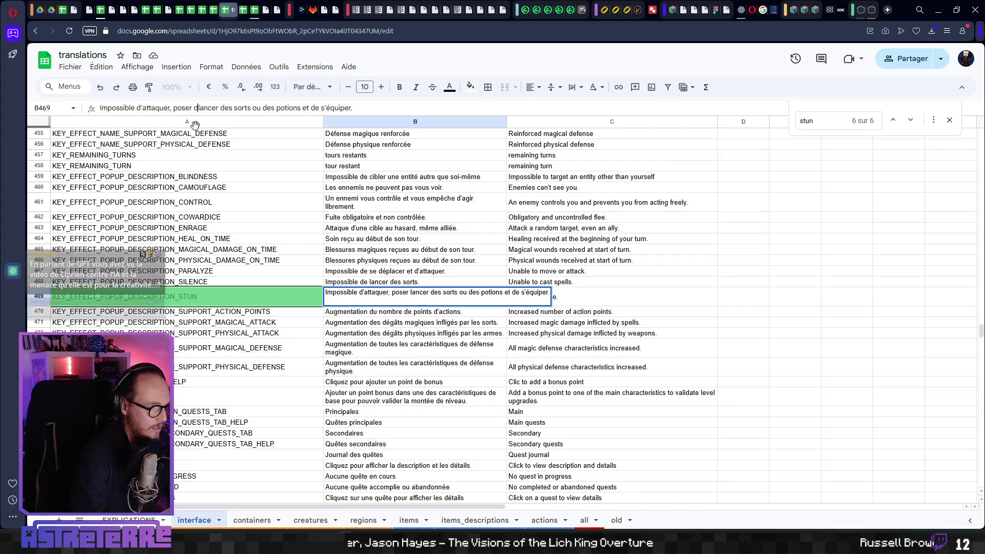
type("ièges")
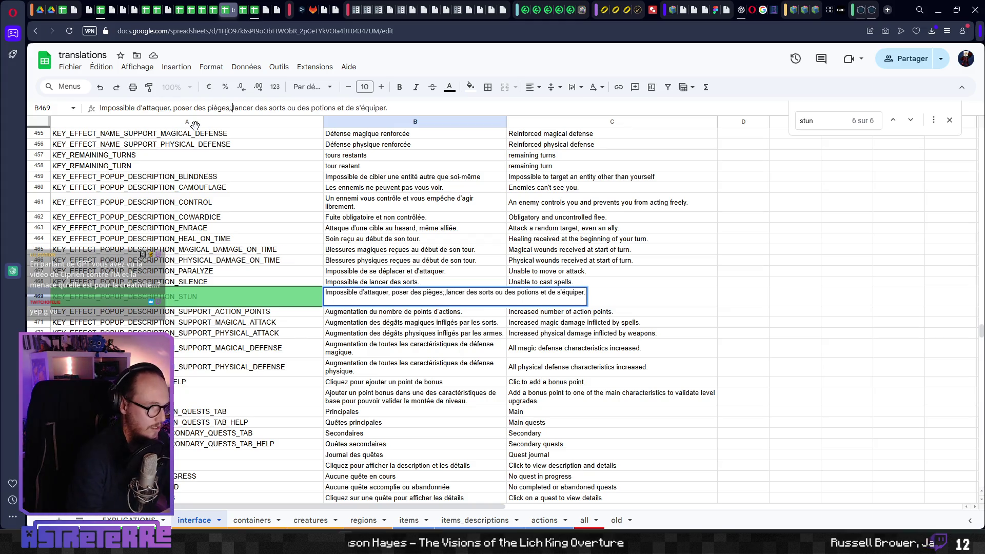
type(",")
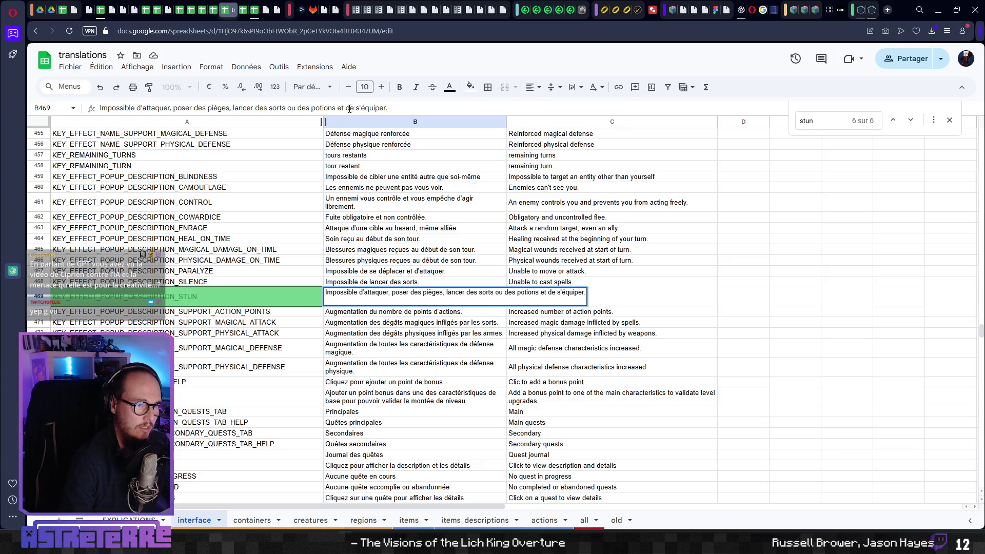
left_click_drag(396, 109, 77, 108)
key("ctrl+c")
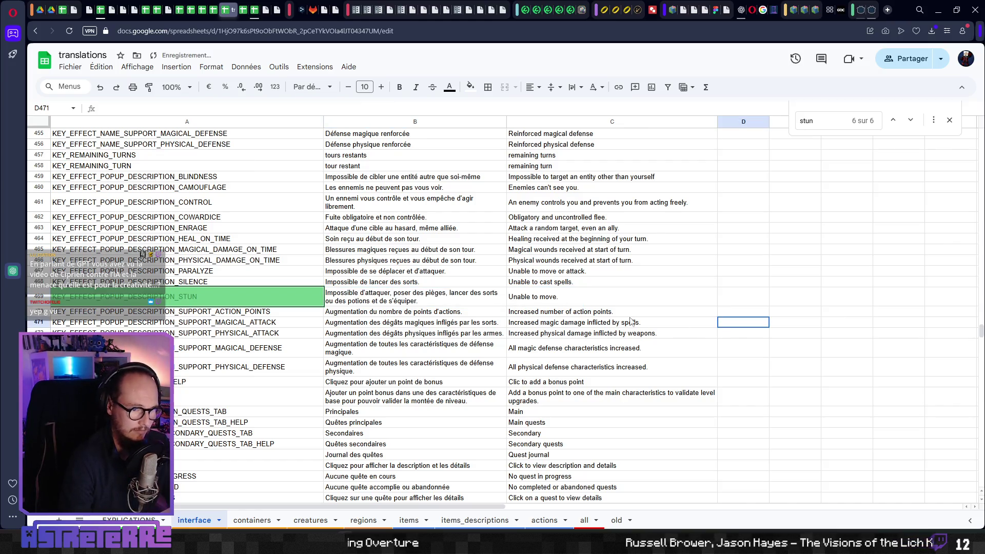
left_click_drag(387, 108, 177, 108)
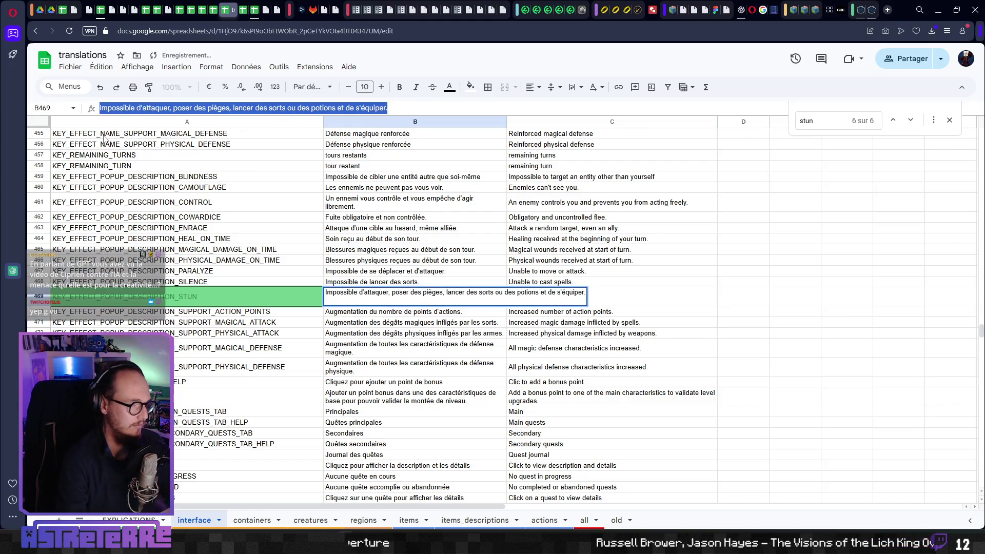
left_click(653, 272)
key("Down")
key("Down")
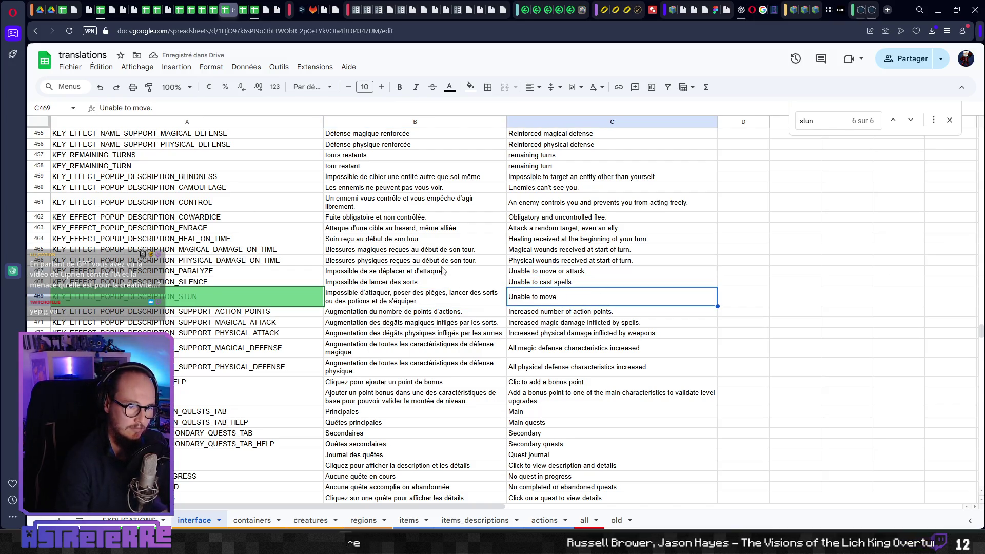
Step: Paste the new French stun description into DeepL and copy its English translation
left_click(298, 9)
left_click(296, 227)
key("ctrl+a")
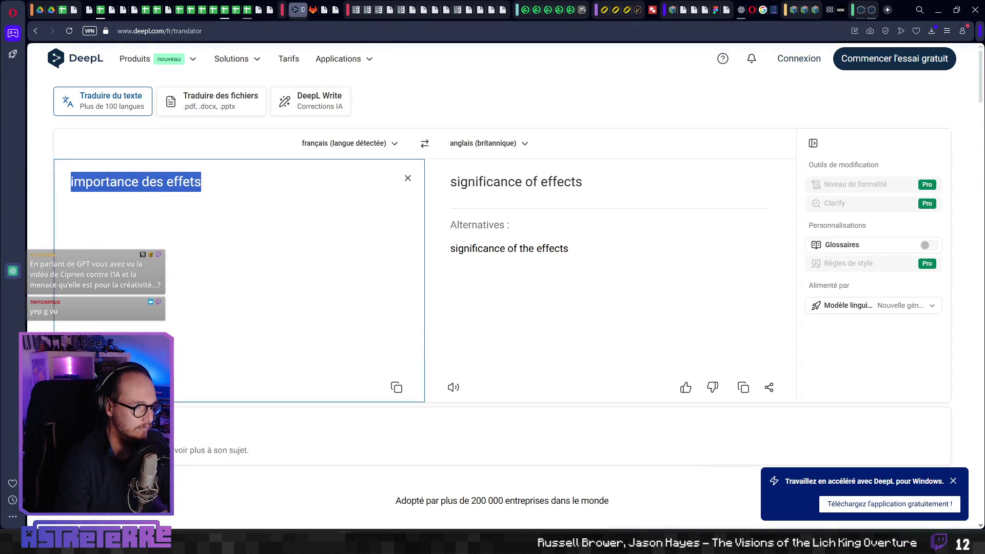
key("ctrl+v")
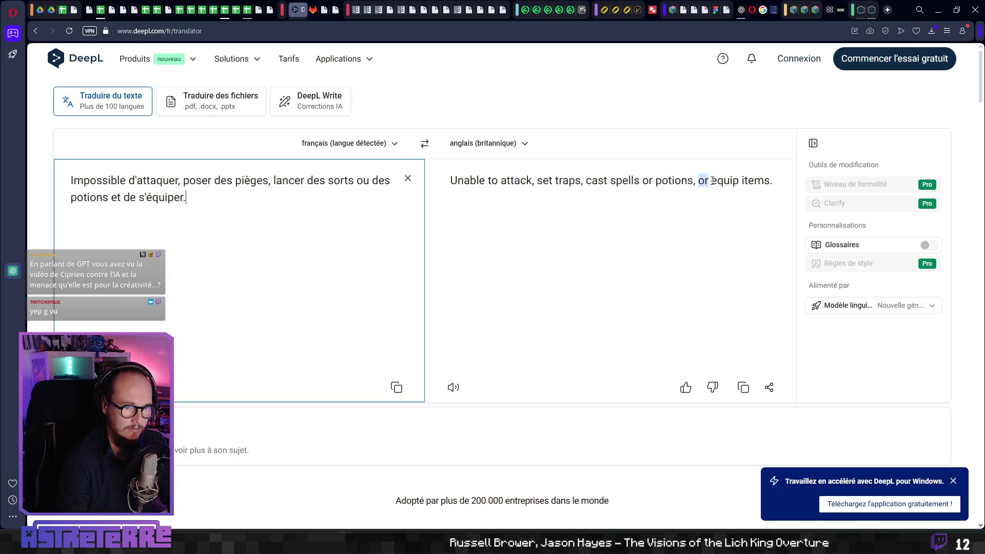
key("ctrl+Tab")
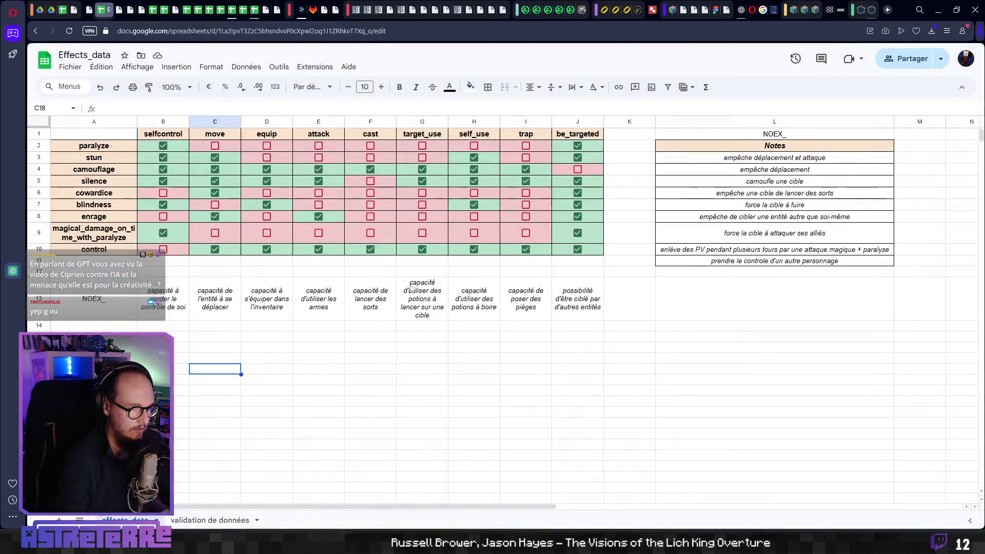
key("ctrl+Tab")
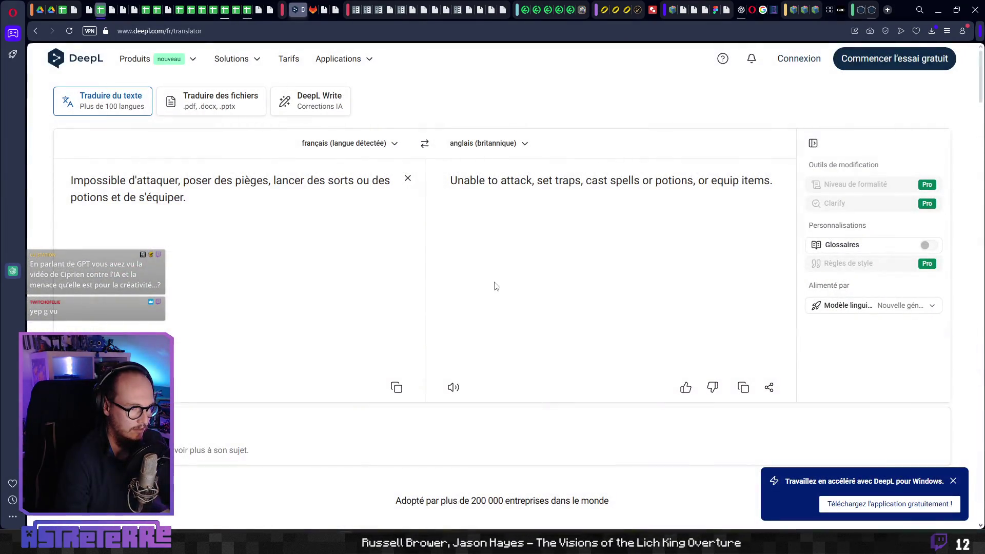
key("ctrl+Tab")
key("ctrl+Tab")
key("ctrl+Tab")
Step: Replace C469 with 'Unable to attack, set traps, cast spells or potions, or equip items.'
double_click(578, 294)
key("ctrl+a")
type("Unable to attack, set traps, cast spells or potions, or equip items.")
key("Tab")
key("Tab")
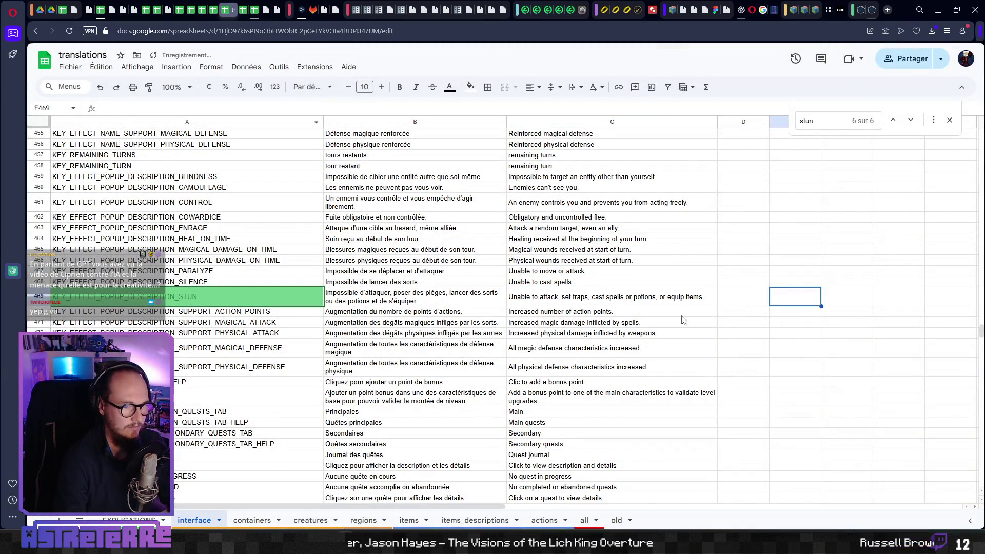
left_click(339, 250)
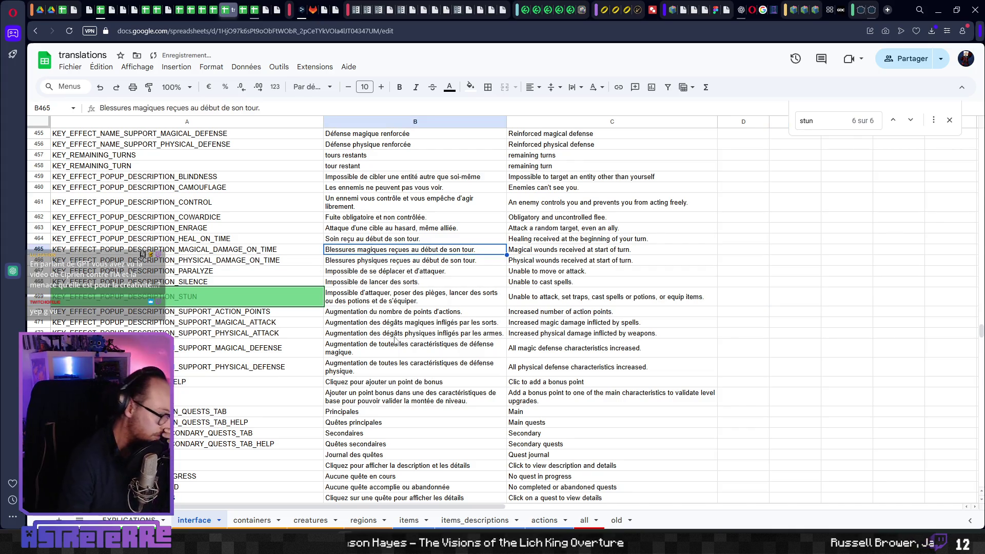
Step: Download the 'all' sheet as CSV via Fichier > Télécharger, then return to the Astreterre game
left_click(584, 521)
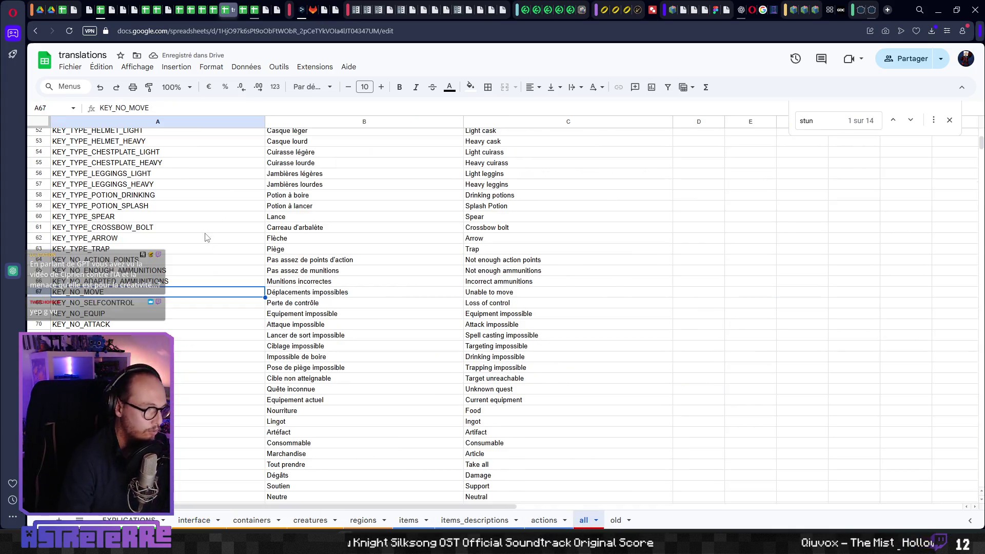
left_click(949, 120)
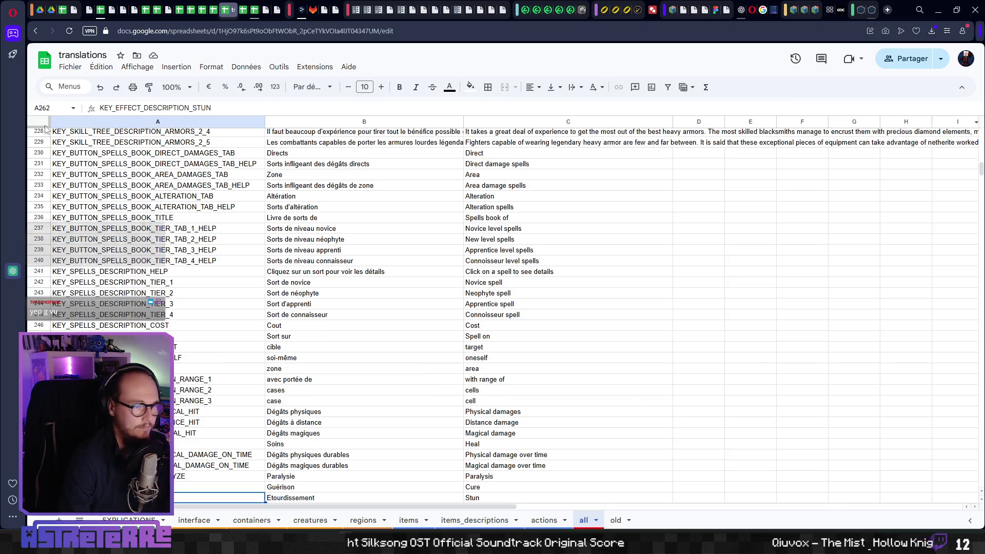
left_click(60, 70)
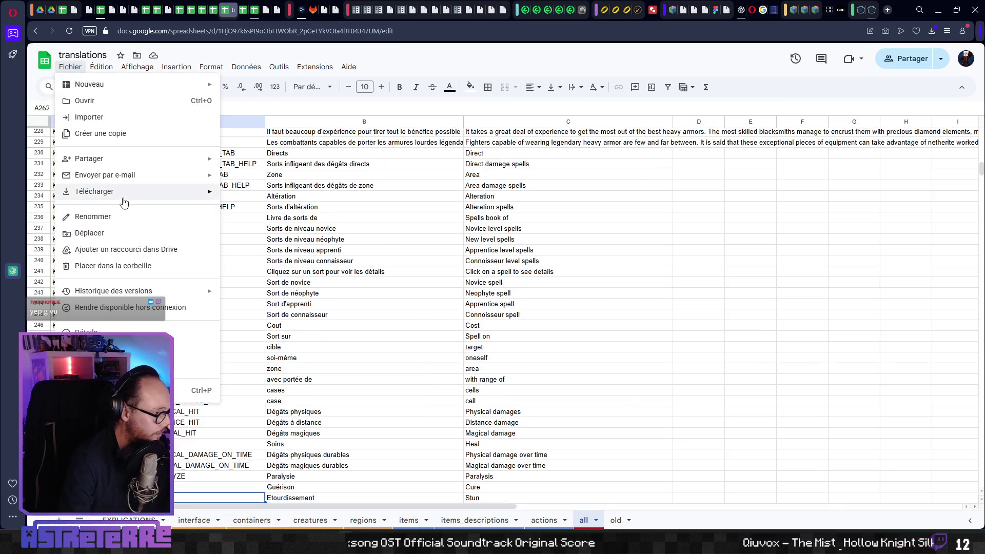
mouse_move(123, 195)
left_click(288, 261)
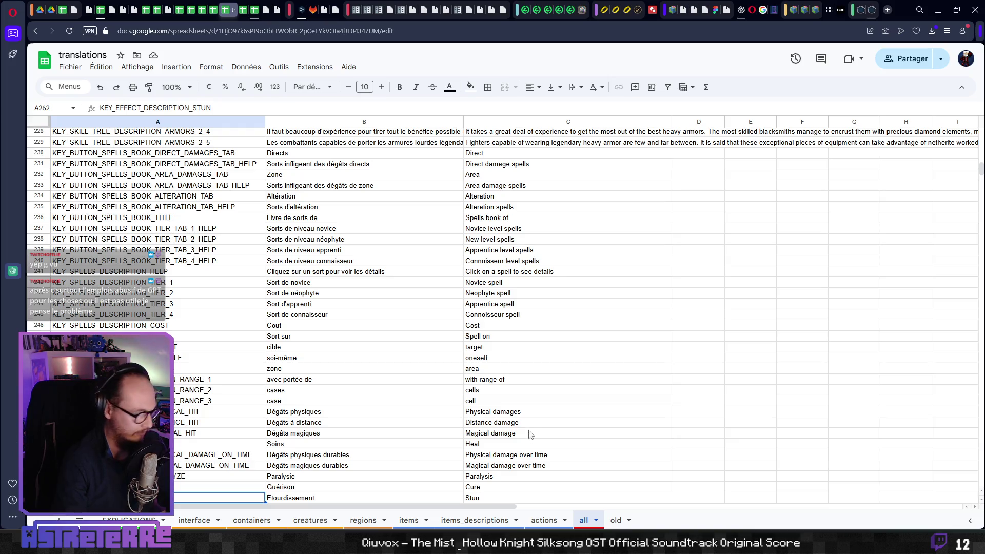
mouse_move(482, 544)
left_click(533, 485)
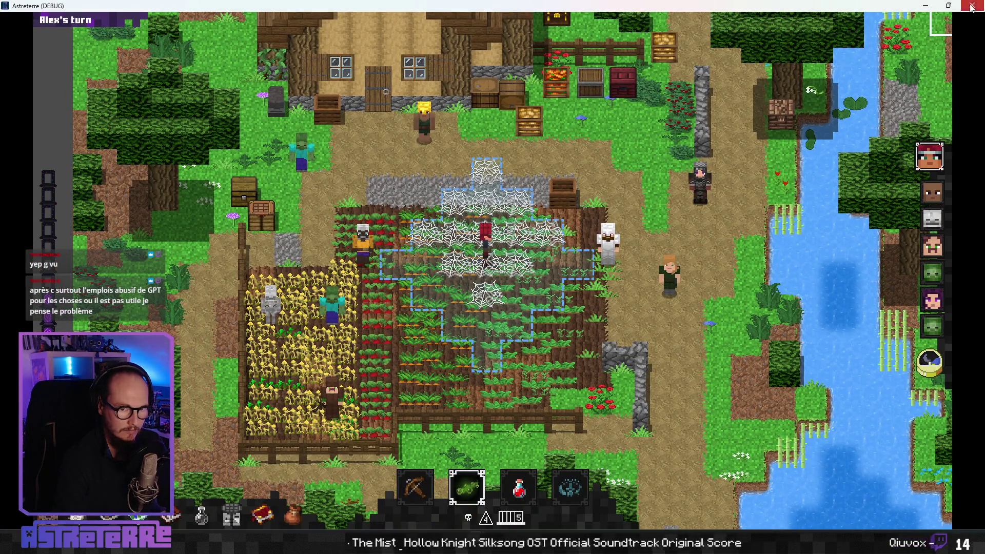
Step: Return to the Godot editor on GameBoard.gd's make_magic_range_overlay and save the scene
key("alt+Tab")
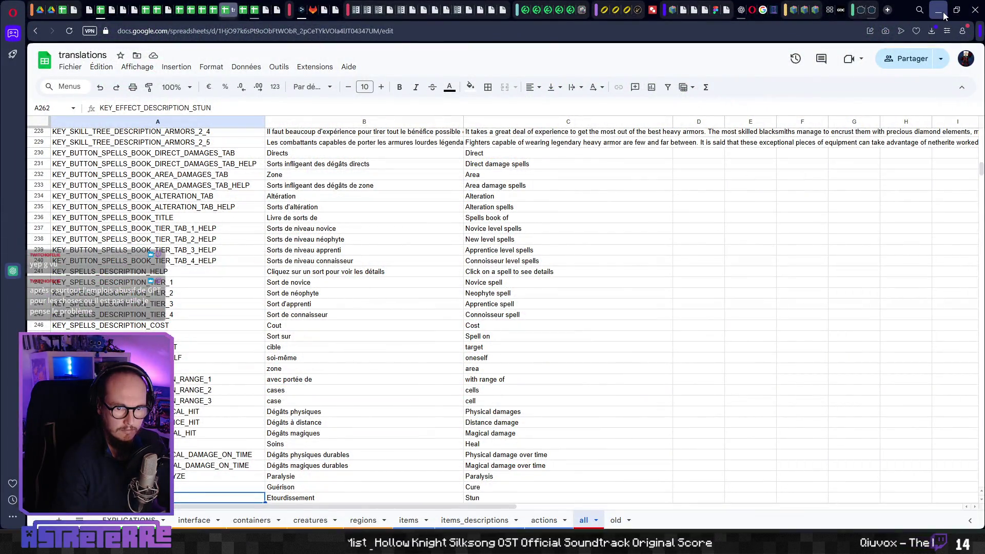
key("alt+Tab")
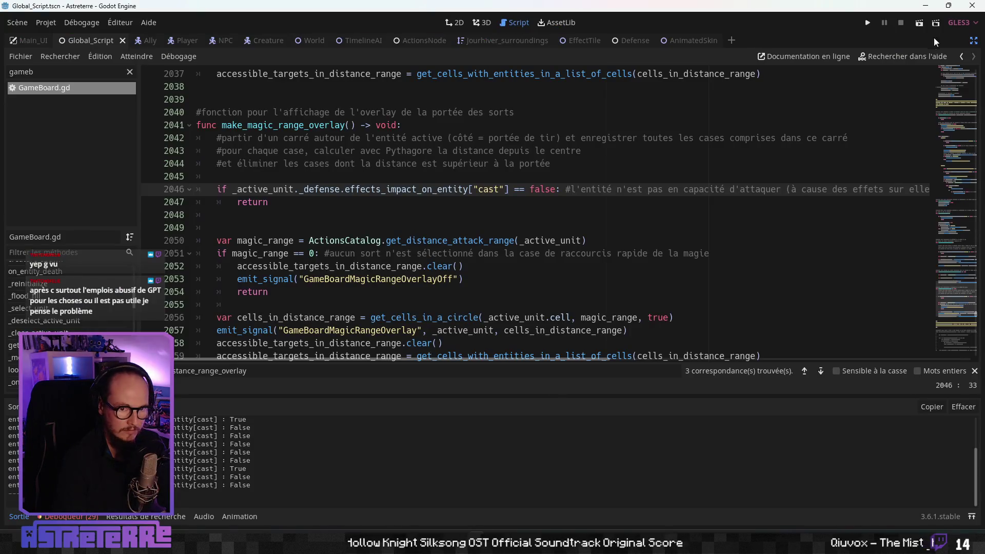
key("ctrl+s")
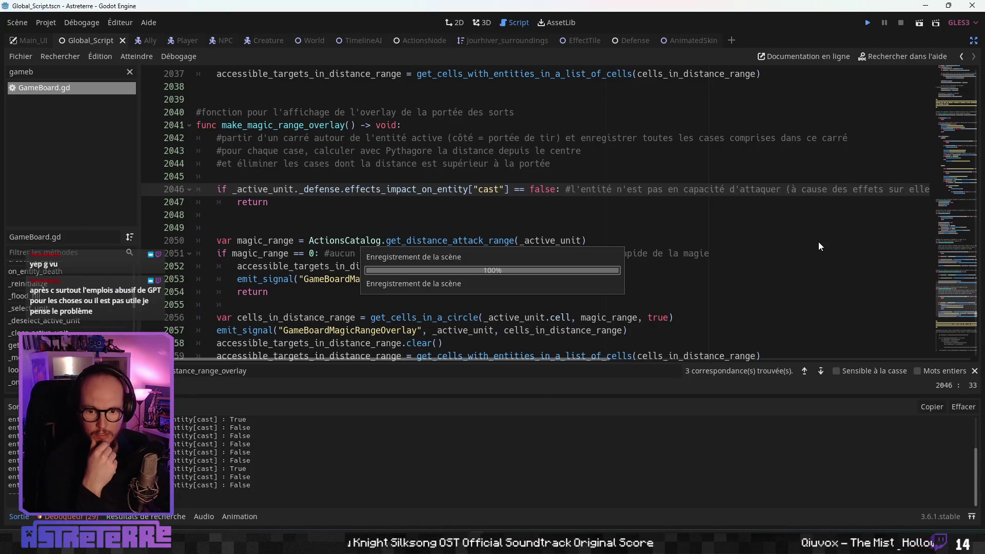
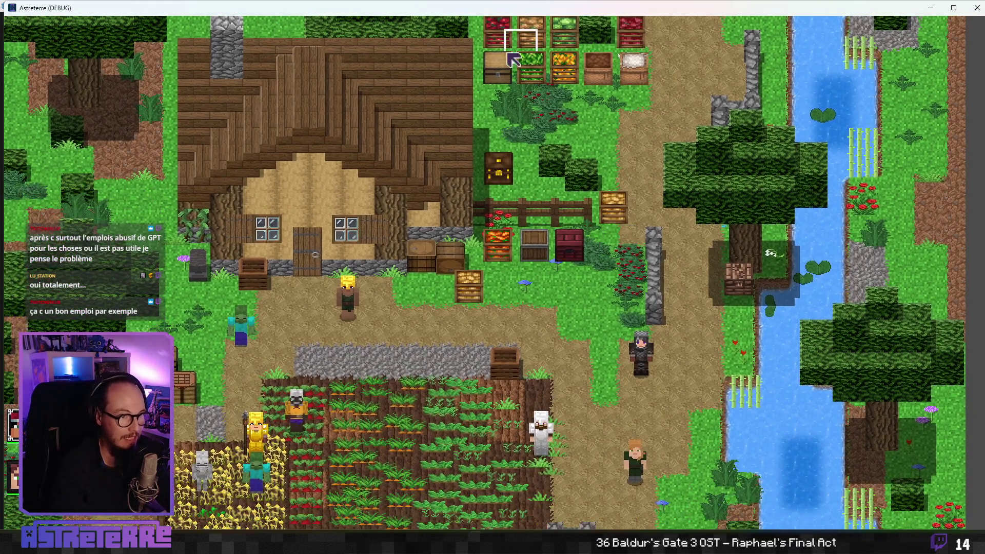
Step: Walk Alex to a crop tile and unequip the gold helmet, chestplate and leggings
key("super+Up")
left_click(420, 249)
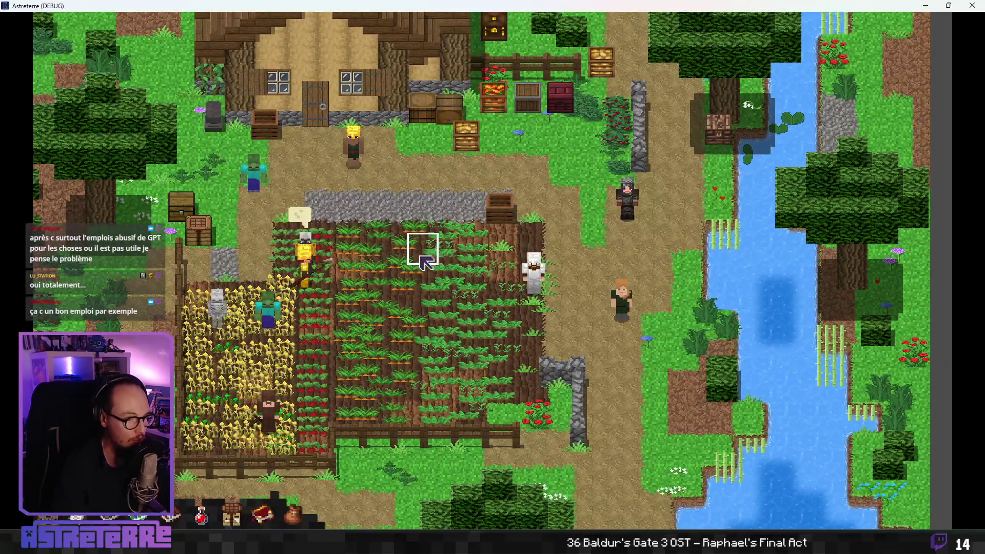
key("i")
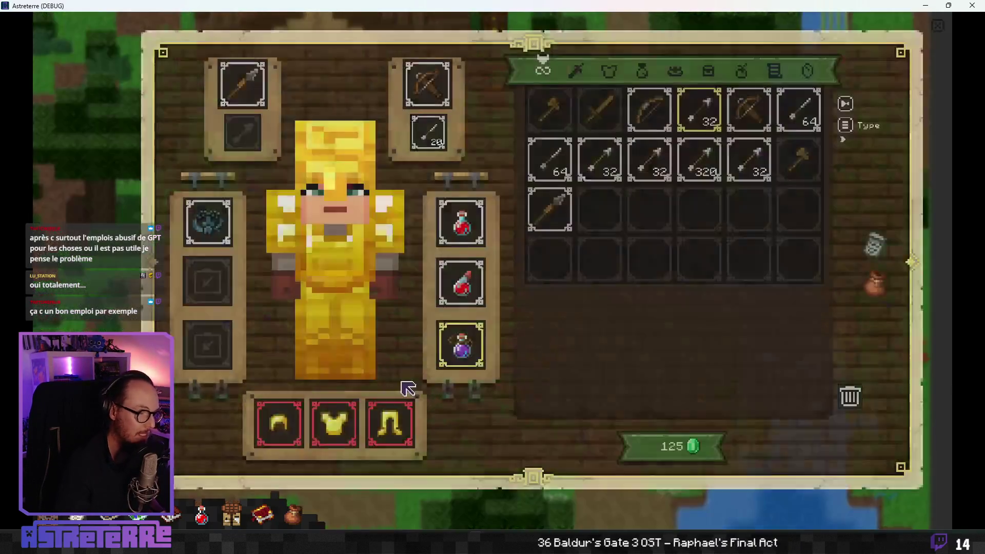
left_click(279, 423)
left_click(349, 428)
left_click(390, 423)
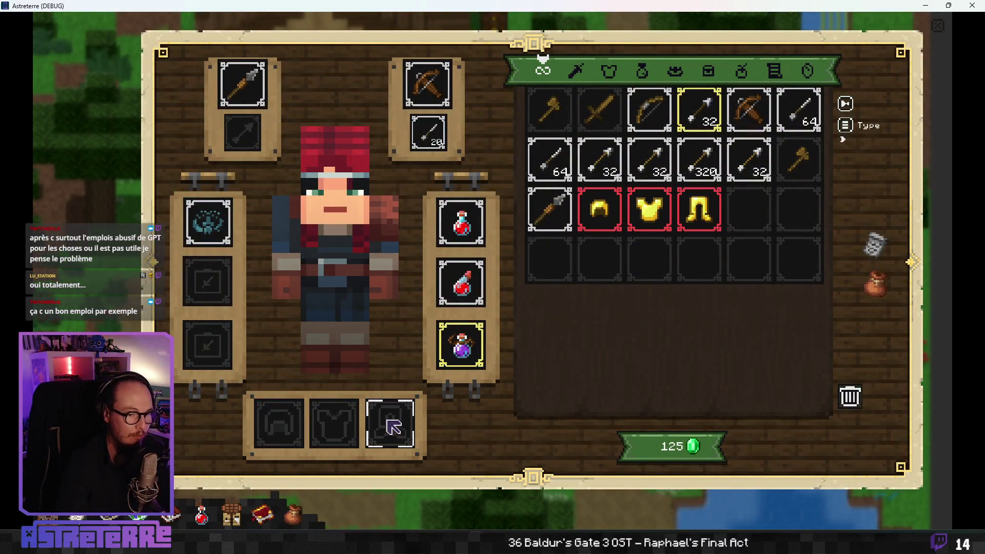
key("i")
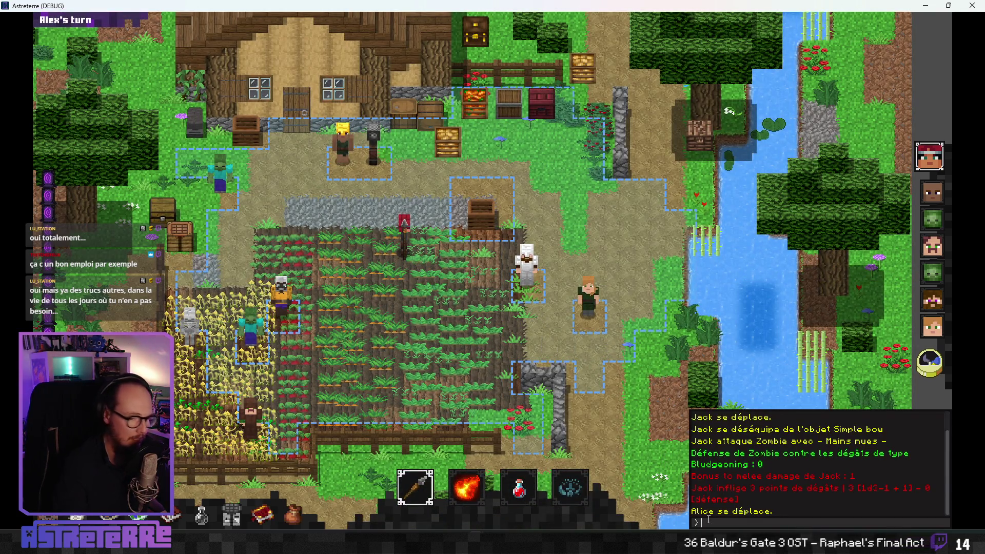
type("addeffect stun")
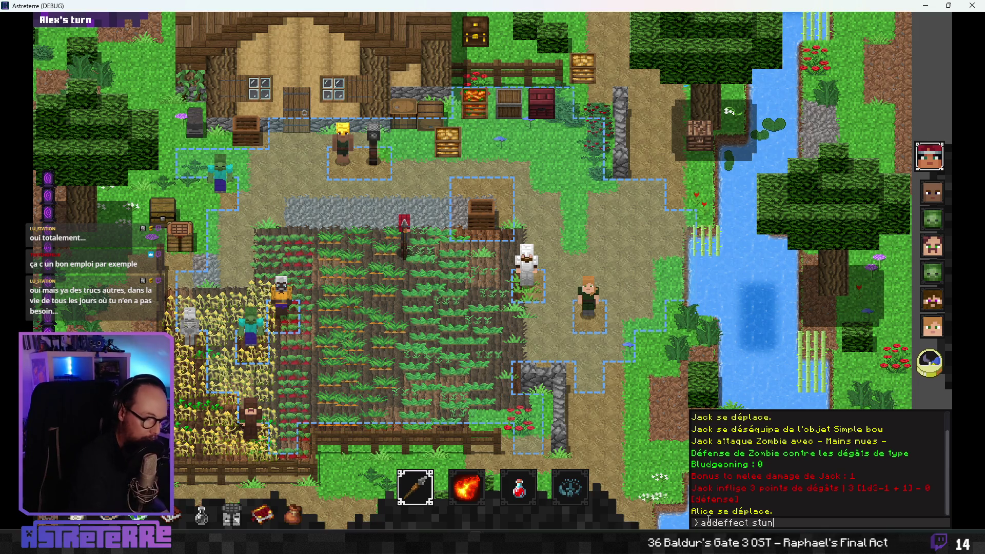
Step: Stun Alex with addeffect stun in the debug console, check the character sheet, then quit the game
key("Return")
key("Escape")
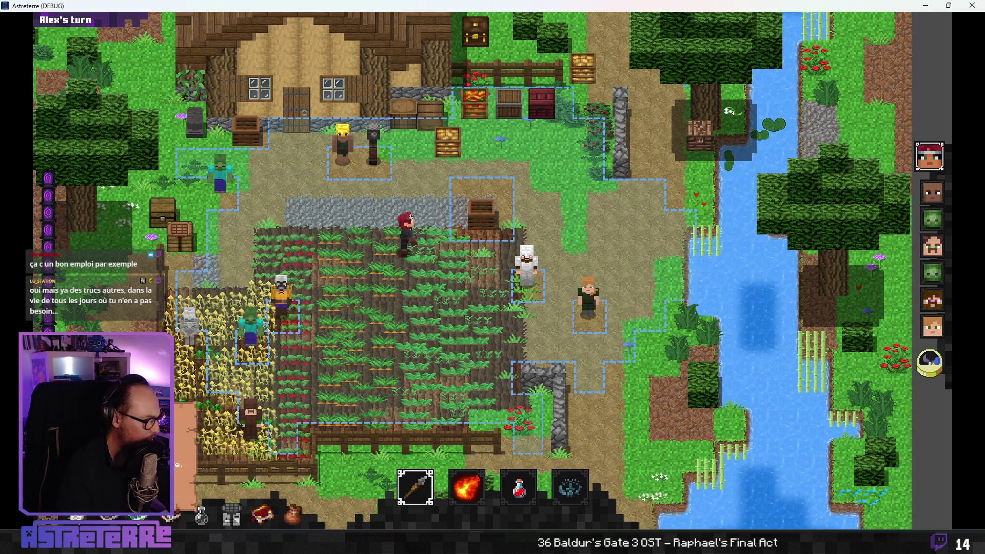
key("d")
key("s")
key("c")
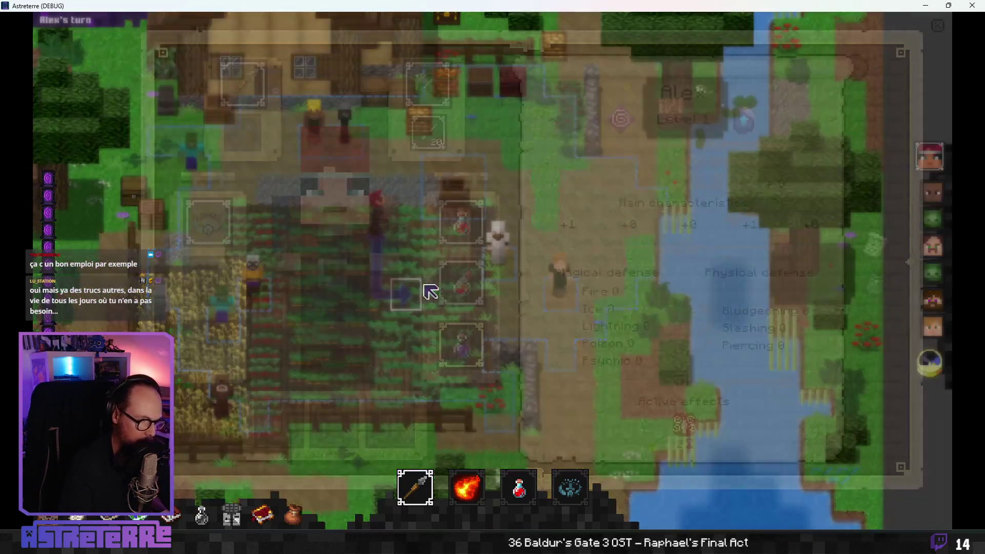
mouse_move(695, 423)
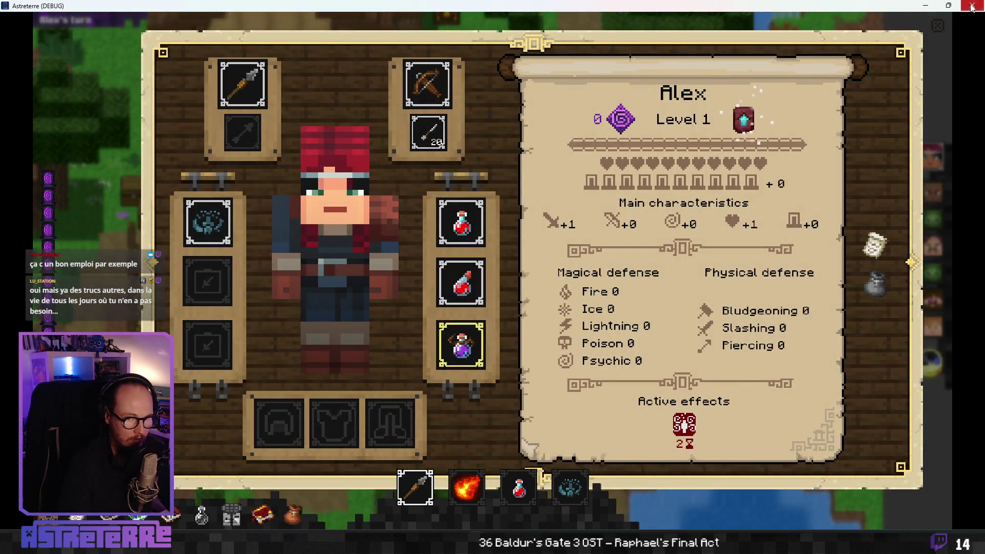
left_click(971, 6)
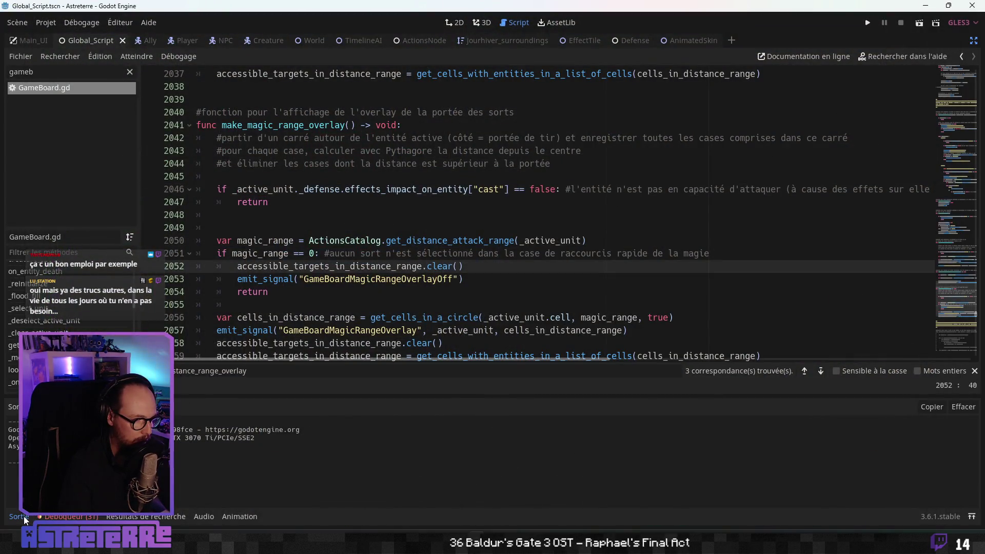
Step: Collapse the output panel and leave distraction-free mode to restore the editor docks
left_click(24, 519)
left_click(329, 252)
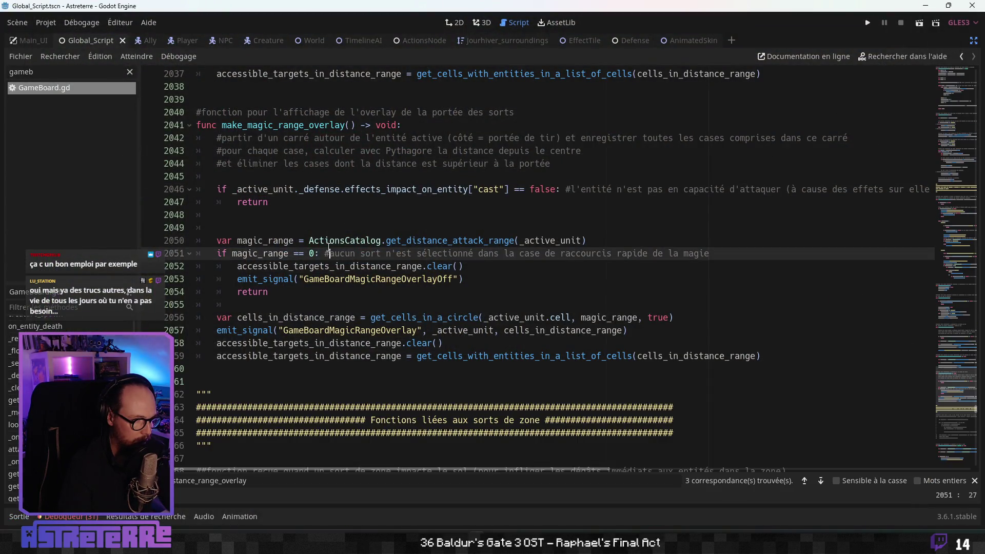
scroll(101, 323, "up", 5)
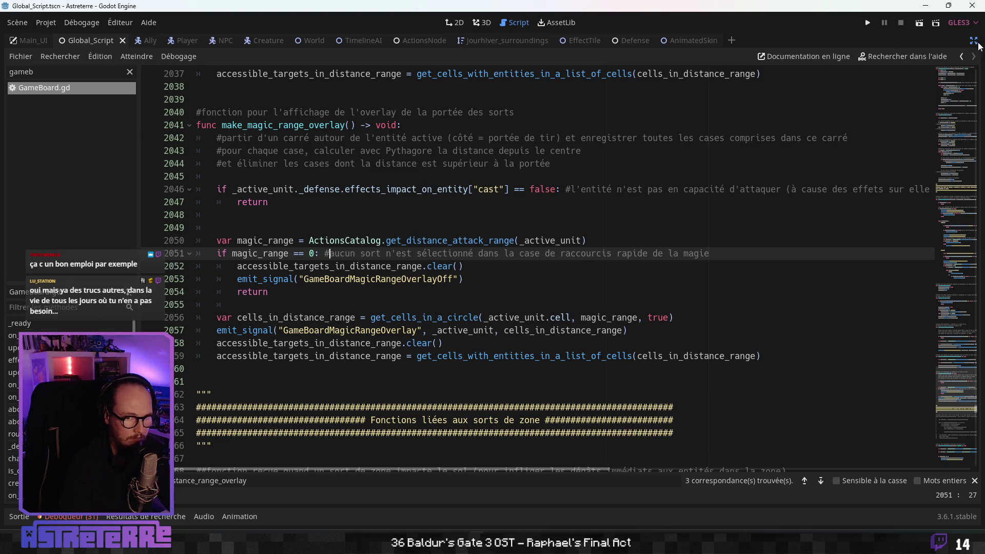
left_click(974, 41)
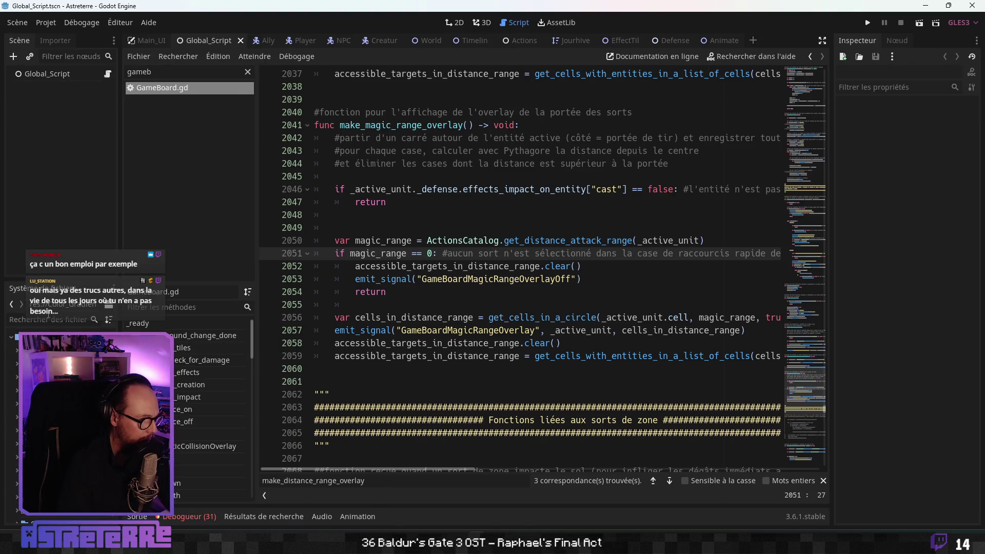
Step: Filter the FileSystem dock by 'trans', then relaunch the game with F5
left_click(51, 320)
type("trans")
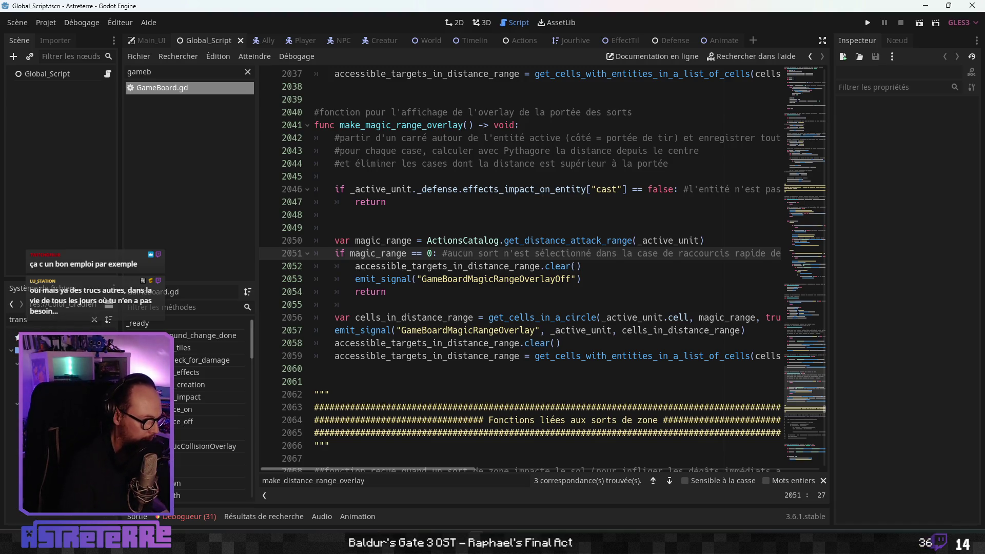
right_click(79, 410)
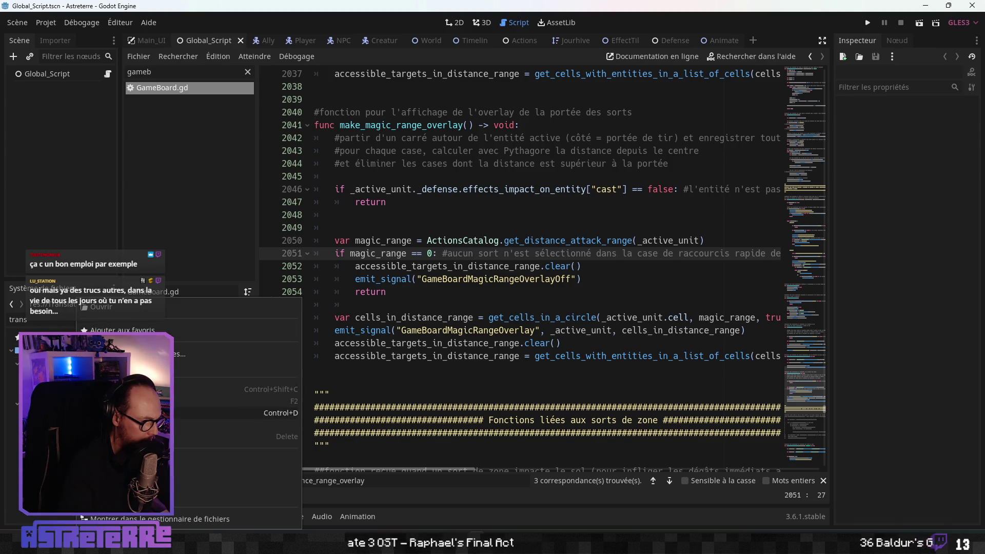
key("Escape")
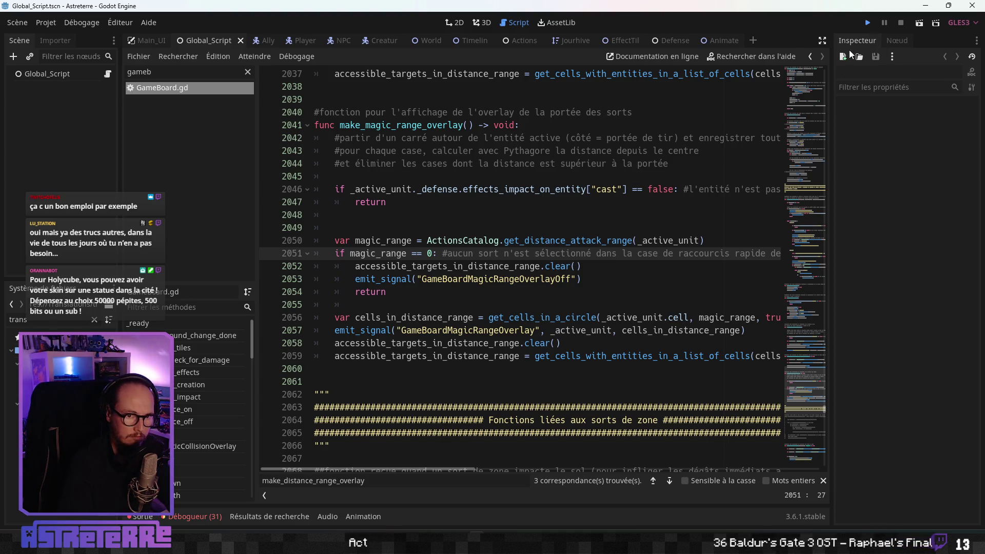
key("F5")
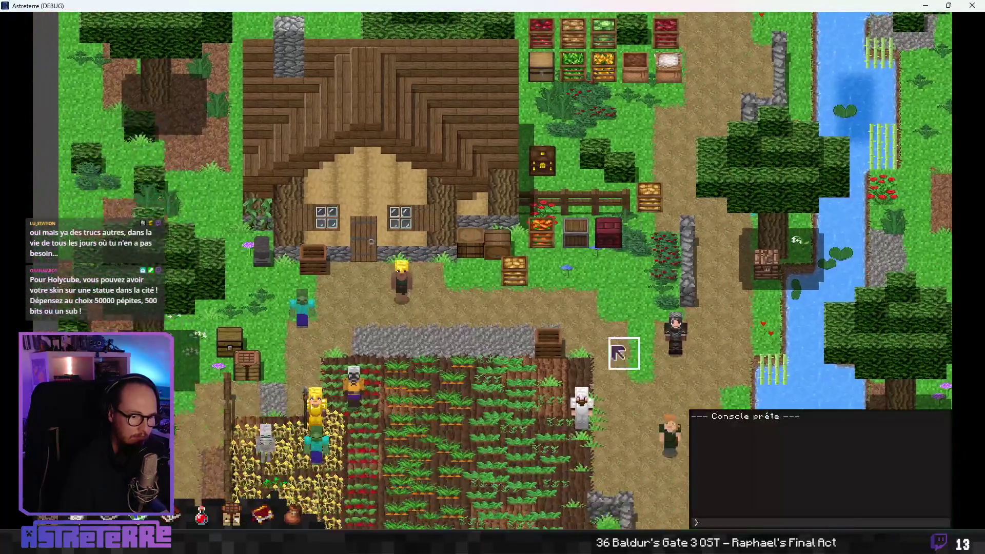
Step: Run addeffect stun in the debug console and open Alex's character sheet to read the defenses
type("addef")
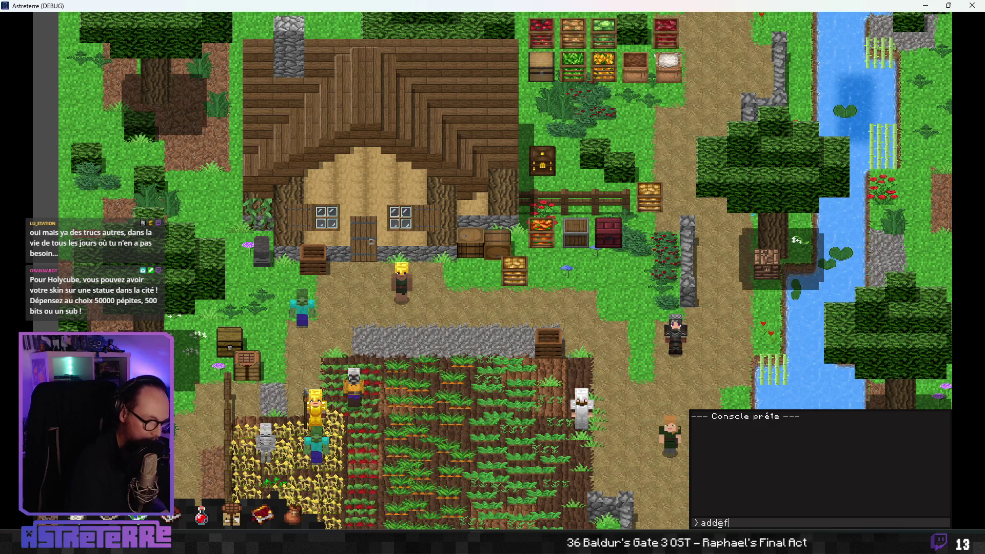
key("Return")
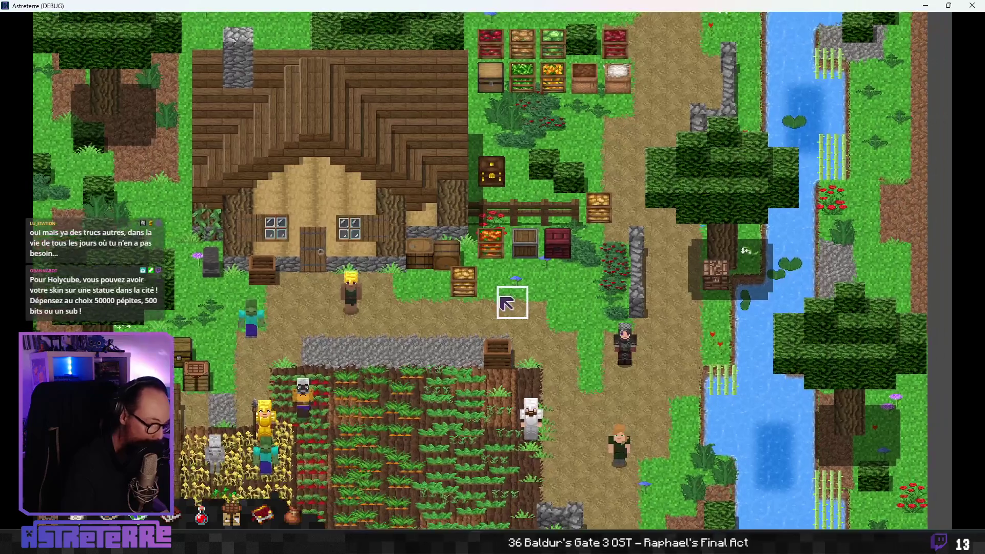
key("c")
mouse_move(687, 431)
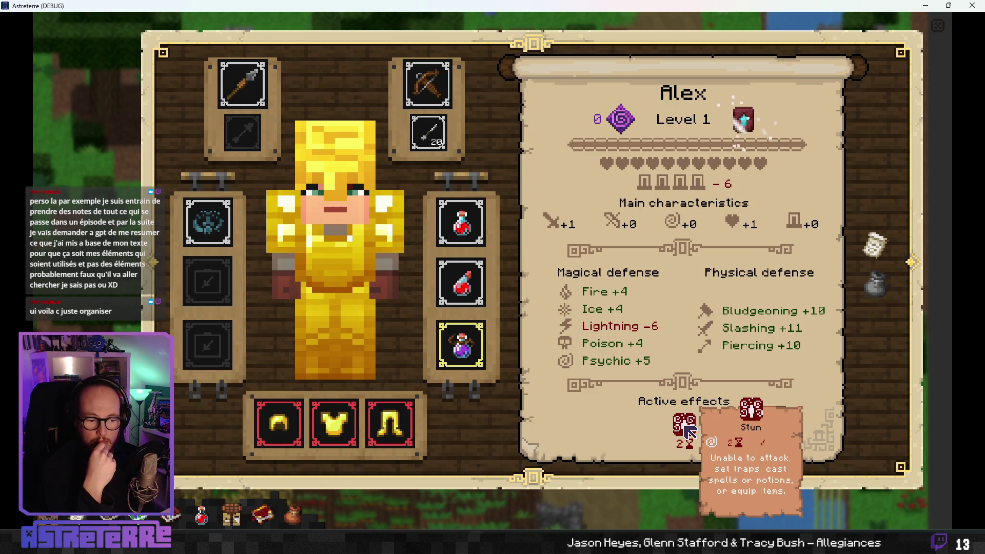
Step: Close Alex's character sheet, walk the character into the crop field, and close the game window
left_click(937, 26)
left_click(541, 318)
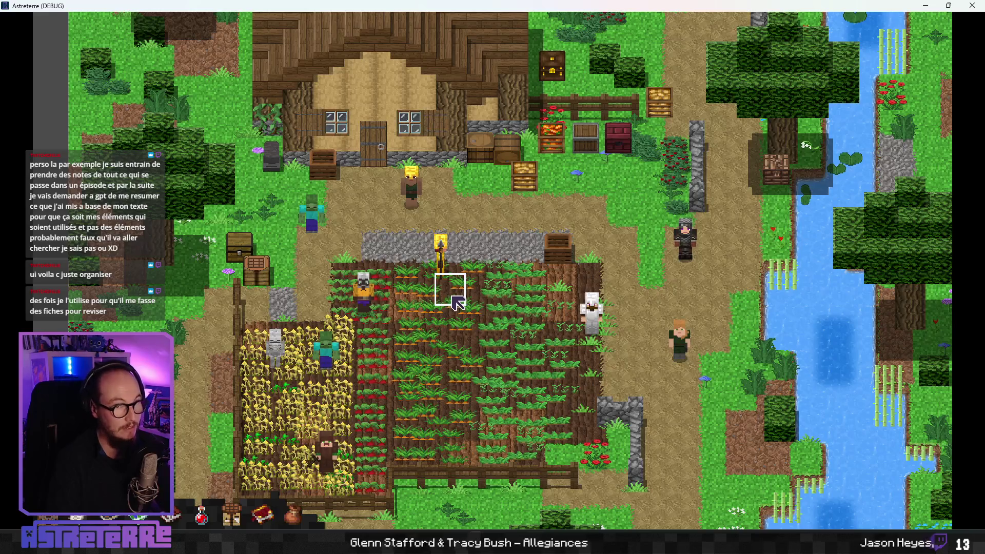
left_click(971, 7)
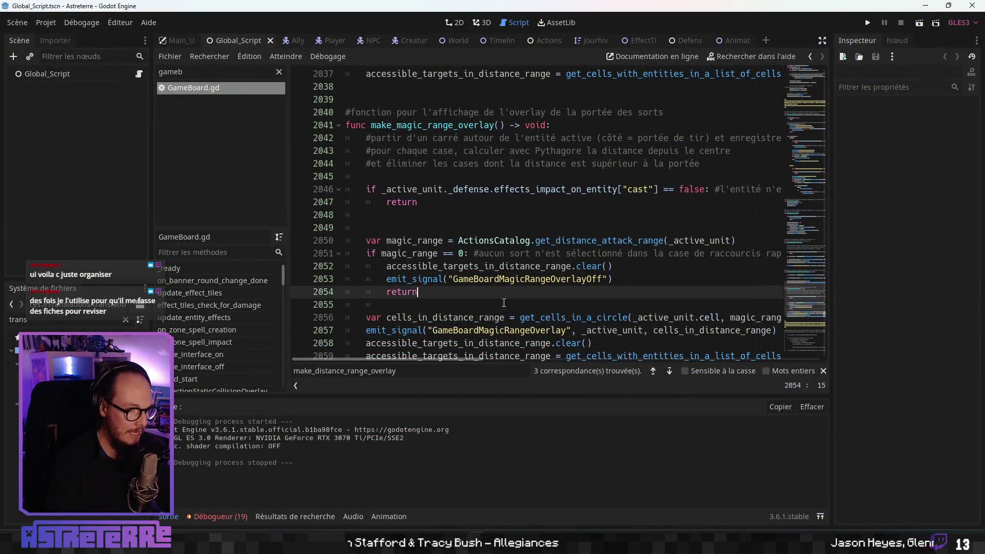
scroll(503, 314, "up", 6)
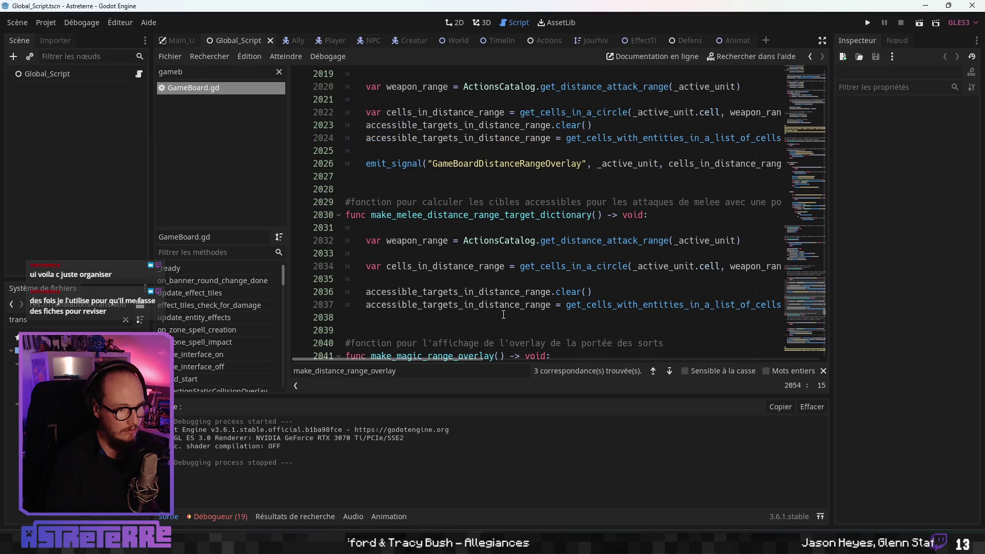
scroll(528, 306, "down", 8)
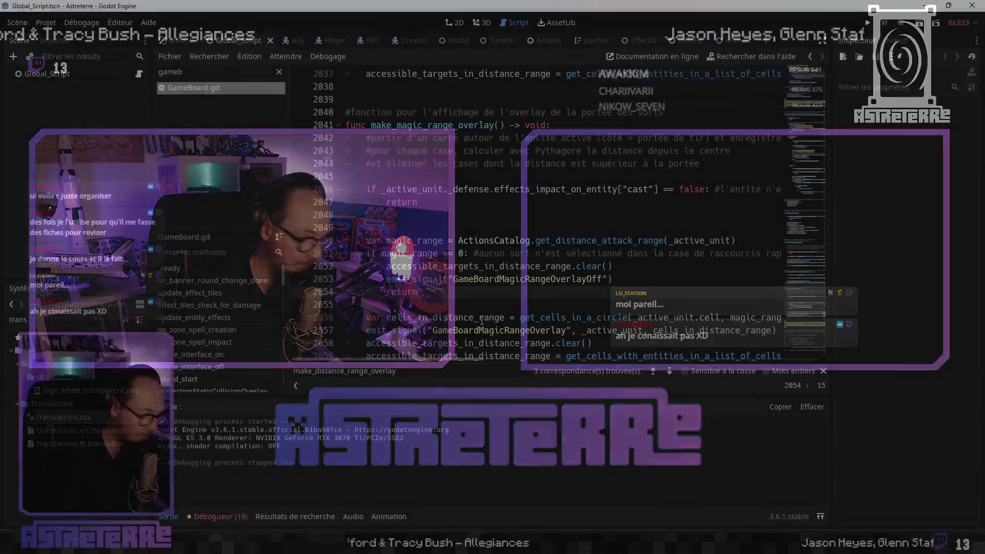
Step: Maximize NotebookLM, peek into the Multiplayer Prototype Testing notebook, and return to the notebook list
key("alt+Tab")
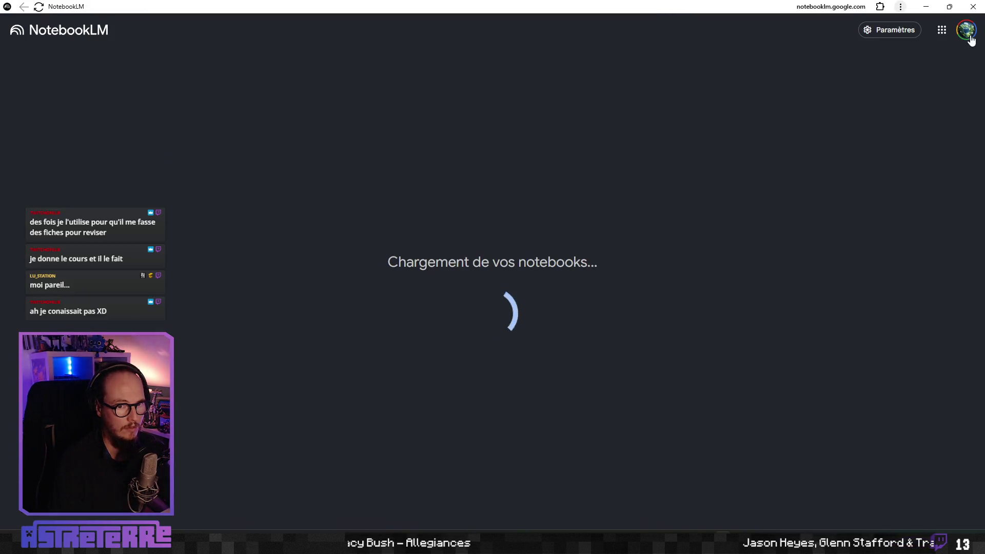
key("alt+Tab")
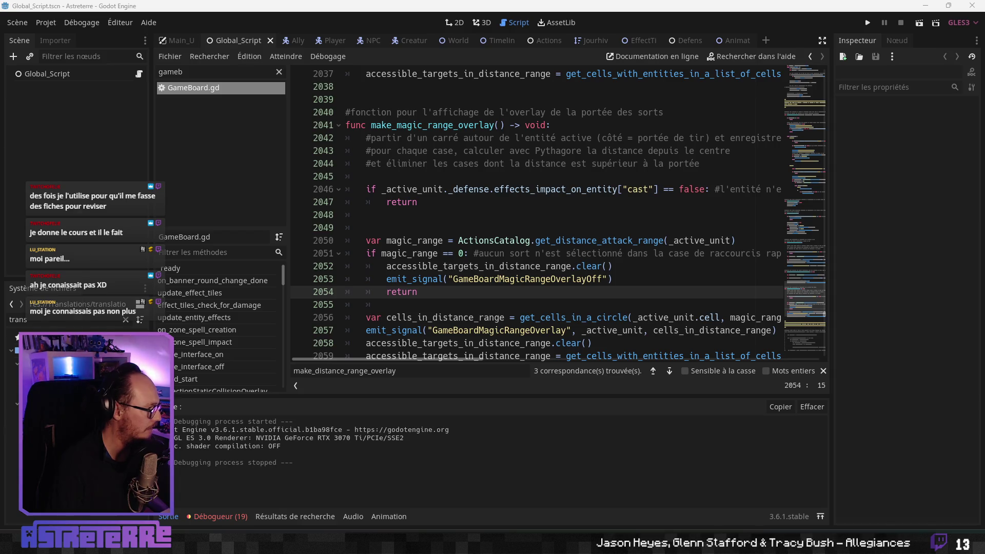
key("alt+Tab")
double_click(510, 71)
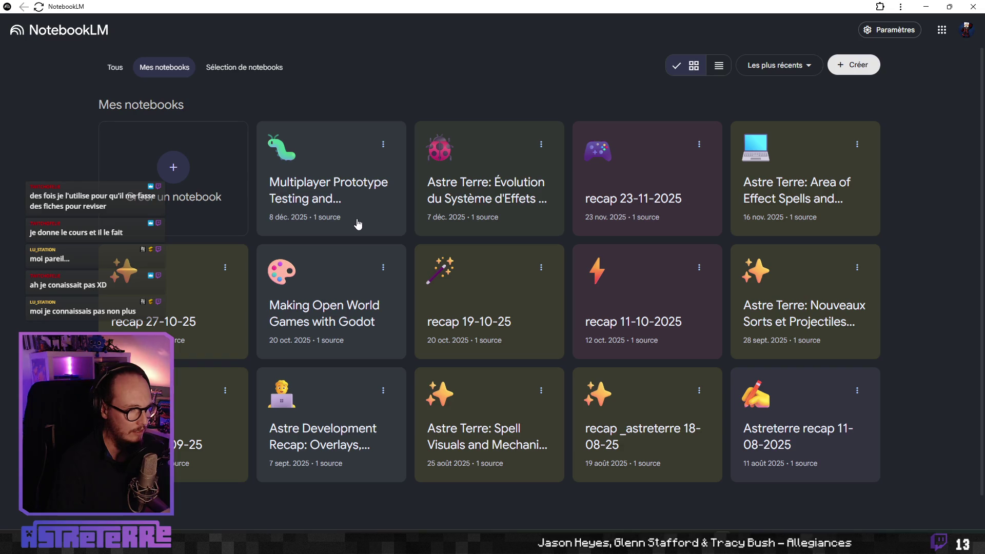
left_click(368, 205)
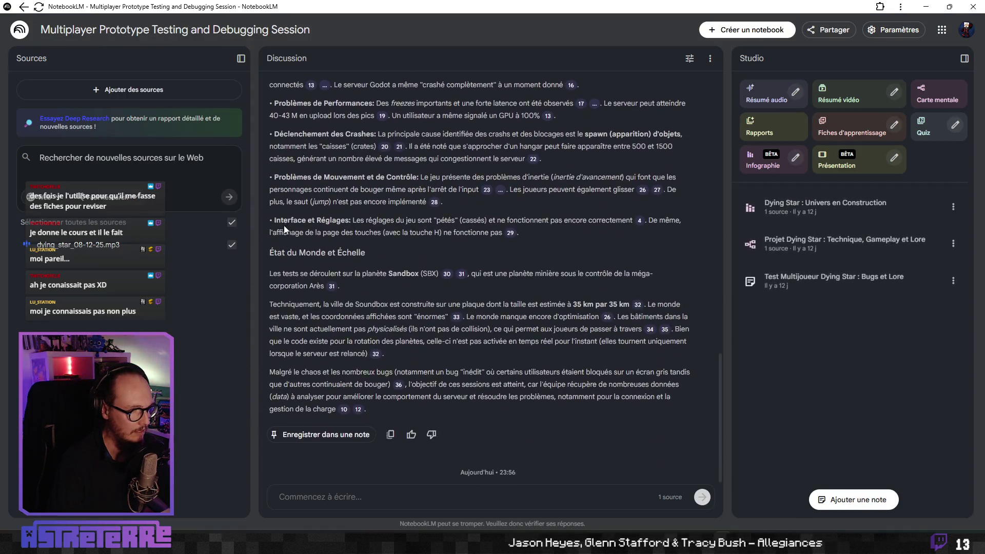
key("alt+Left")
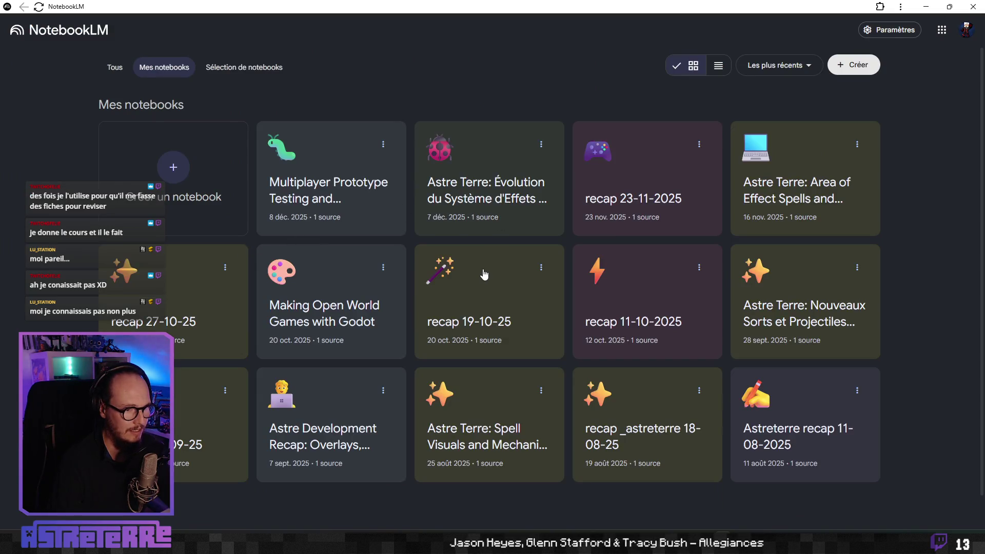
Step: Open the '2D Procedural Generation in 10 Minutes - Godot 4 Tutorial' source guide
mouse_move(512, 6)
left_mouse_down()
mouse_move(499, 27)
mouse_move(500, 0)
left_mouse_up()
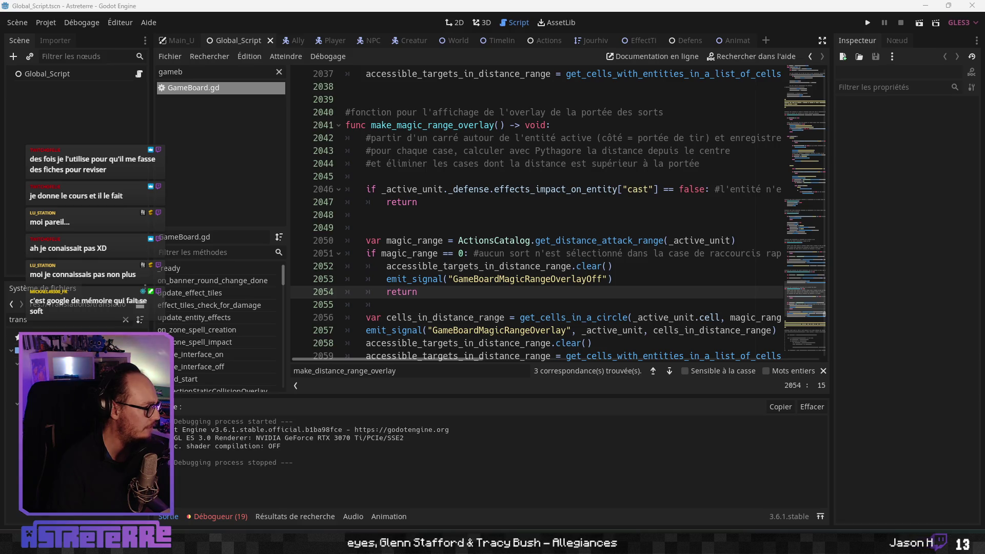
left_click_drag(499, 0, 542, 0)
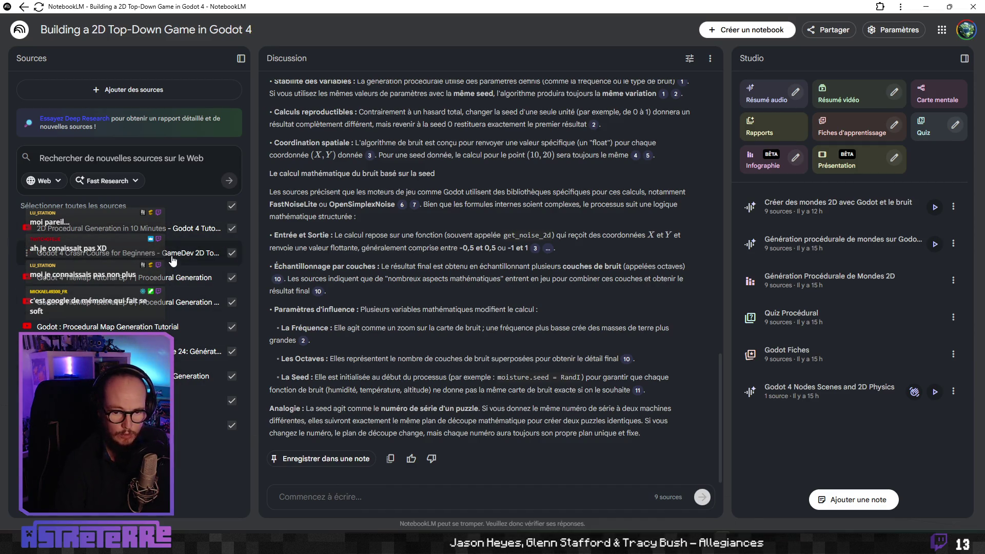
left_click(200, 229)
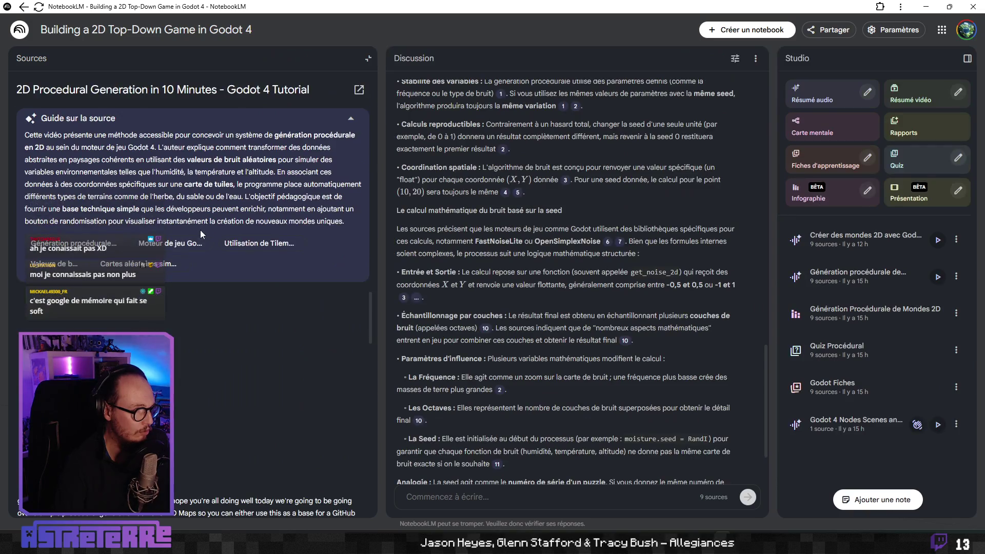
Step: Answer Quiz Procédural's first question with the Walker algorithm, then open the Godot Fiches flashcards
scroll(225, 415, "down", 10)
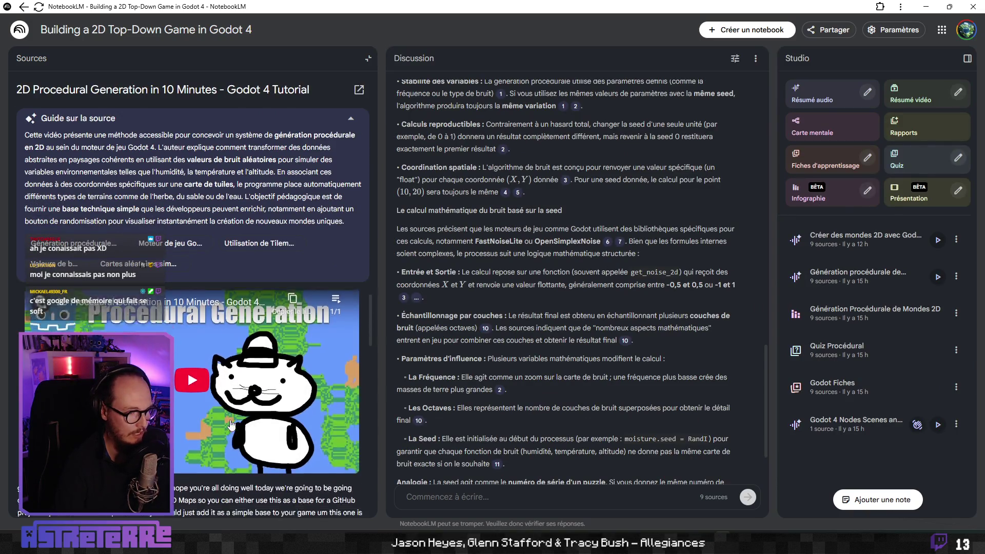
scroll(237, 418, "down", 1)
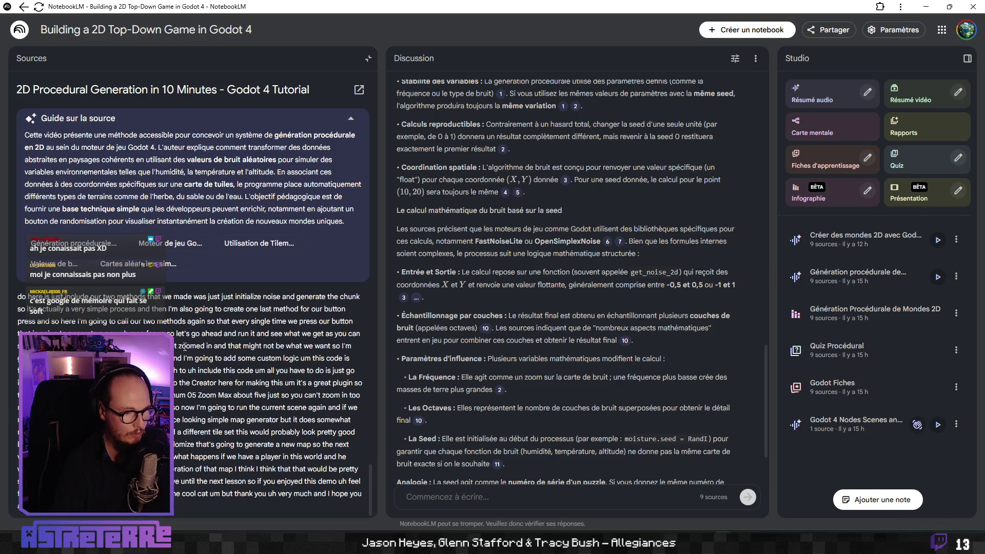
scroll(269, 422, "up", 5)
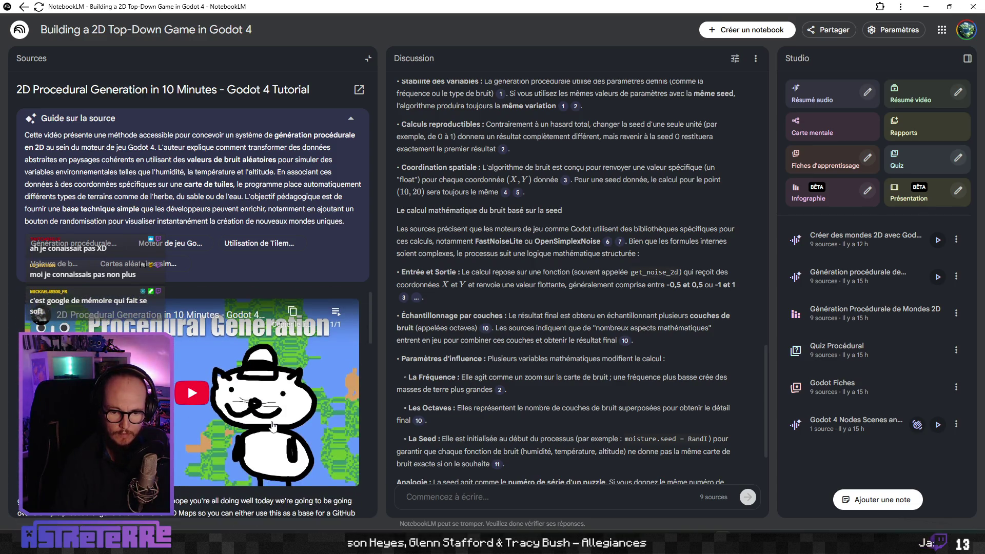
scroll(400, 365, "up", 4)
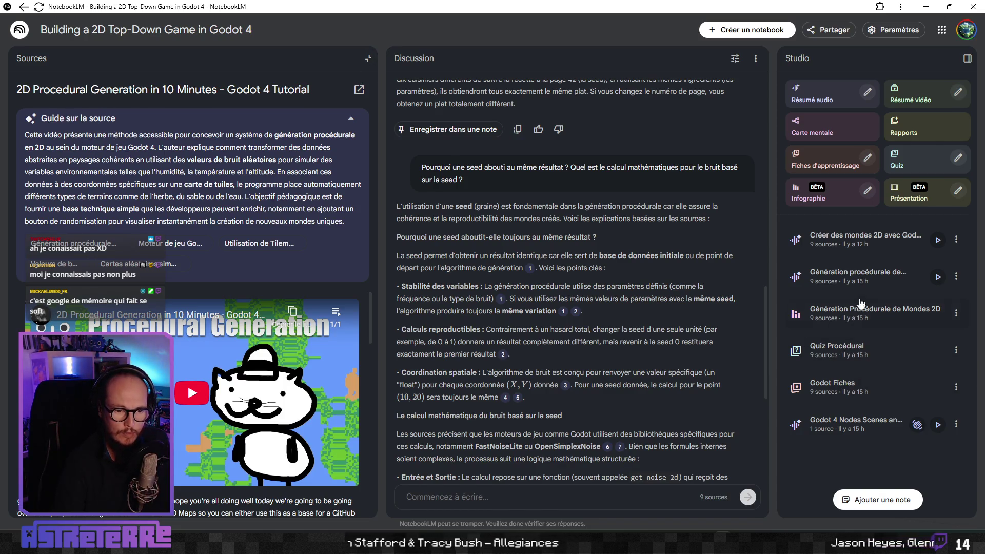
left_click(841, 356)
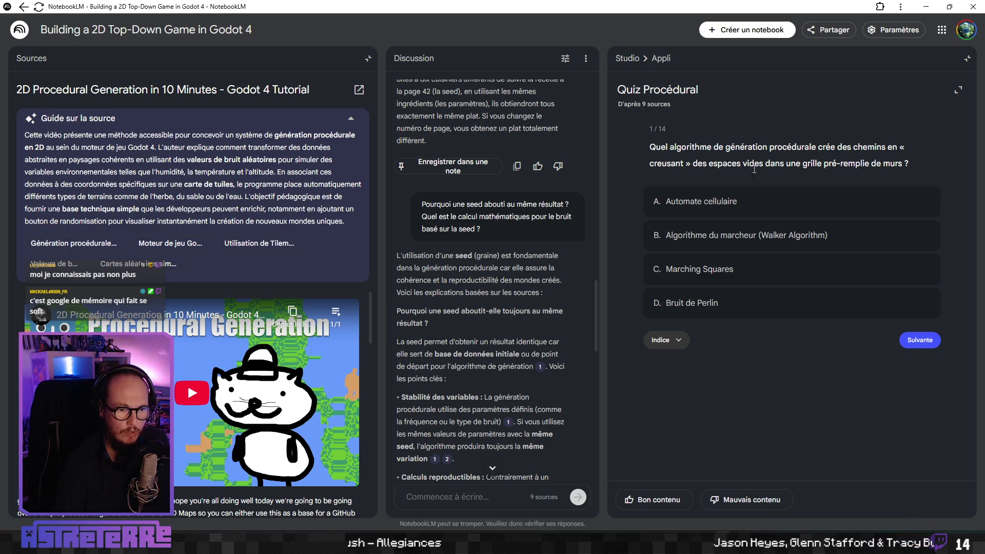
left_click(719, 240)
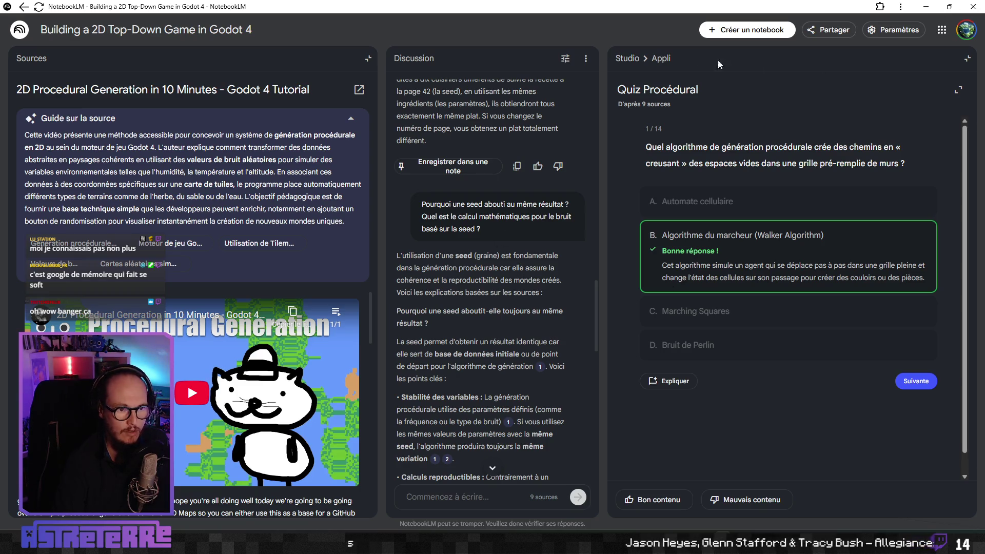
left_click(646, 63)
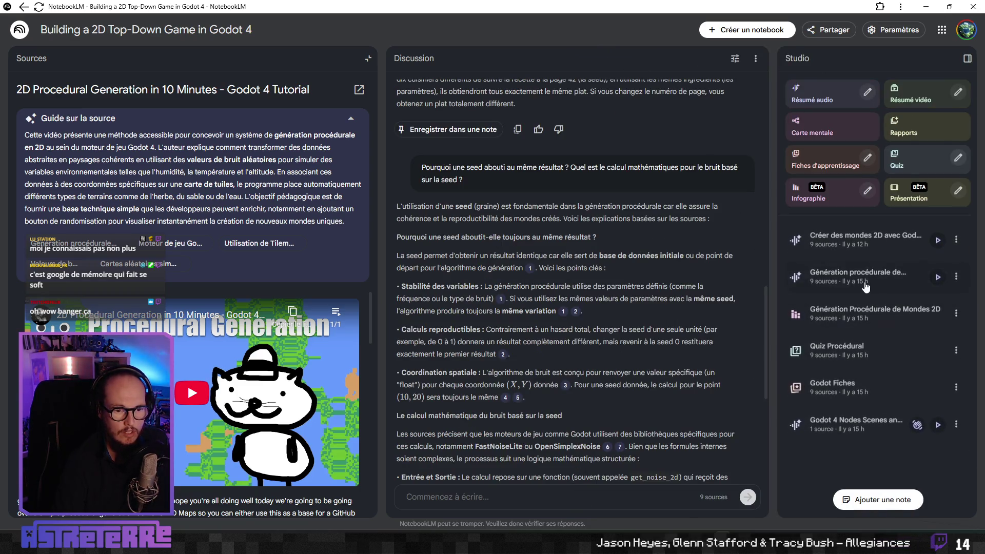
left_click(840, 389)
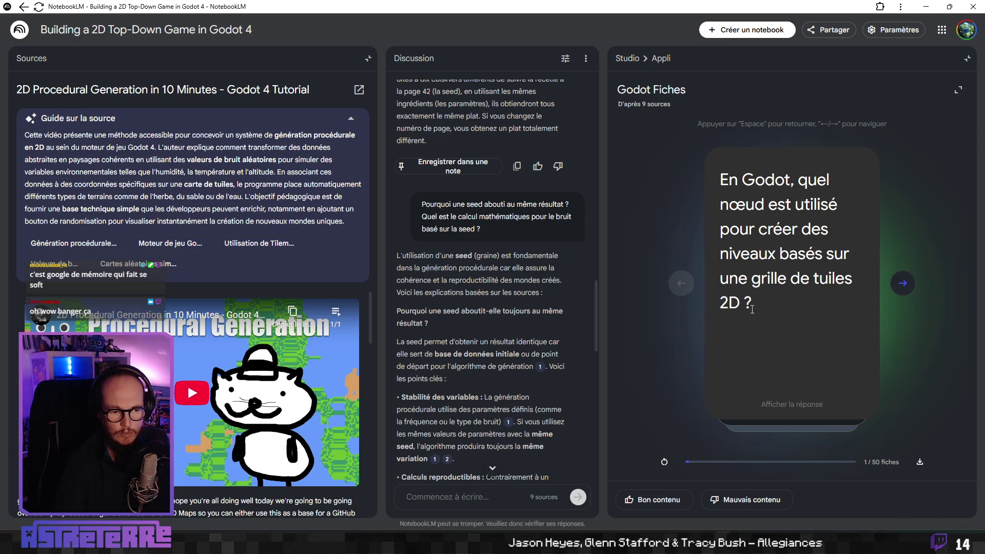
Step: Flip the first Godot Fiches flashcard to reveal TileMap, then return to the Studio outputs
left_click(789, 407)
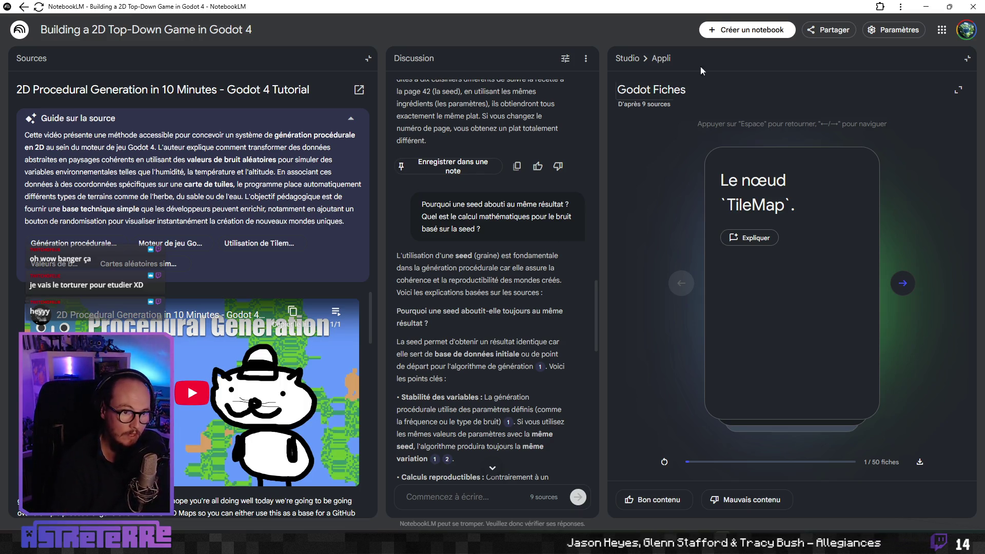
left_click(626, 63)
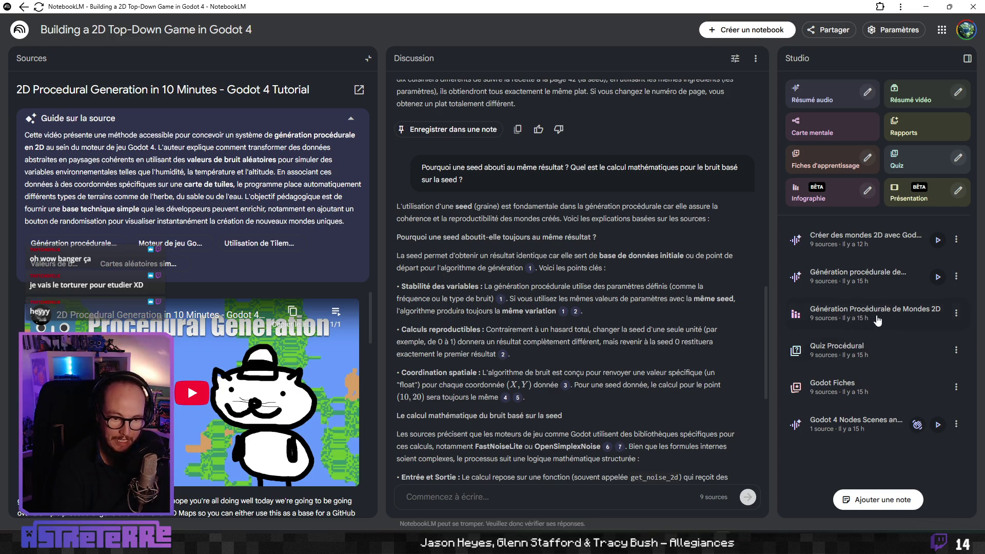
left_click(858, 320)
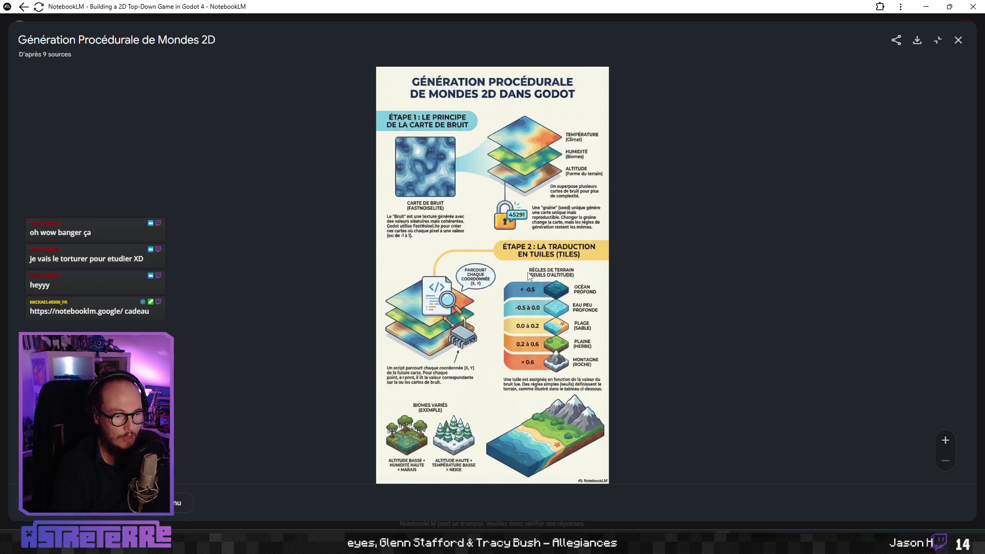
Step: Zoom and scroll through the infographic's noise-map and altitude-threshold steps, then close the viewer
left_click(945, 440)
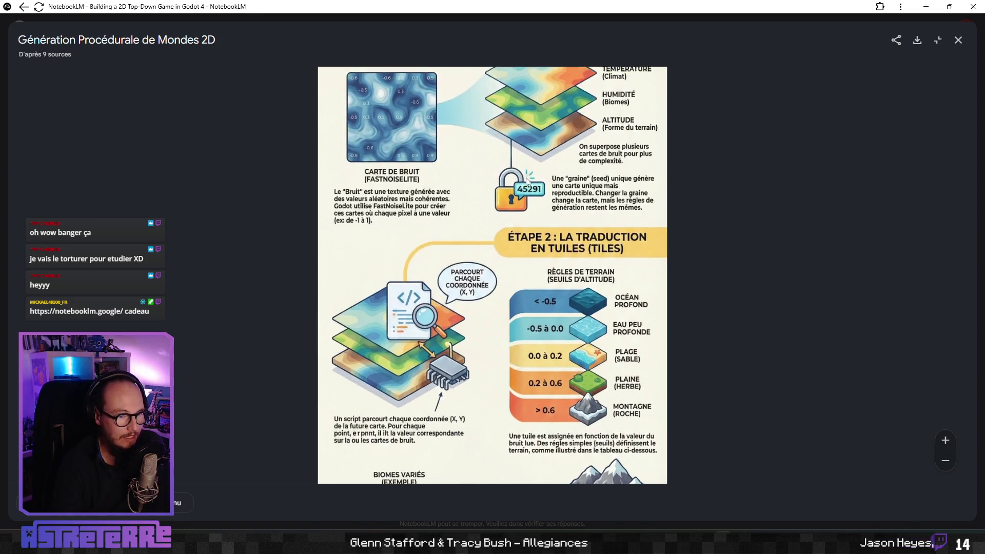
left_click(945, 440)
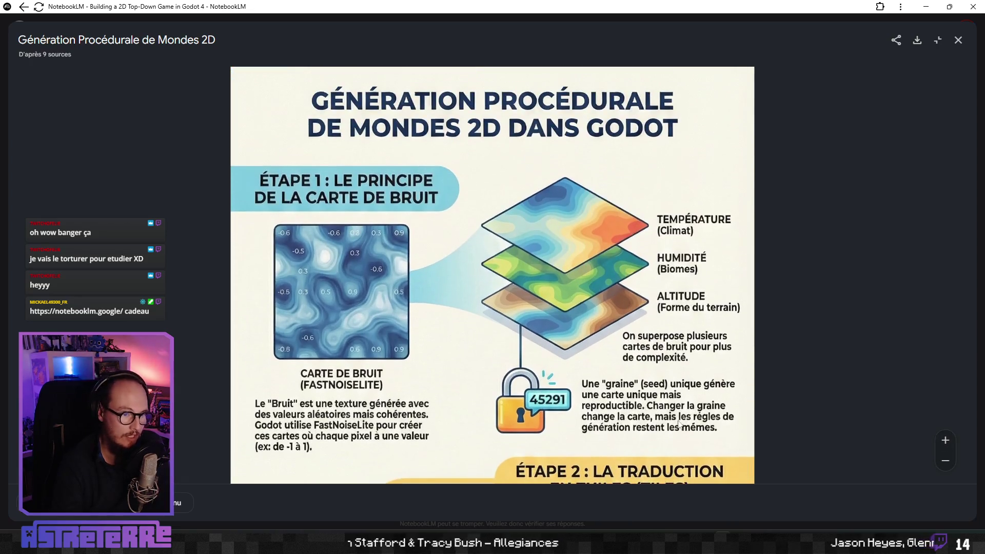
scroll(673, 403, "down", 3)
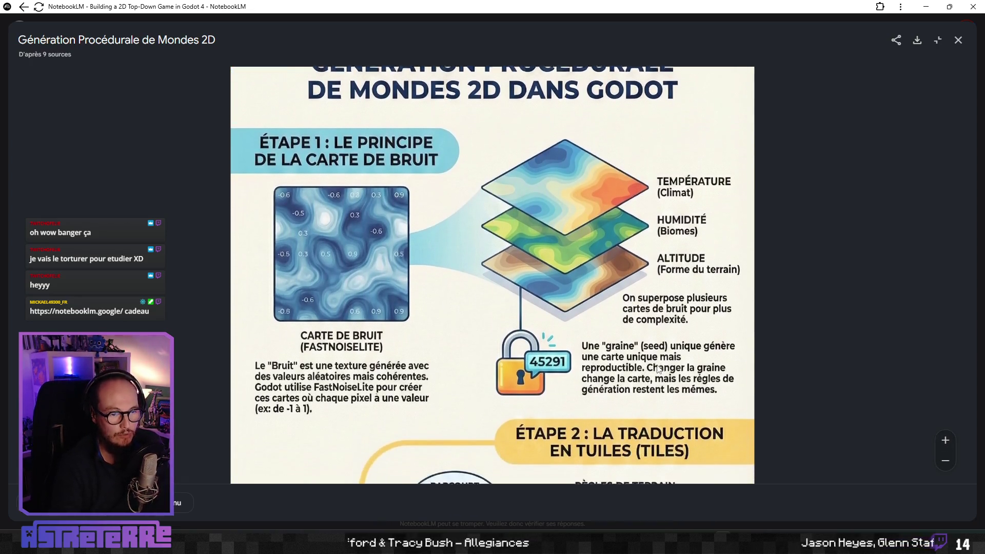
scroll(619, 273, "down", 3)
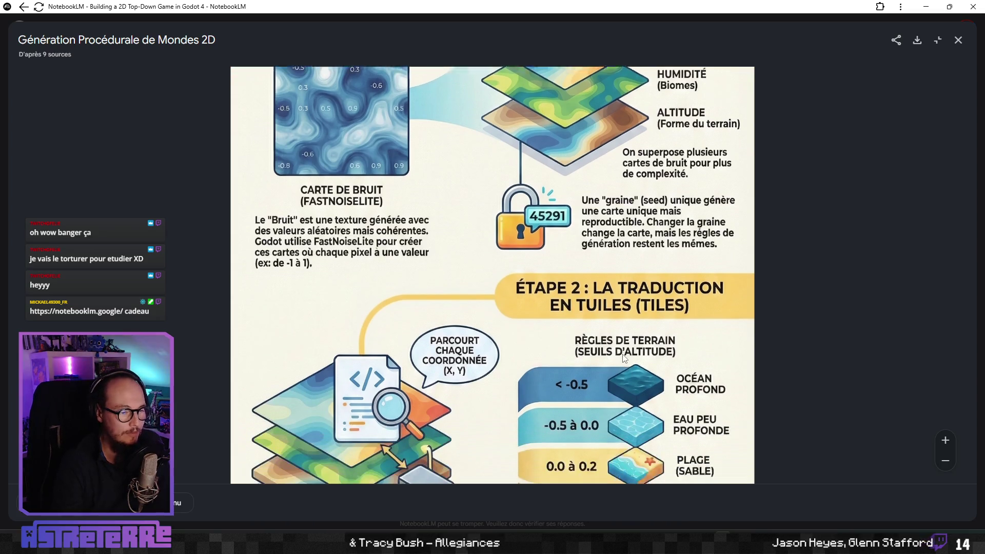
scroll(619, 273, "down", 4)
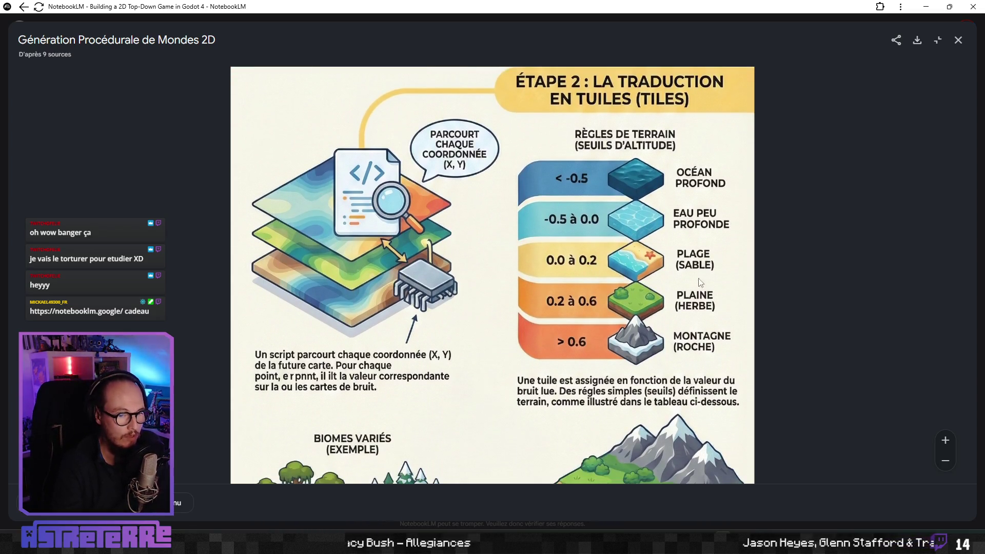
scroll(457, 307, "down", 2)
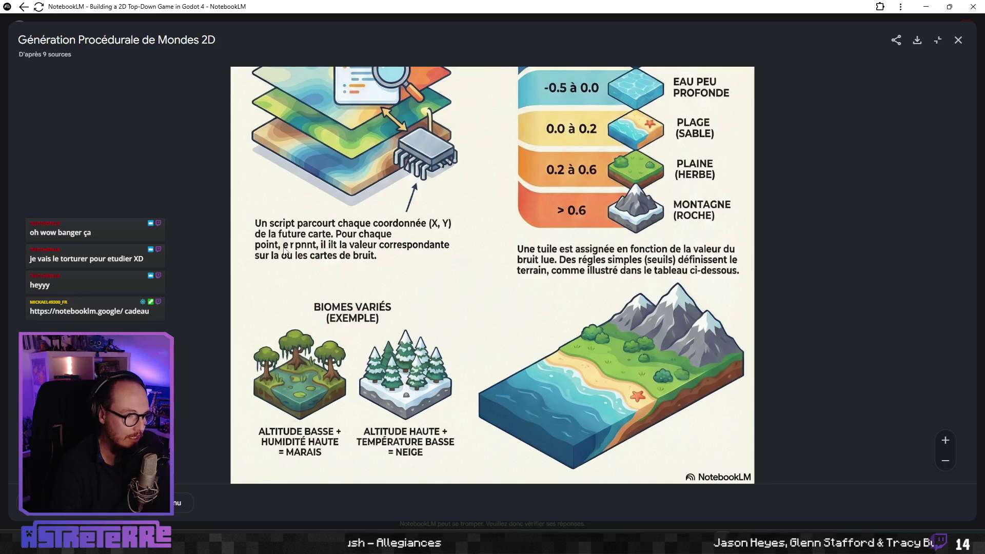
scroll(459, 275, "up", 1)
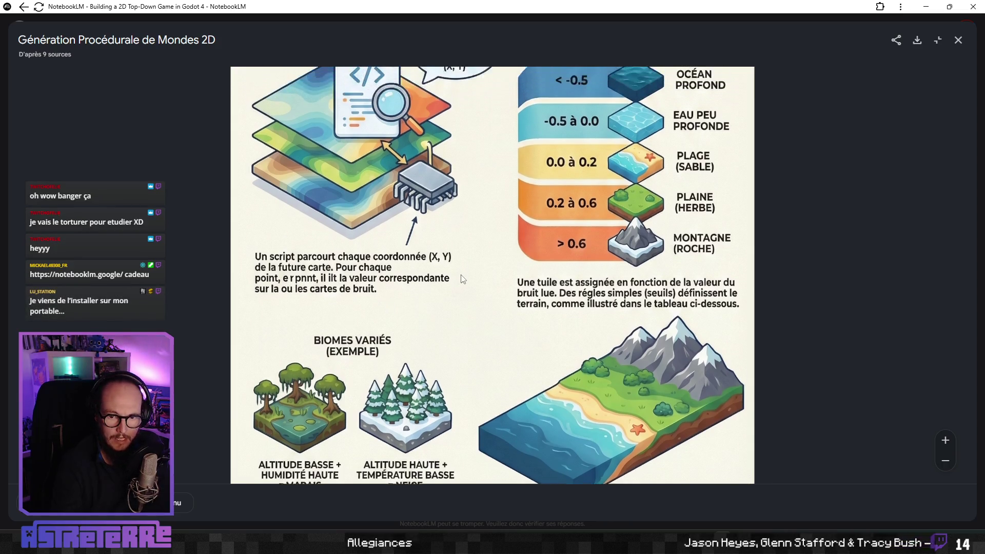
scroll(471, 187, "down", 1)
scroll(533, 193, "up", 5)
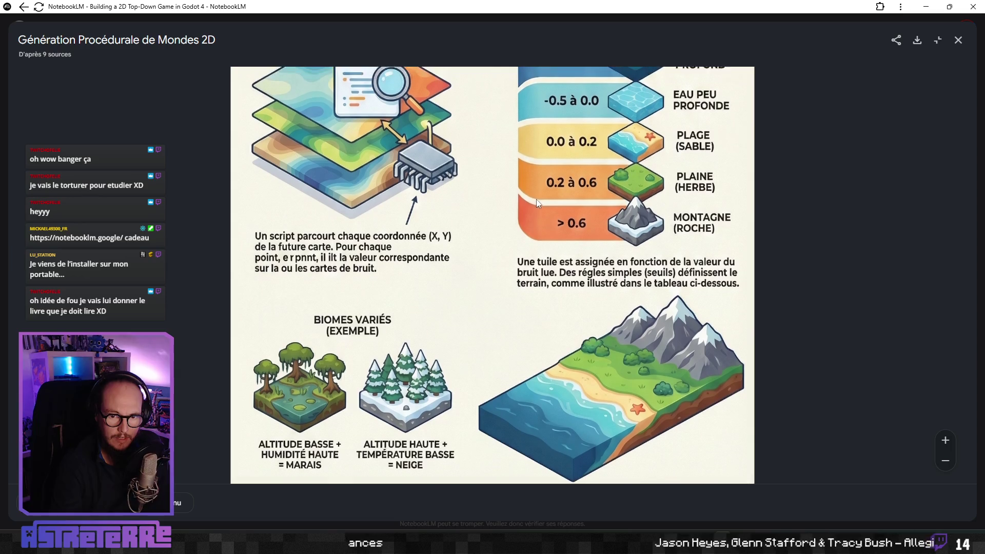
scroll(592, 237, "up", 8)
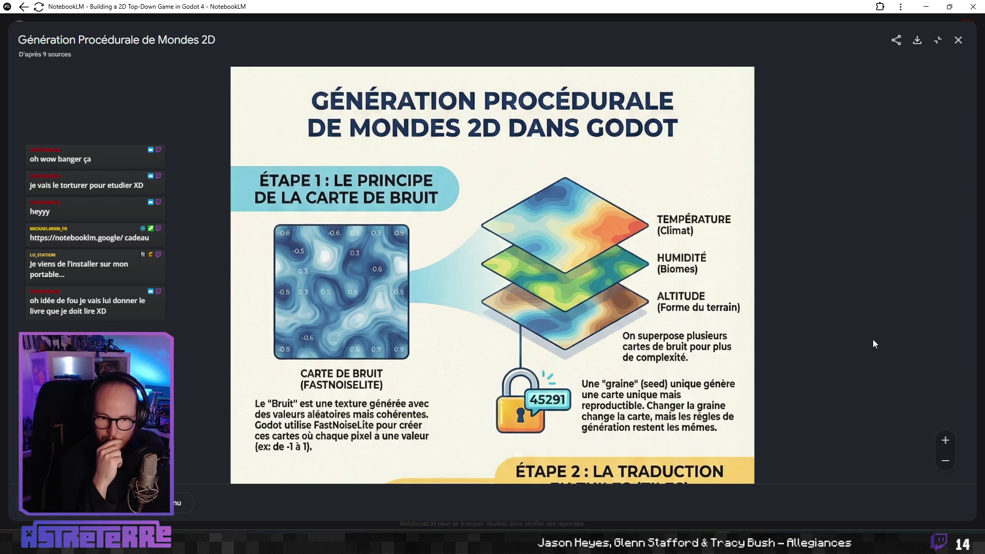
scroll(555, 317, "down", 3)
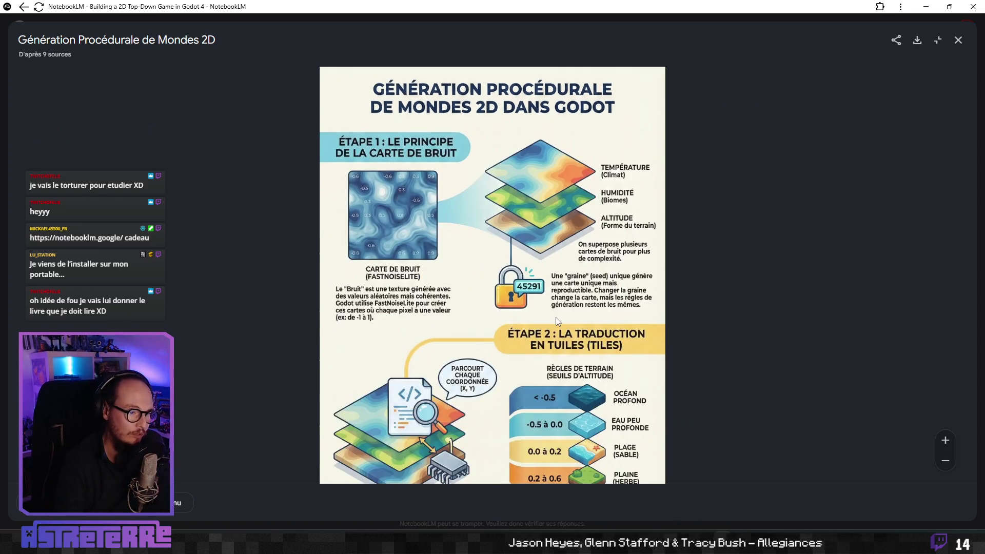
scroll(425, 308, "down", 2)
scroll(426, 308, "up", 3)
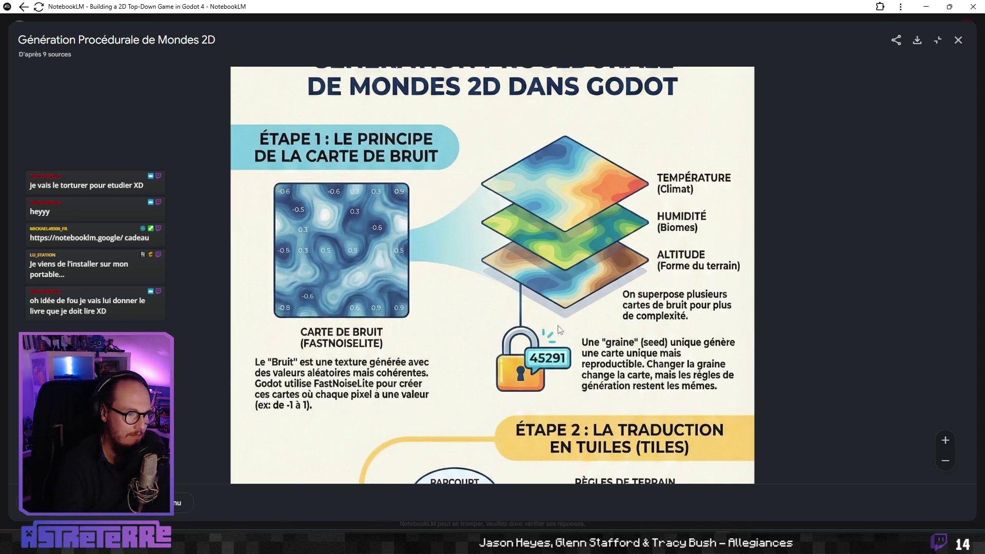
scroll(421, 349, "down", 3)
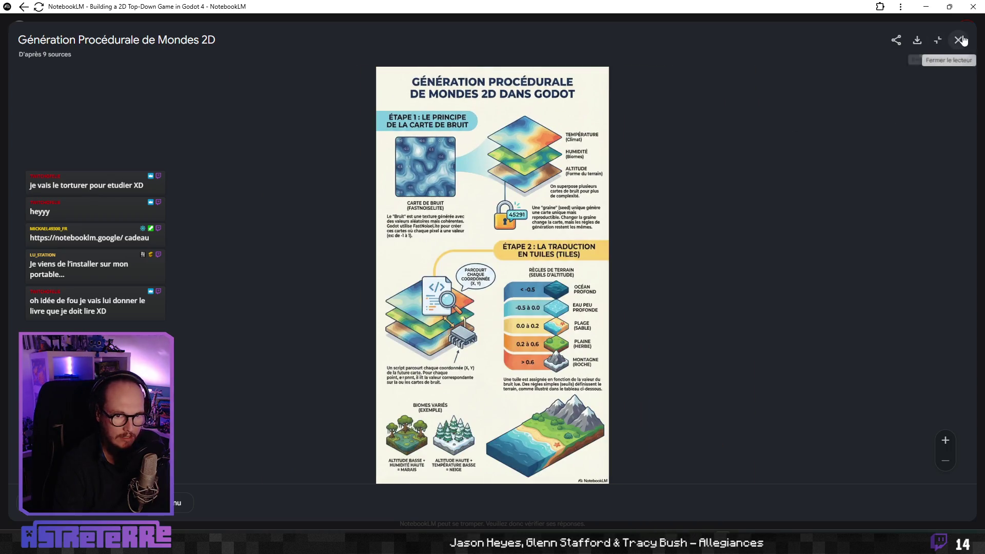
left_click(959, 40)
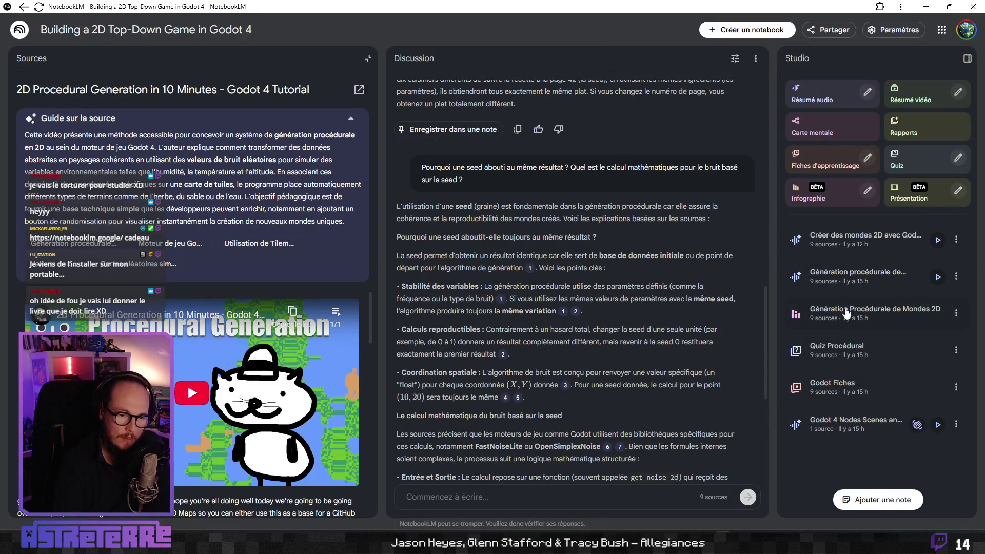
scroll(570, 342, "down", 1)
scroll(571, 343, "down", 5)
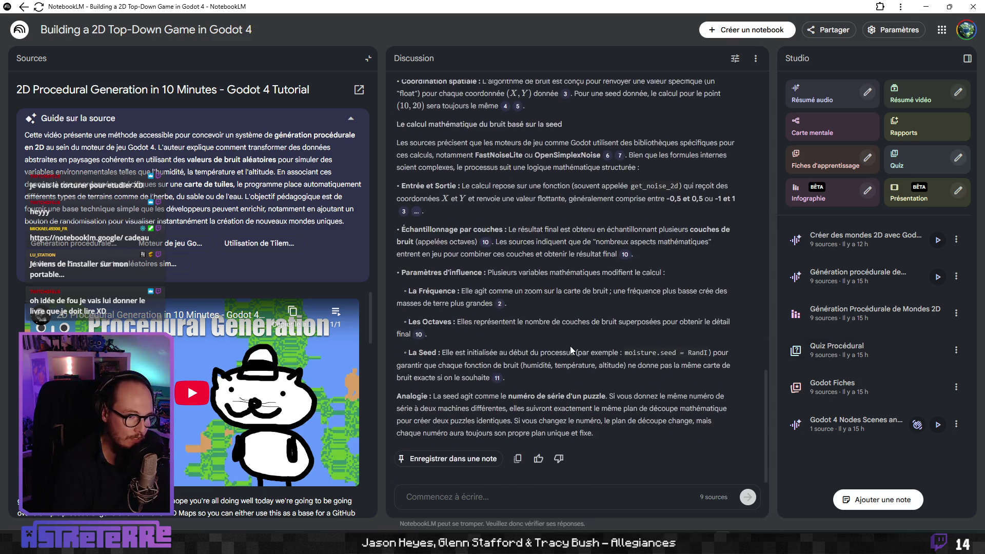
scroll(528, 378, "up", 8)
scroll(528, 374, "up", 1)
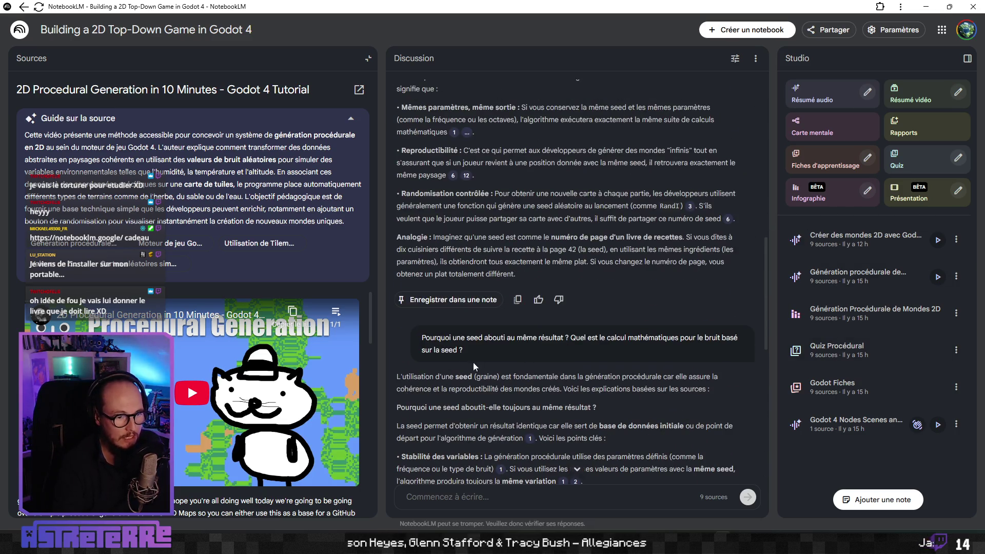
left_click_drag(464, 344, 413, 338)
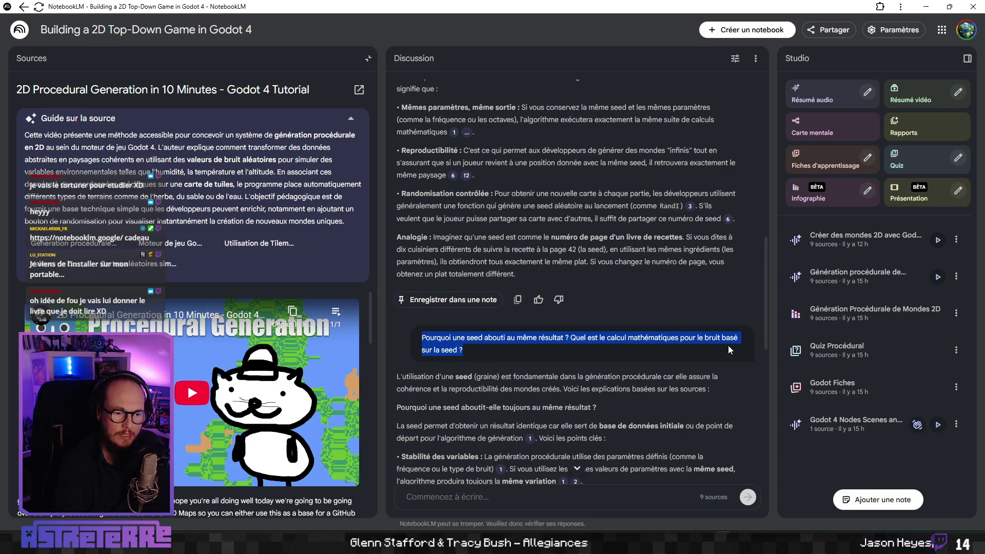
scroll(474, 333, "down", 4)
left_click(511, 297)
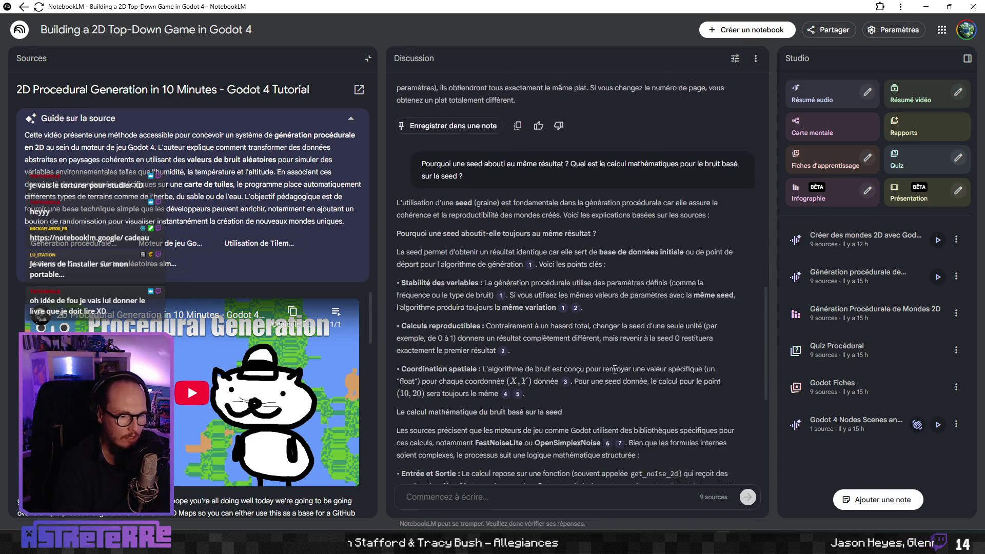
mouse_move(500, 267)
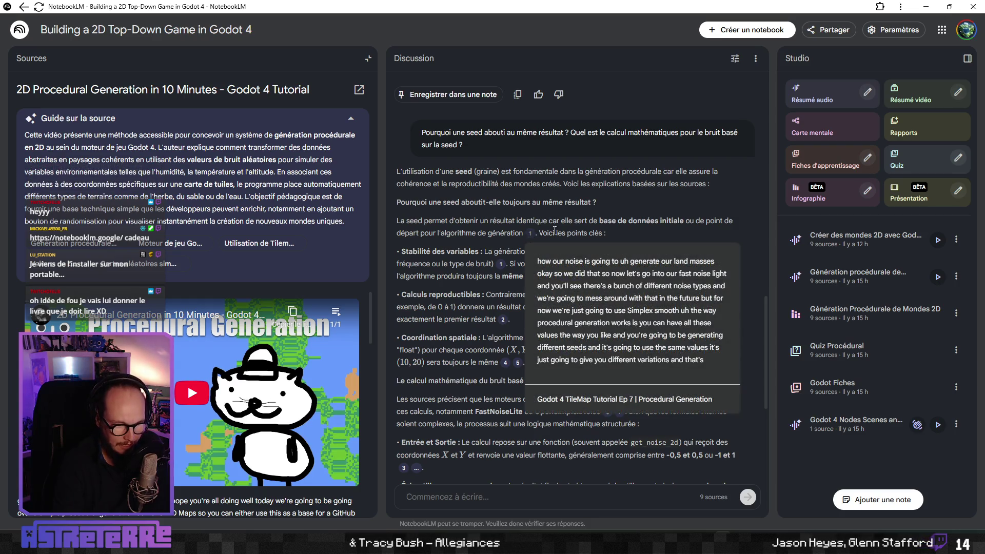
mouse_move(574, 283)
scroll(569, 355, "down", 2)
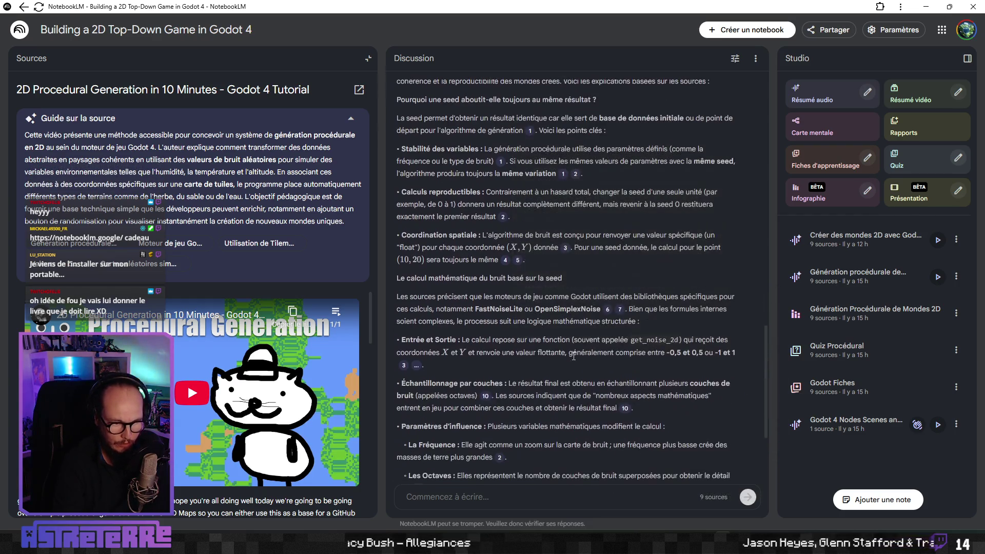
scroll(503, 412, "down", 3)
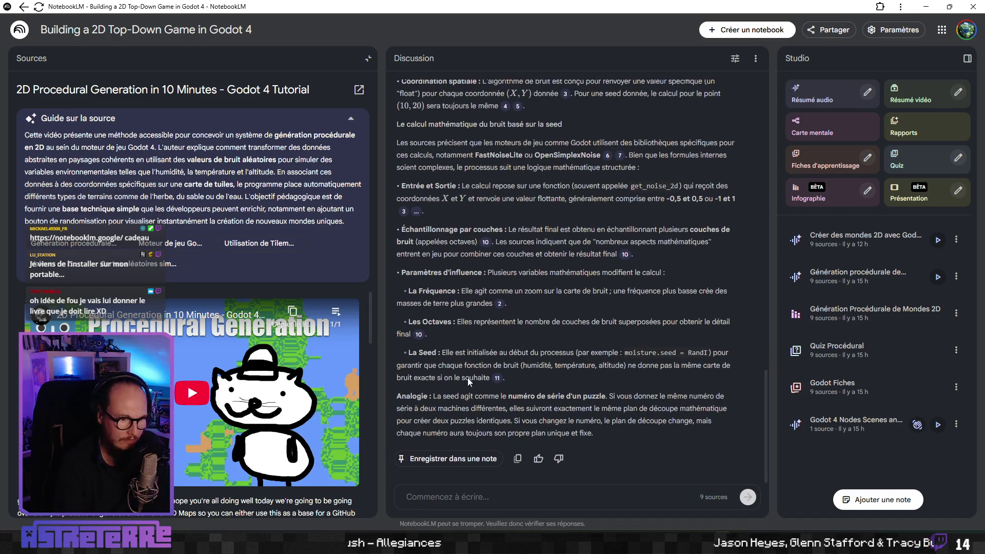
mouse_move(494, 380)
scroll(567, 351, "down", 2)
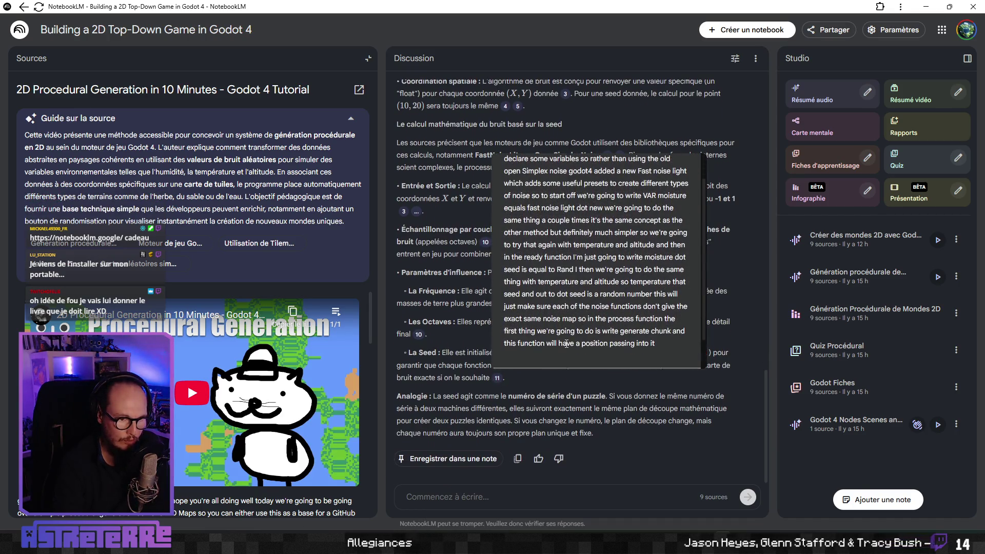
scroll(614, 396, "up", 20)
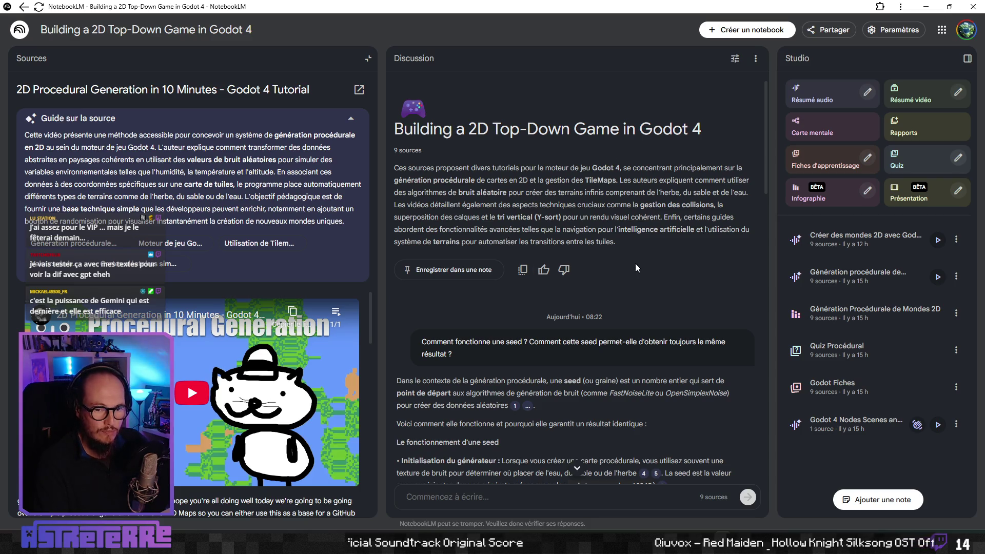
left_click(851, 354)
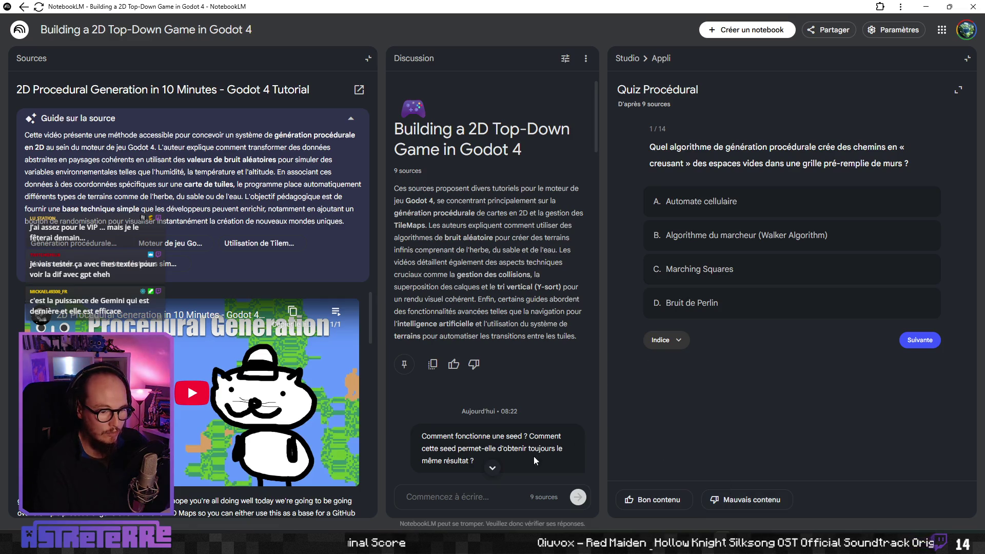
Step: Close the quiz and reopen the Godot Fiches flashcards from Studio
left_click(626, 58)
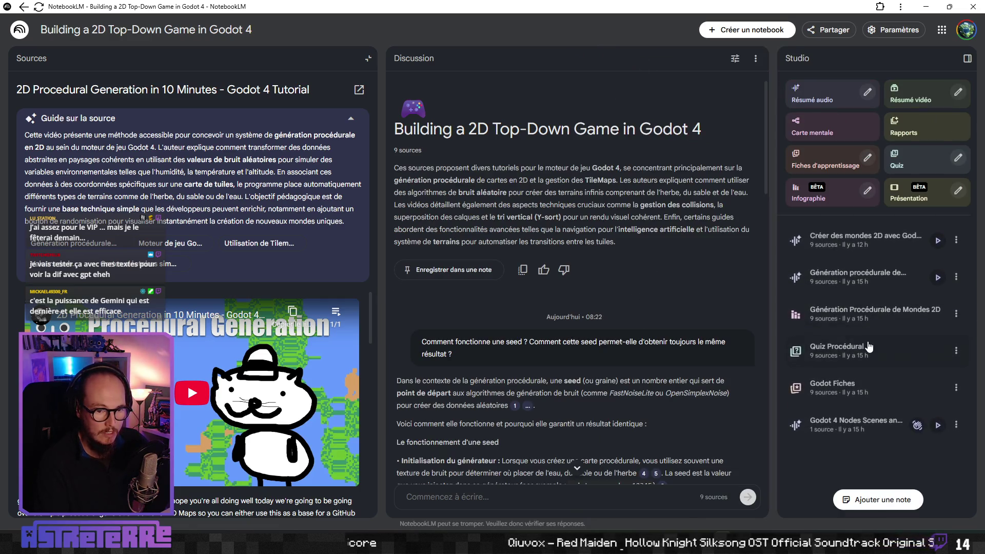
left_click(848, 389)
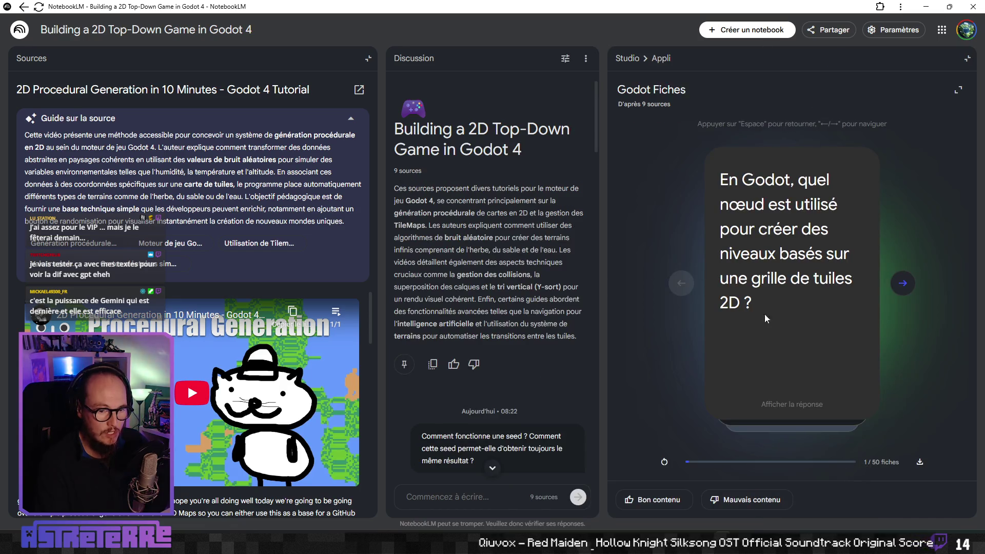
left_click(633, 69)
left_click(956, 388)
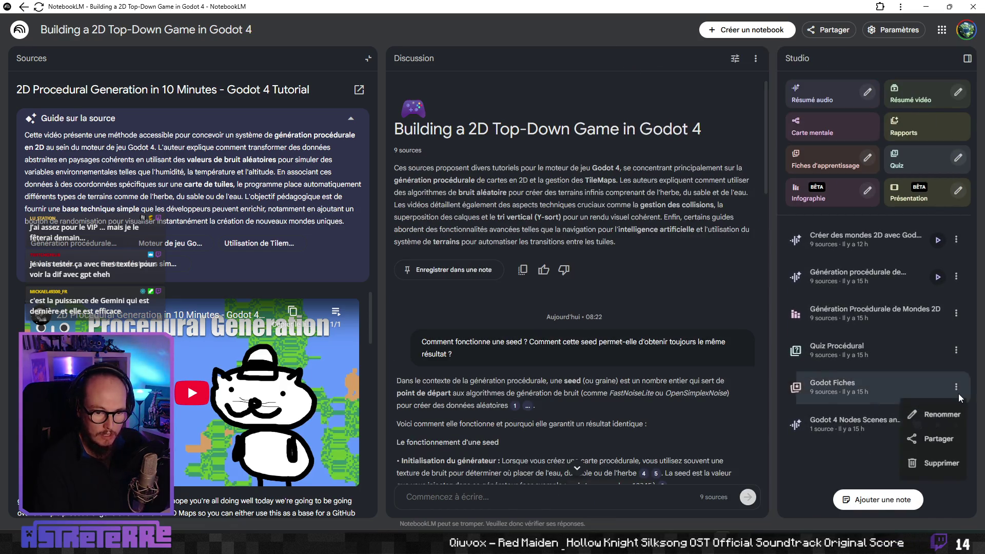
left_click(820, 388)
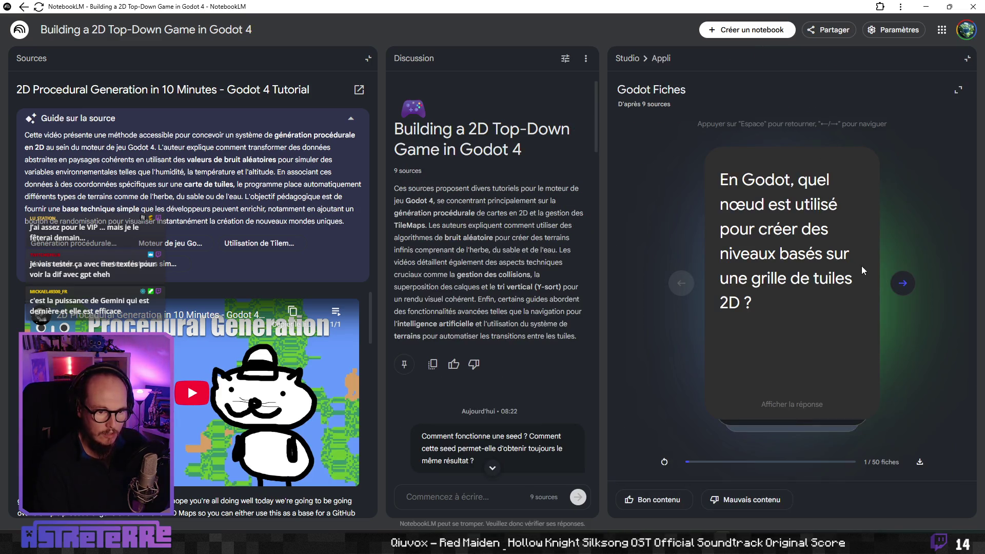
Step: Advance to flashcard 17 of 50 and start exporting the flashcards as flashcards.csv
key("Right")
key("Right")
key("Right")
key("Right")
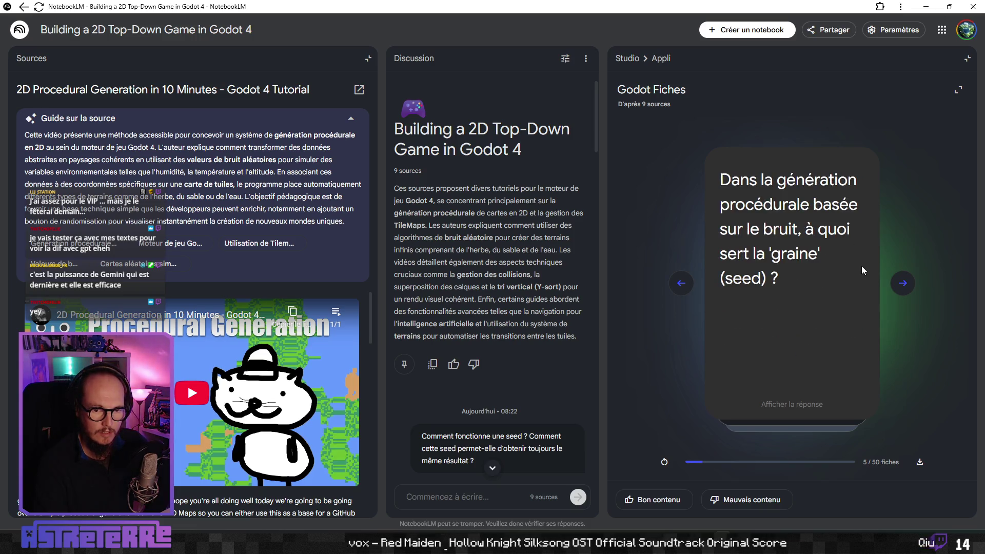
key("Right")
key("Right")
key("Right")
key("Right")
key("Right")
key("Right")
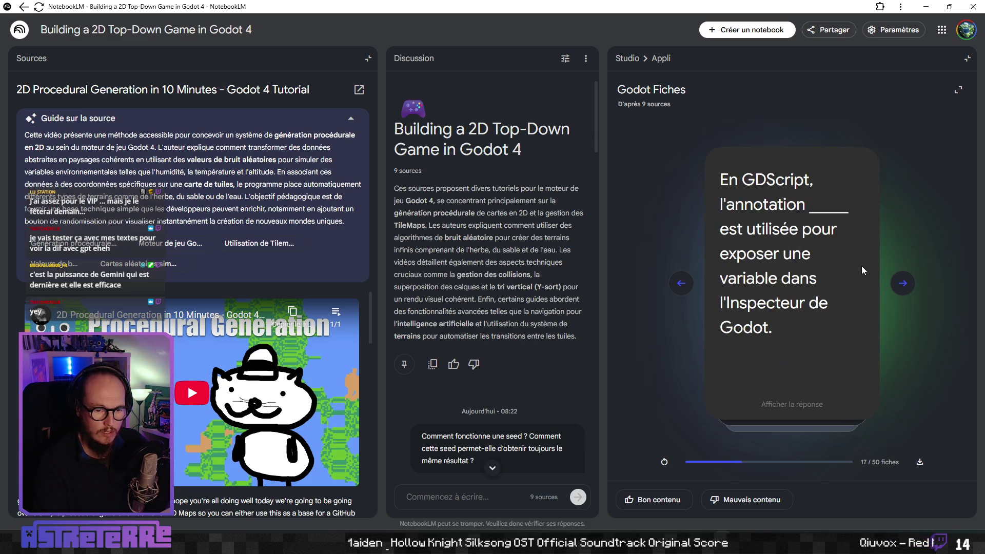
left_click(920, 464)
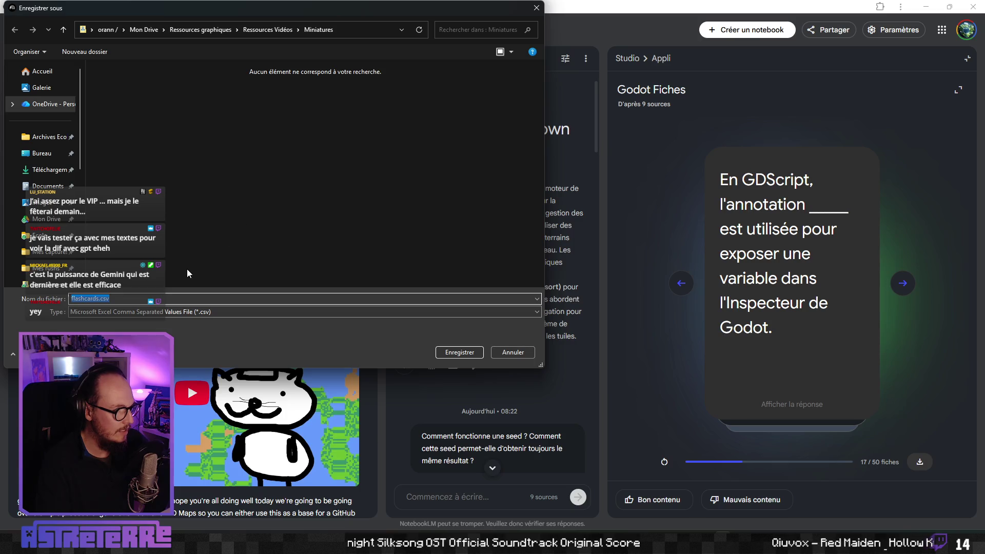
Step: Cancel the flashcards.csv save, advance to card 22 (AnimationPlayer), and switch back to Godot
left_click(513, 352)
left_click(902, 284)
left_click(903, 283)
left_click(903, 284)
left_click(902, 283)
left_click(902, 284)
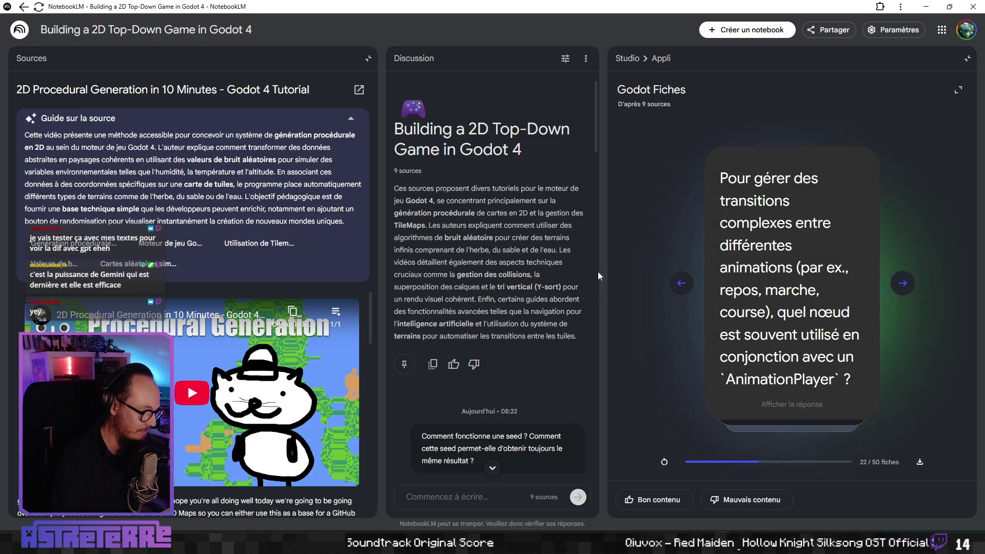
key("alt+Tab")
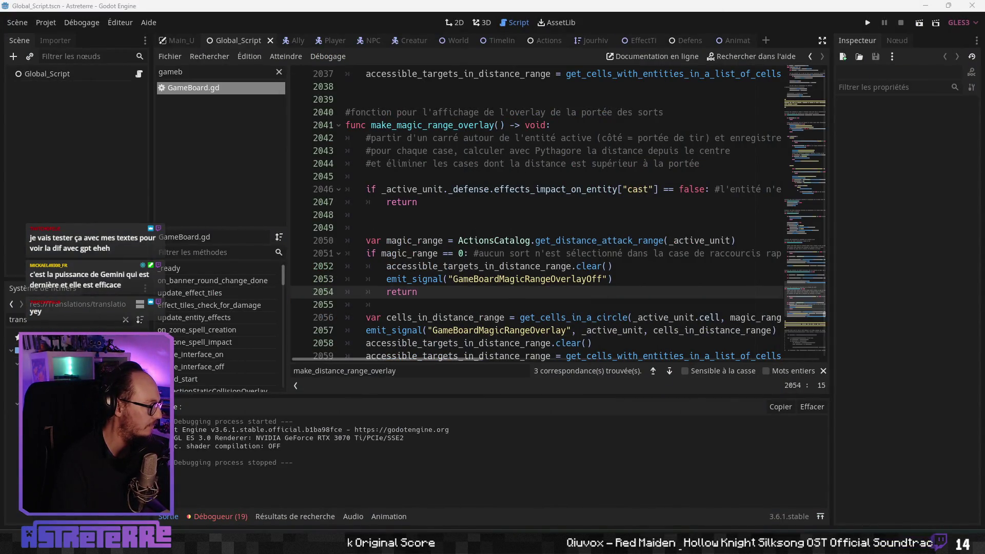
Step: Place the cursor on line 2050 of GameBoard.gd, inside make_magic_range_overlay
left_click(542, 235)
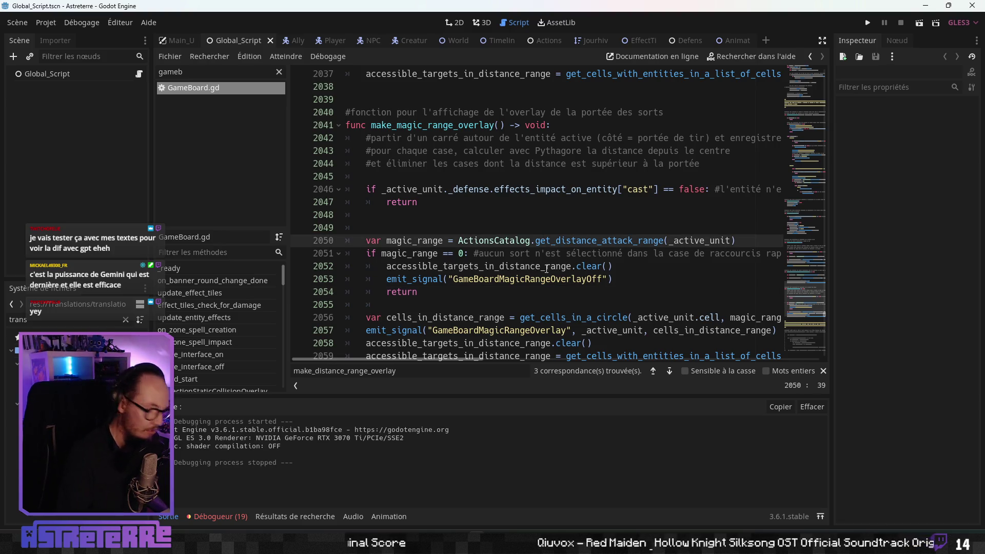